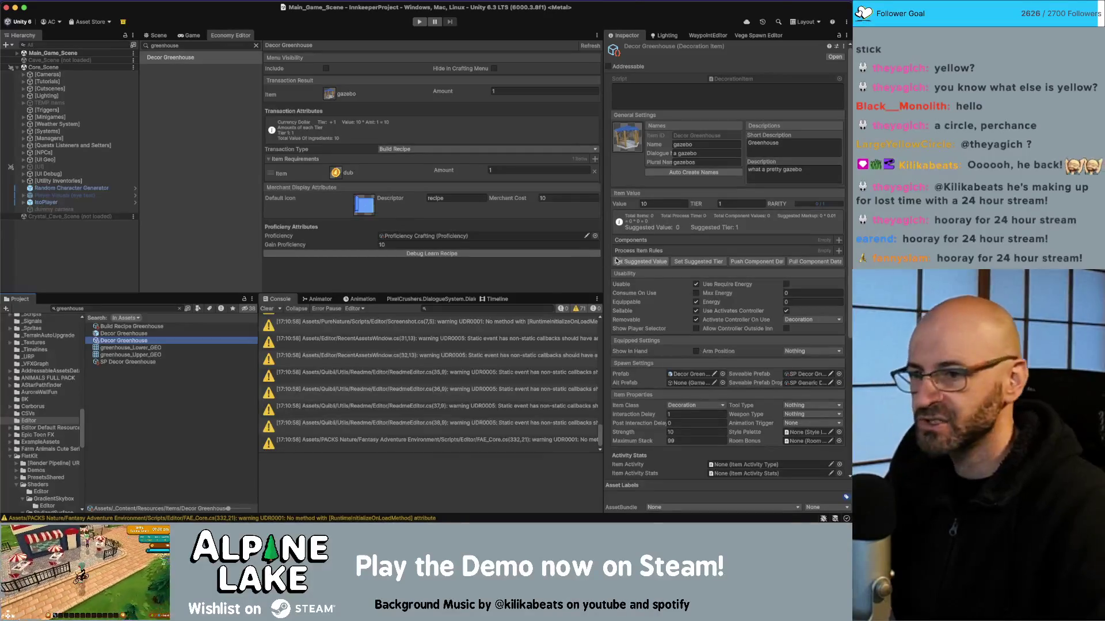
Clear the greenhouse search in the Economy Editor so all categories show
{"action": "scroll", "coordinate": [672, 295], "scroll_direction": "down", "scroll_amount": 5}
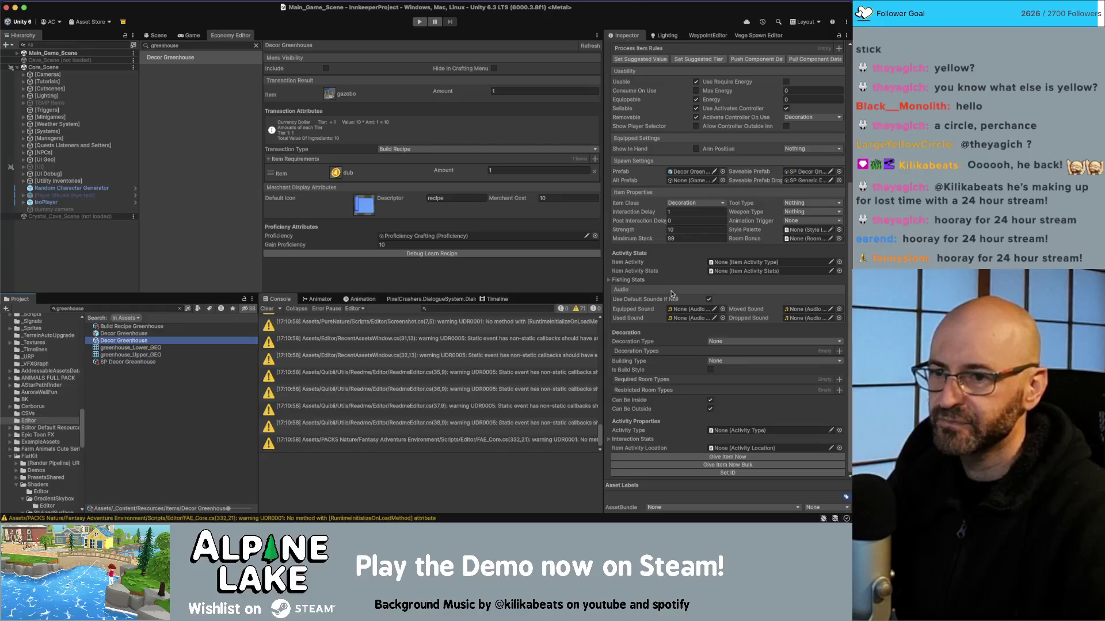
{"action": "scroll", "coordinate": [676, 214], "scroll_direction": "up", "scroll_amount": 5}
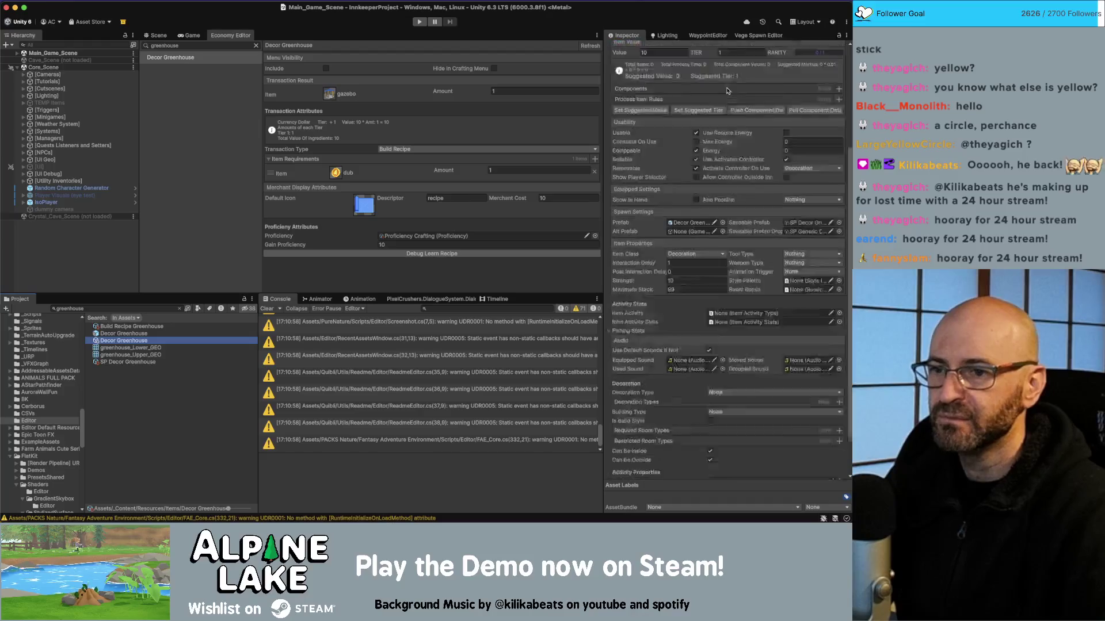
{"action": "scroll", "coordinate": [732, 137], "scroll_direction": "down", "scroll_amount": 5}
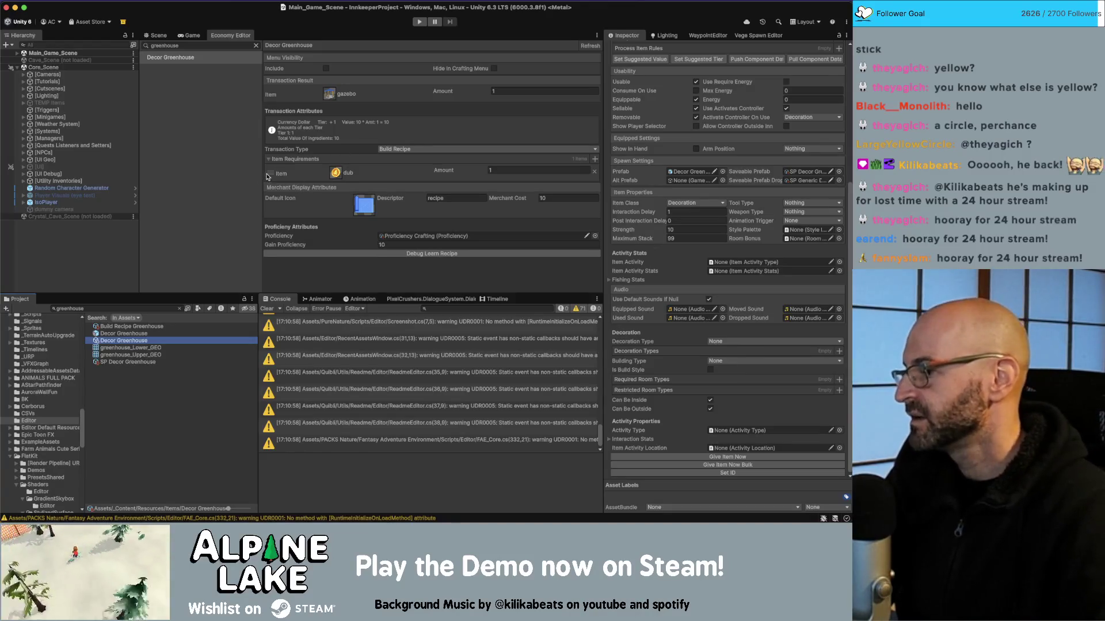
{"action": "left_click", "coordinate": [256, 45]}
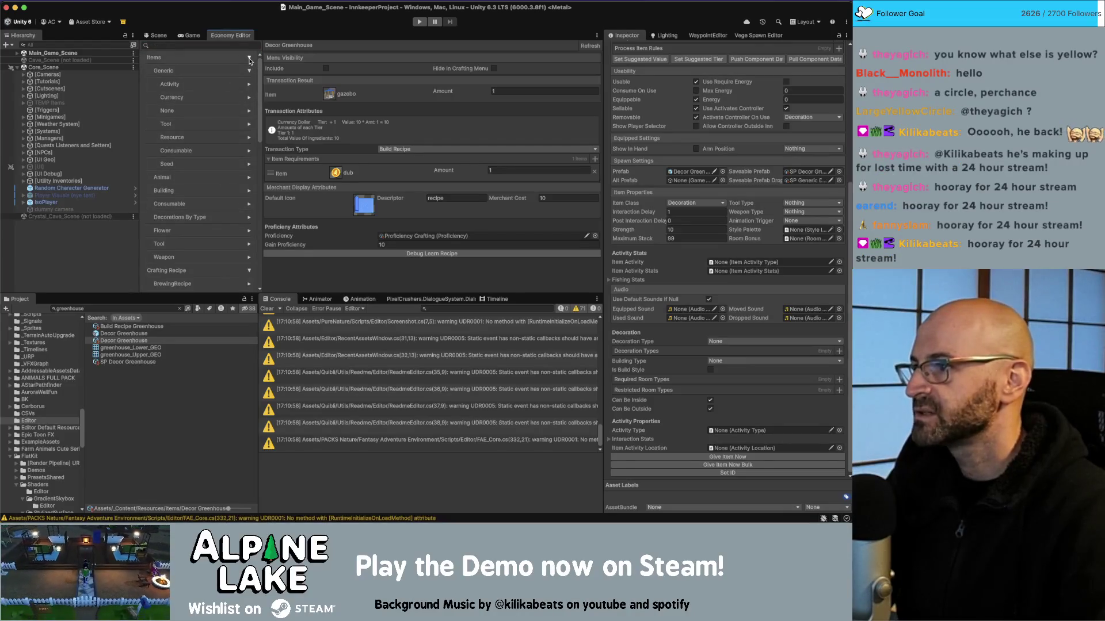
Collapse Crafting Recipe and Generic, re-expand Items, and expand the Decorations By Type subcategories
{"action": "left_click", "coordinate": [249, 58]}
{"action": "left_click", "coordinate": [248, 100]}
{"action": "left_click", "coordinate": [250, 70]}
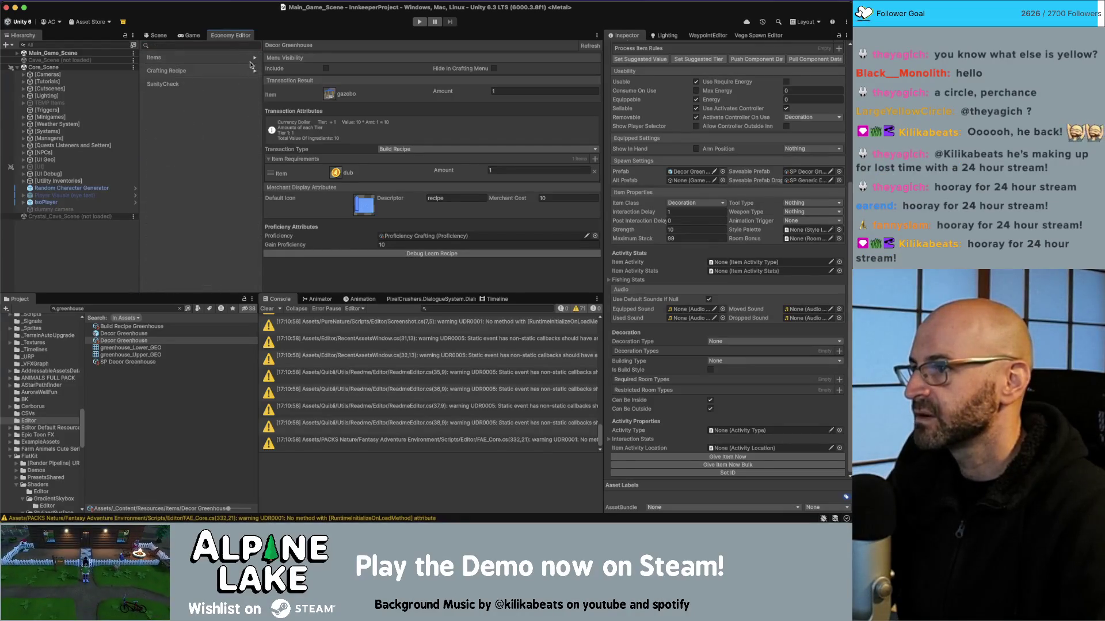
{"action": "left_click", "coordinate": [251, 58]}
{"action": "left_click", "coordinate": [254, 57]}
{"action": "left_click", "coordinate": [256, 71]}
{"action": "left_click", "coordinate": [255, 122]}
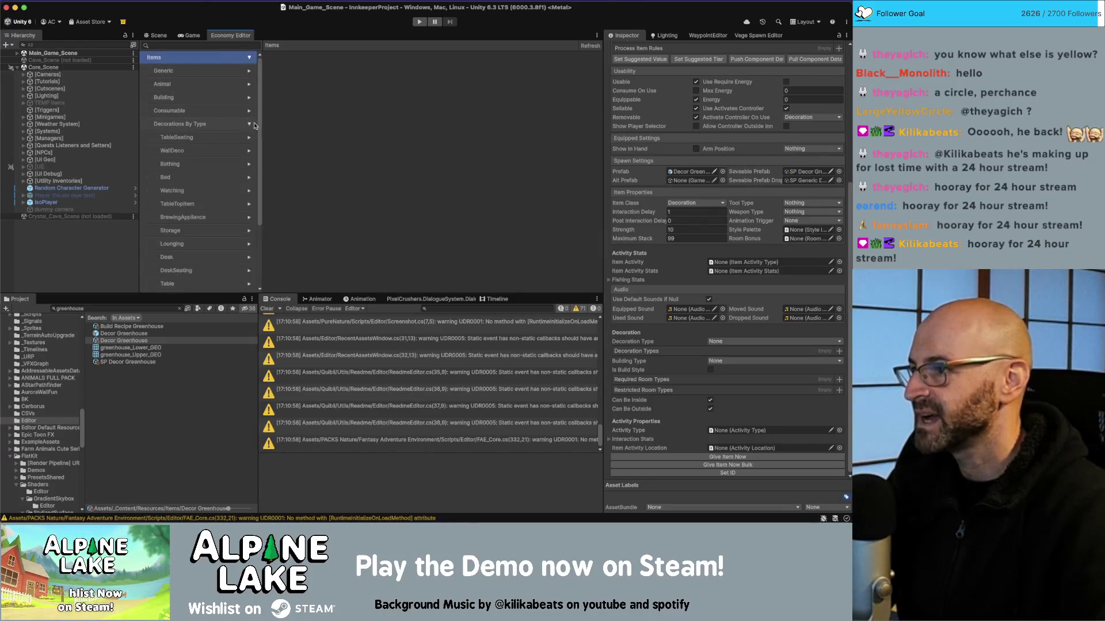
{"action": "scroll", "coordinate": [212, 175], "scroll_direction": "down", "scroll_amount": 5}
{"action": "scroll", "coordinate": [201, 214], "scroll_direction": "up", "scroll_amount": 2}
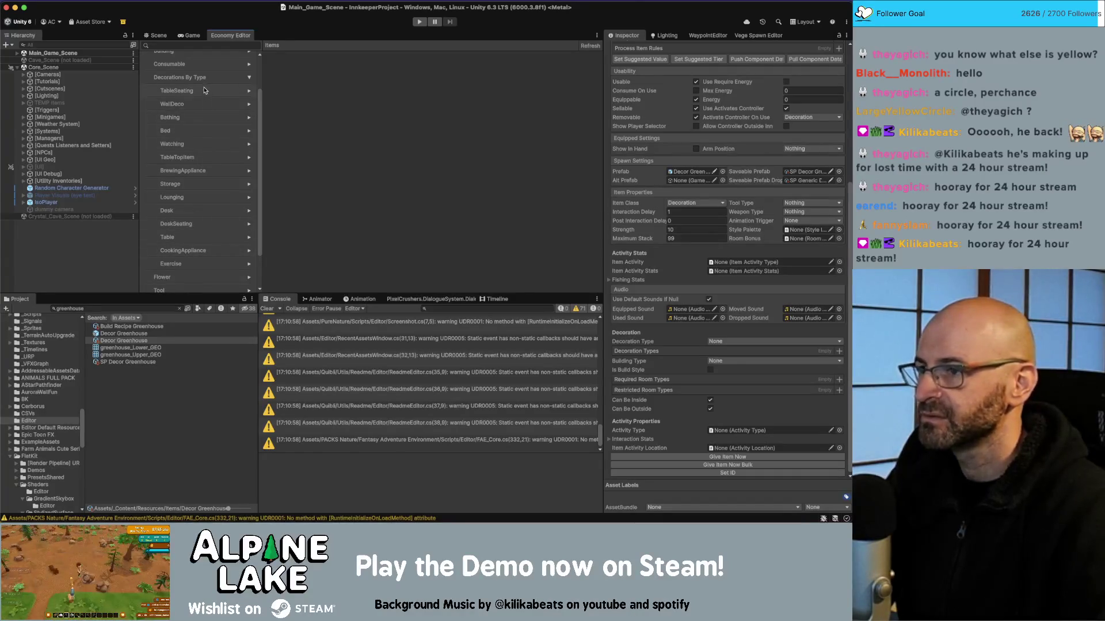
{"action": "key", "text": "super+Tab"}
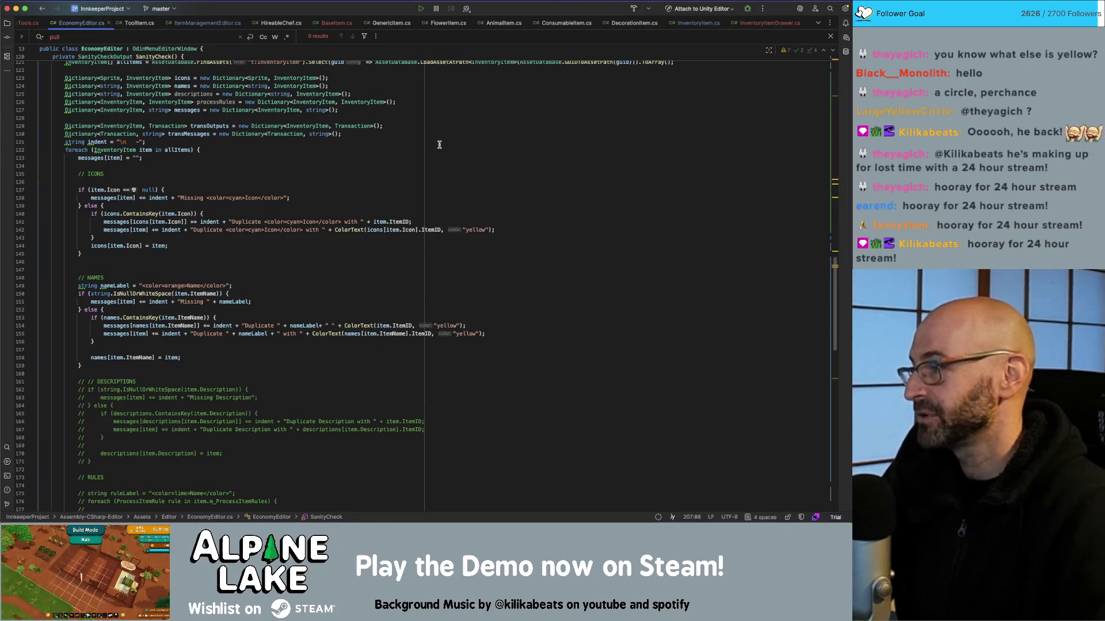
Scroll through the SanityCheck method in EconomyEditor.cs to review its code
{"action": "left_click", "coordinate": [484, 176]}
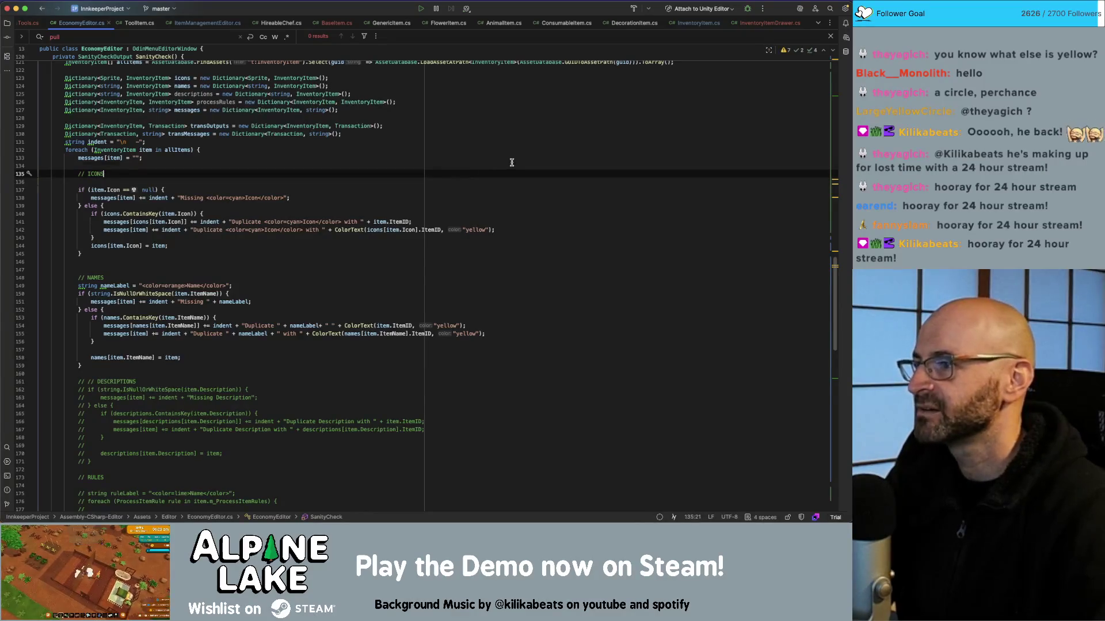
{"action": "key", "text": "Up"}
{"action": "key", "text": "Escape"}
{"action": "left_click", "coordinate": [600, 134]}
{"action": "scroll", "coordinate": [601, 150], "scroll_direction": "down", "scroll_amount": 10}
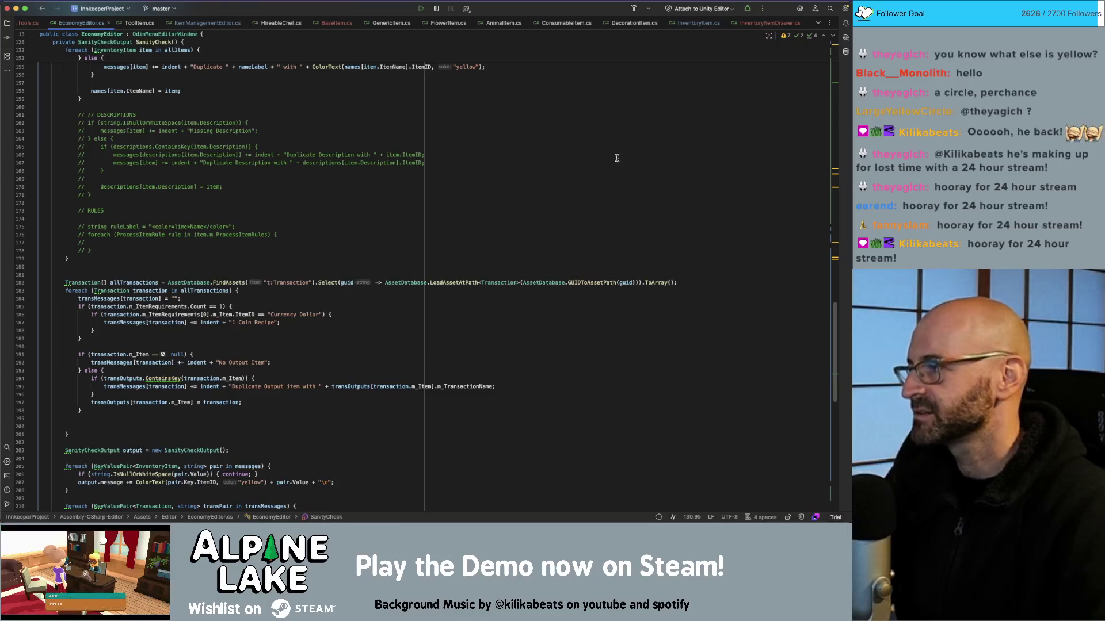
{"action": "scroll", "coordinate": [550, 208], "scroll_direction": "down", "scroll_amount": 10}
{"action": "scroll", "coordinate": [550, 208], "scroll_direction": "down", "scroll_amount": 10}
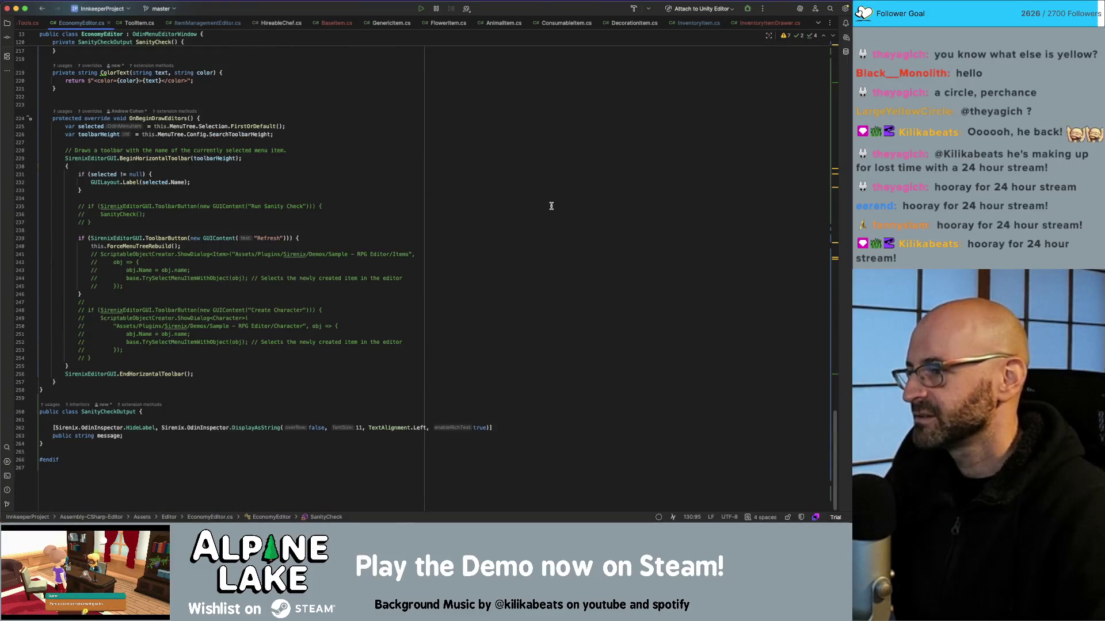
{"action": "scroll", "coordinate": [518, 234], "scroll_direction": "up", "scroll_amount": 15}
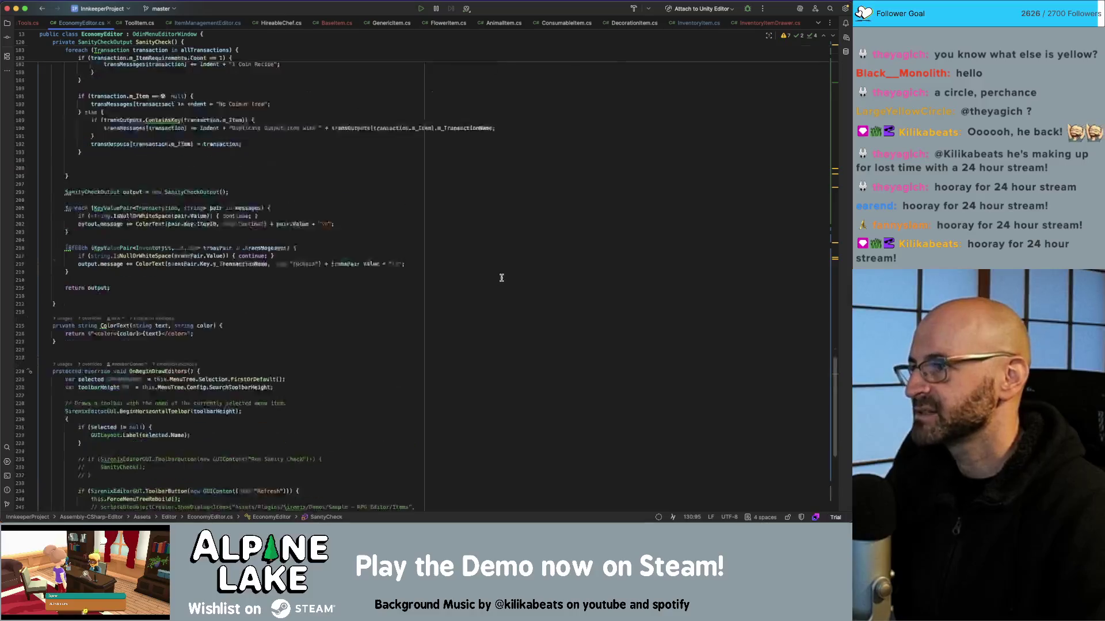
{"action": "scroll", "coordinate": [500, 276], "scroll_direction": "up", "scroll_amount": 6}
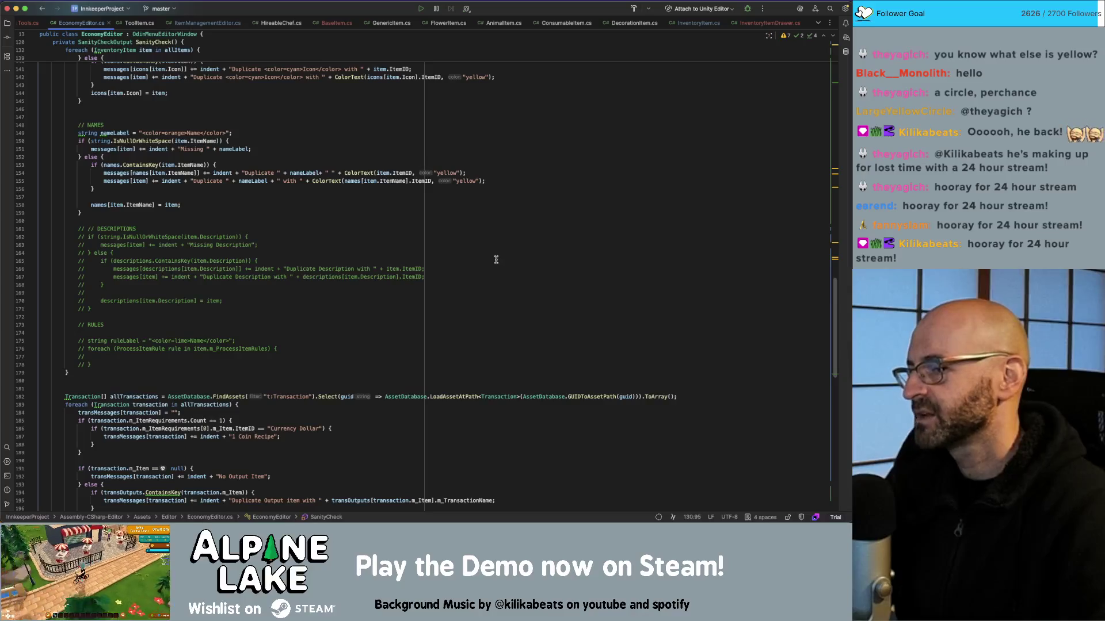
{"action": "scroll", "coordinate": [494, 259], "scroll_direction": "down", "scroll_amount": 9}
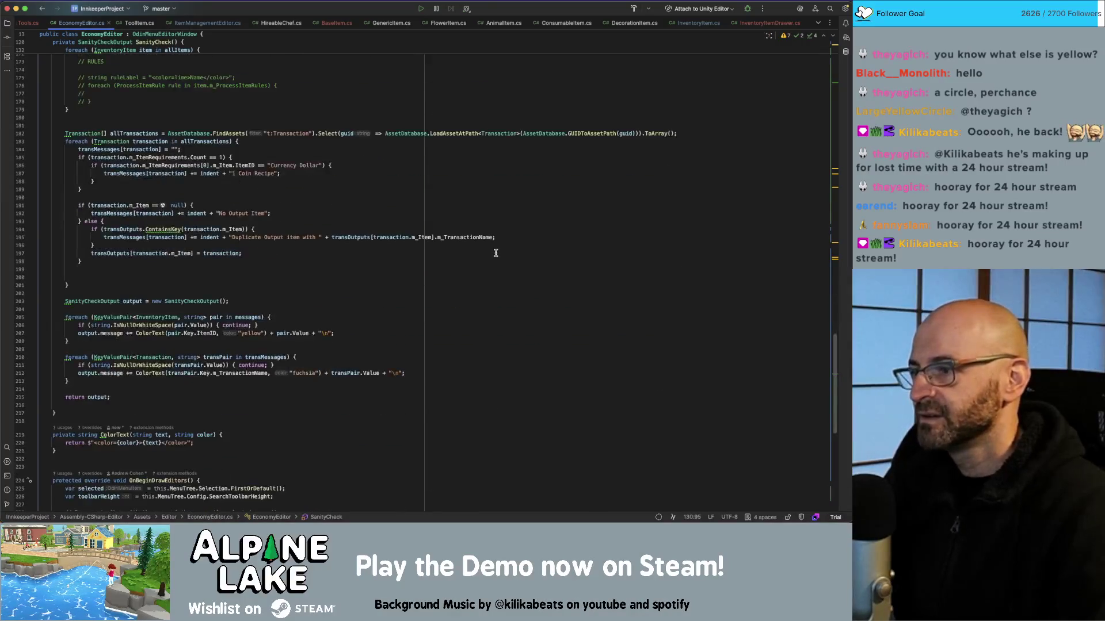
Delete the whitespace-only line 222 and the blank lines 199–200 from SanityCheck
{"action": "left_click", "coordinate": [398, 358]}
{"action": "left_click", "coordinate": [369, 452]}
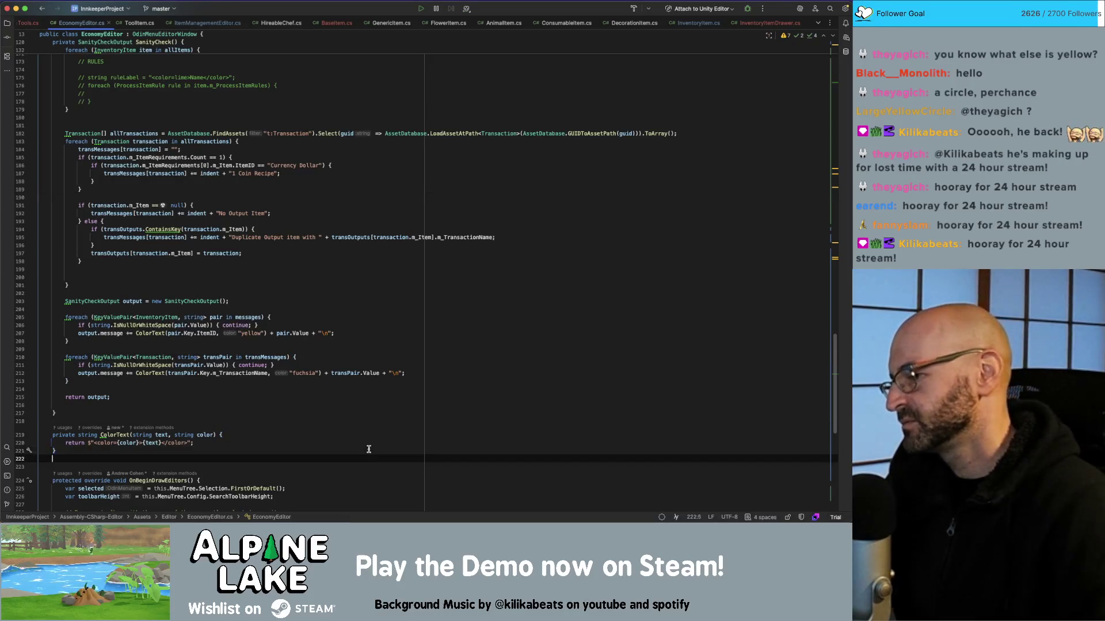
{"action": "key", "text": "BackSpace"}
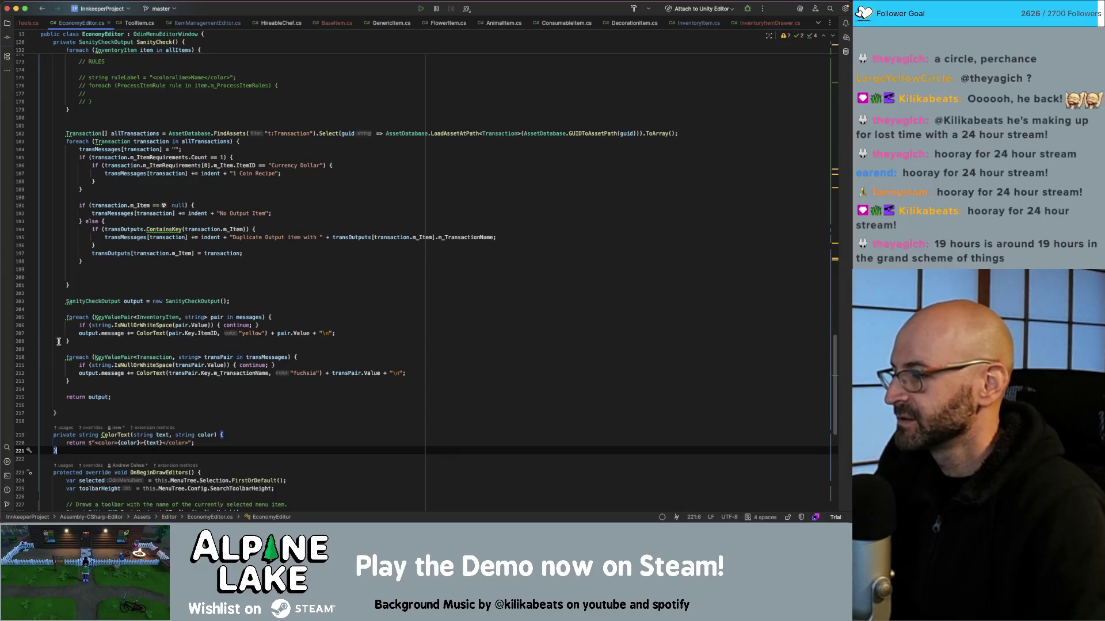
{"action": "left_click_drag", "start_coordinate": [274, 271], "coordinate": [274, 279]}
{"action": "key", "text": "BackSpace"}
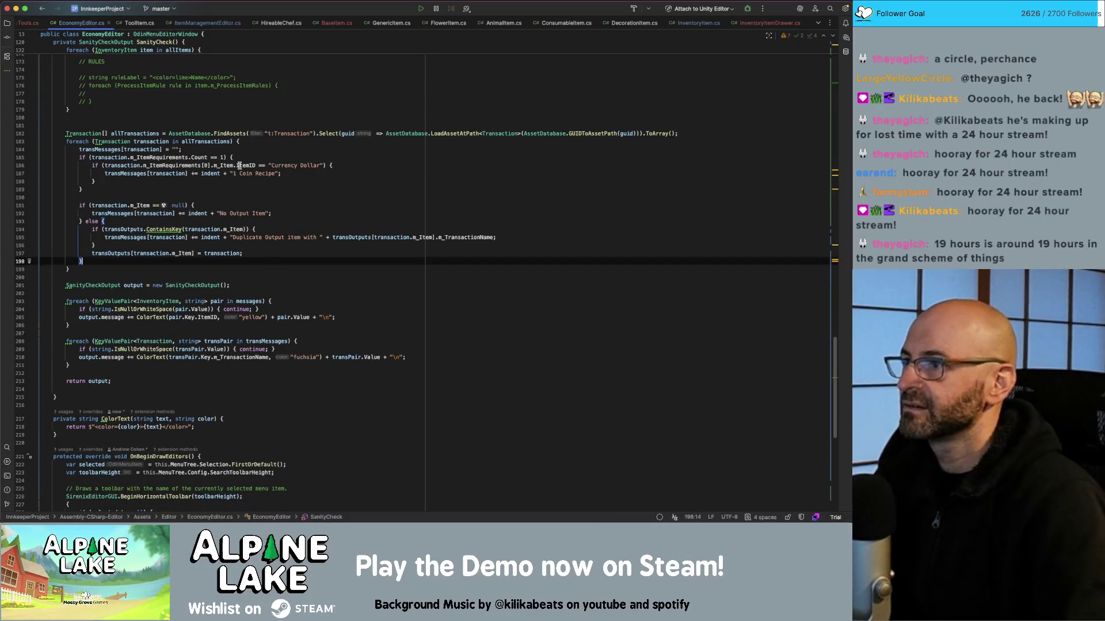
{"action": "key", "text": "super+z"}
{"action": "scroll", "coordinate": [280, 207], "scroll_direction": "up", "scroll_amount": 15}
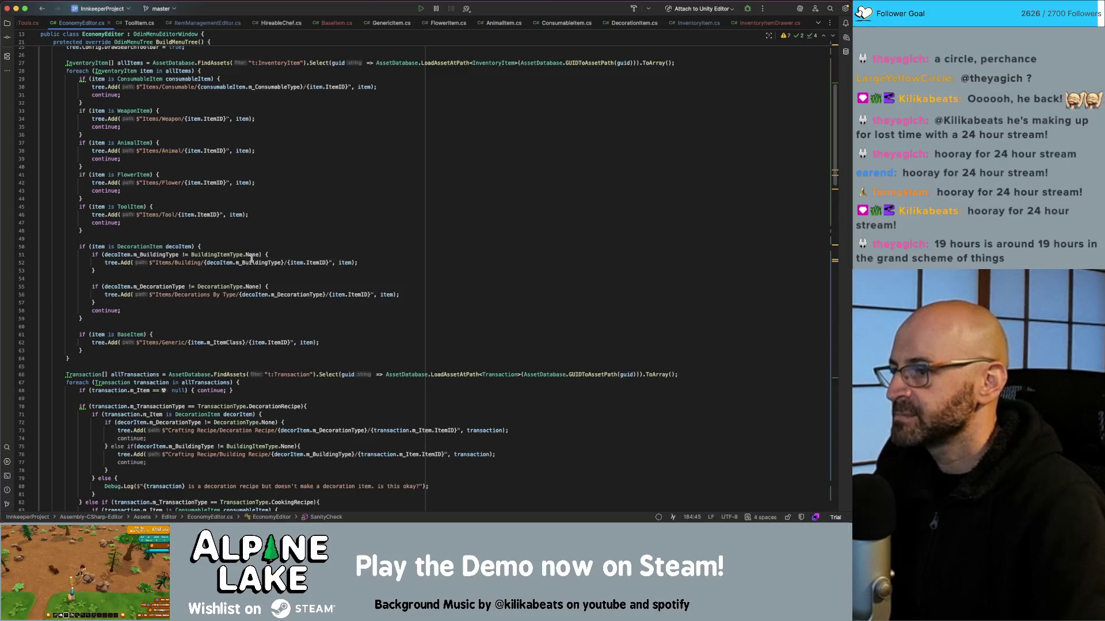
Add an '} else {' branch after the BuildingType check closing on line 53
{"action": "left_click", "coordinate": [241, 276]}
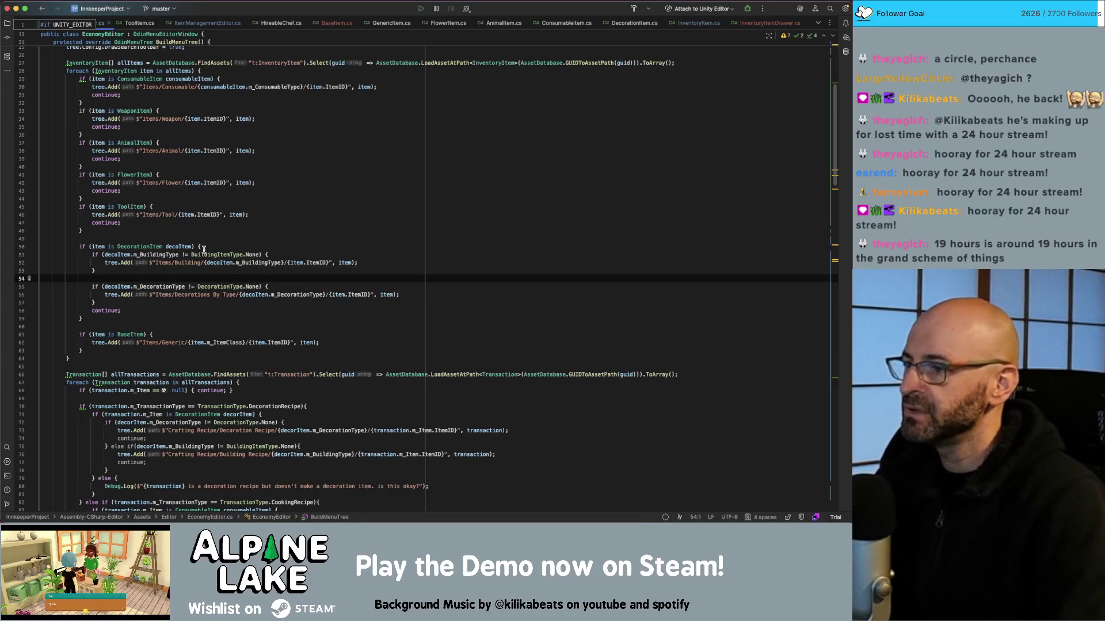
{"action": "left_click", "coordinate": [184, 255]}
{"action": "left_click", "coordinate": [288, 270]}
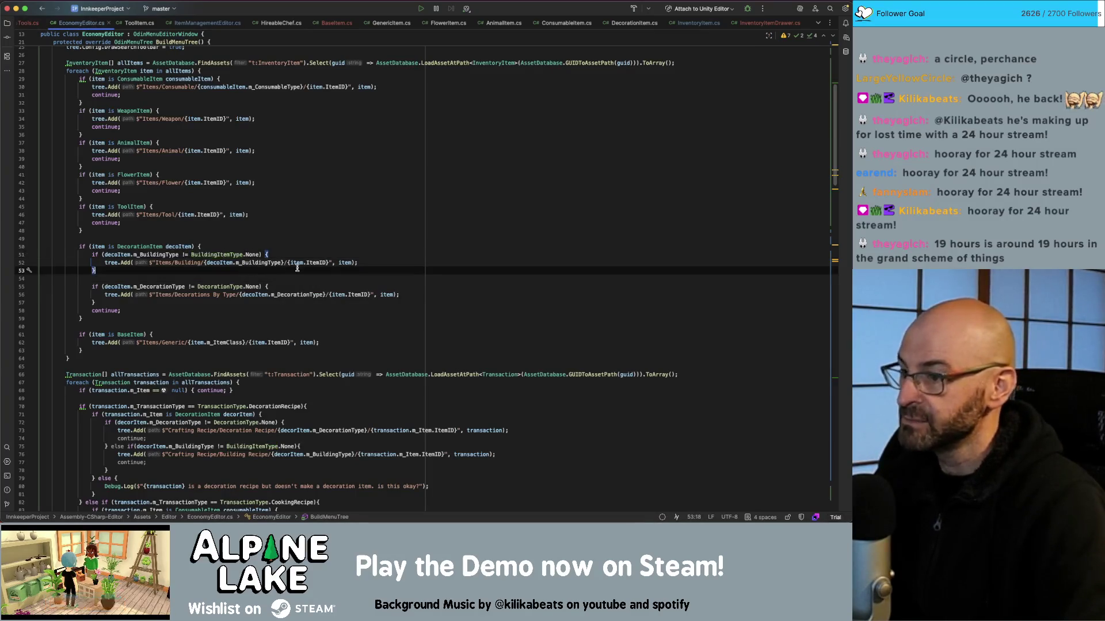
{"action": "type", "text": " else"}
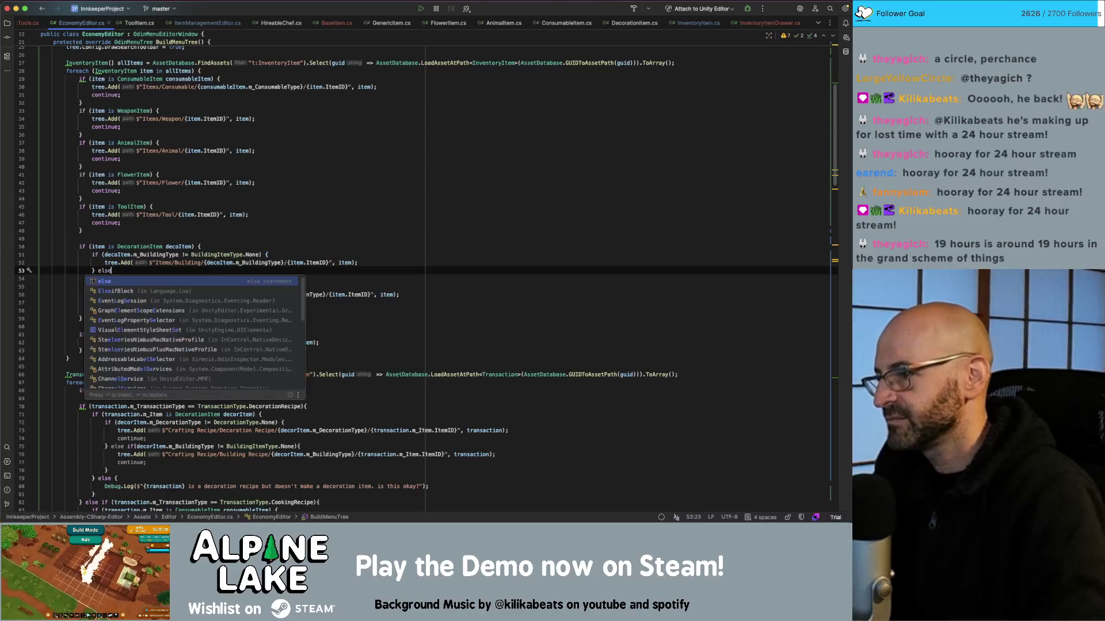
{"action": "type", "text": "{"}
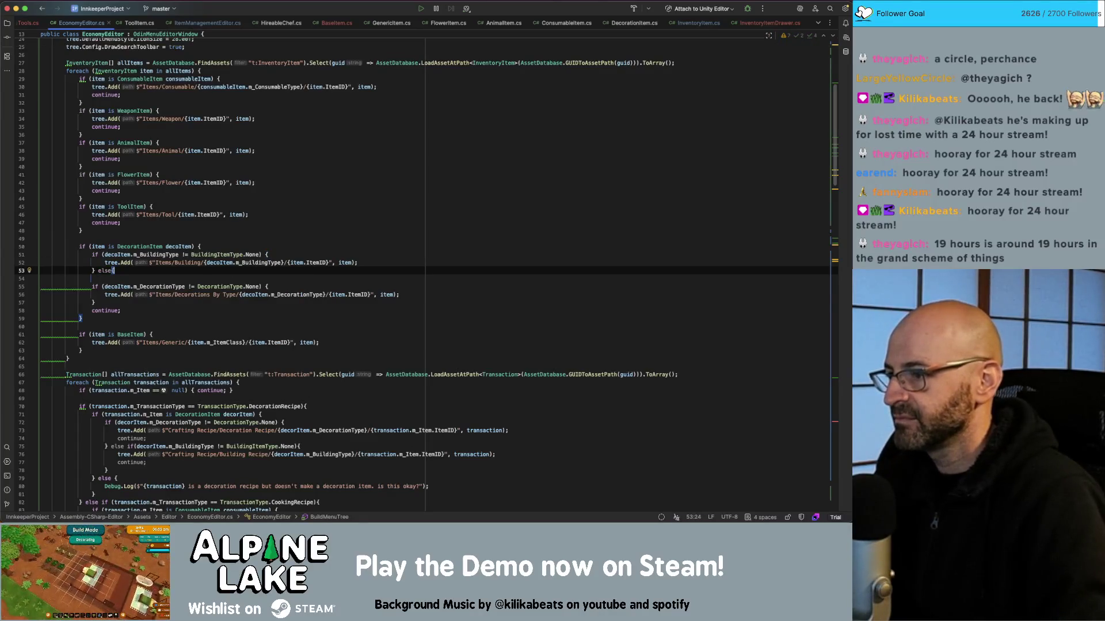
{"action": "left_click", "coordinate": [117, 287]}
Comment out the DecorationType condition on line 55 and remove the empty line 54
{"action": "key", "text": "super+slash"}
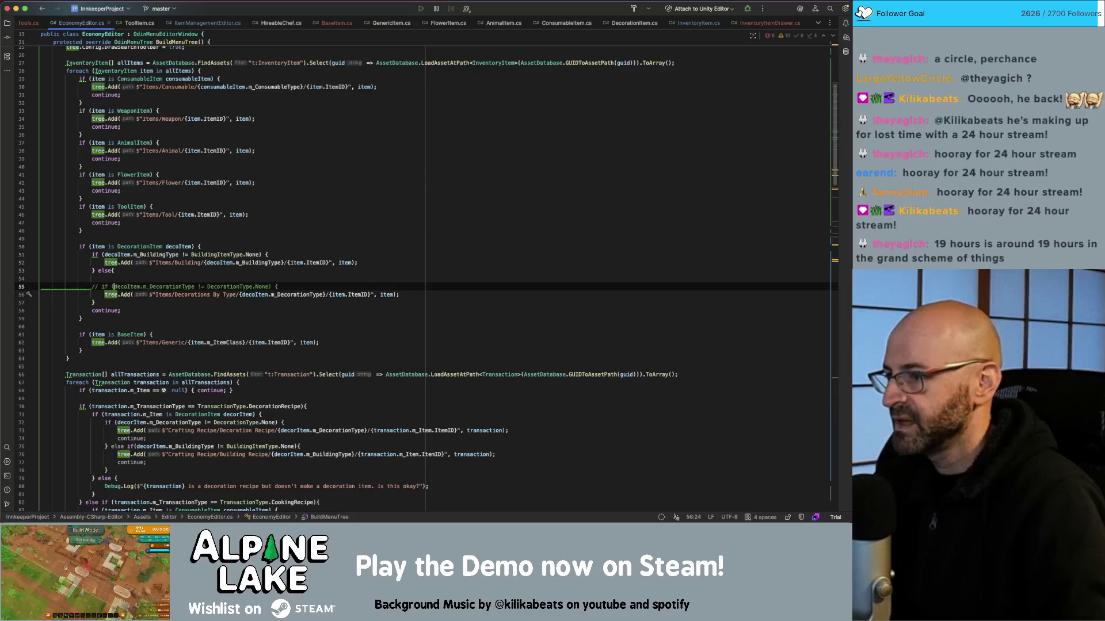
{"action": "key", "text": "Up"}
{"action": "key", "text": "BackSpace"}
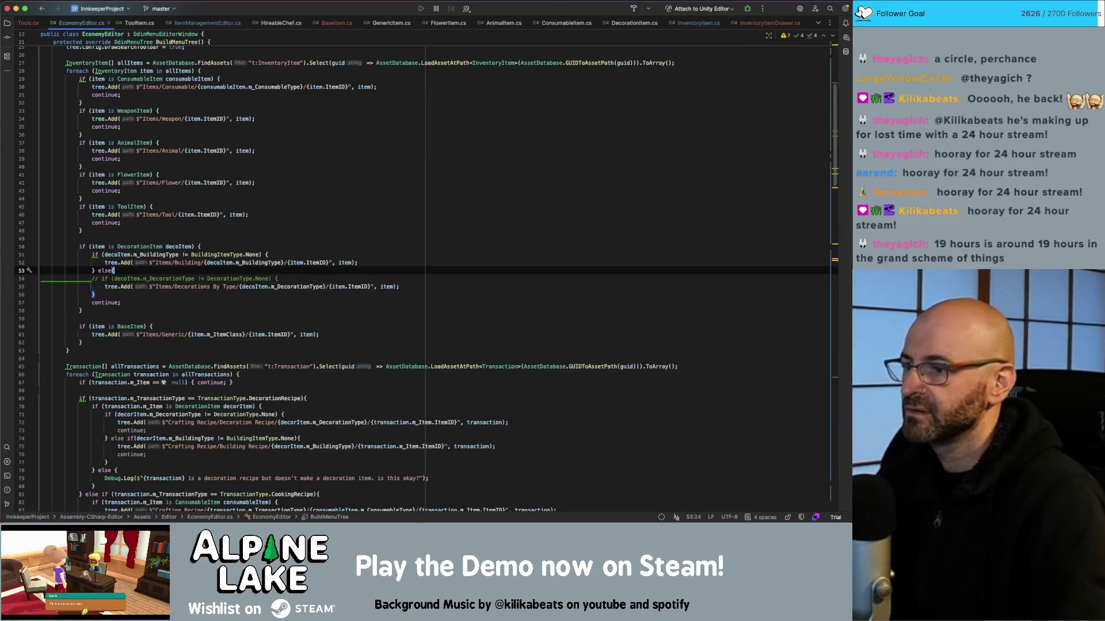
{"action": "left_click", "coordinate": [296, 223]}
{"action": "key", "text": "super+Tab"}
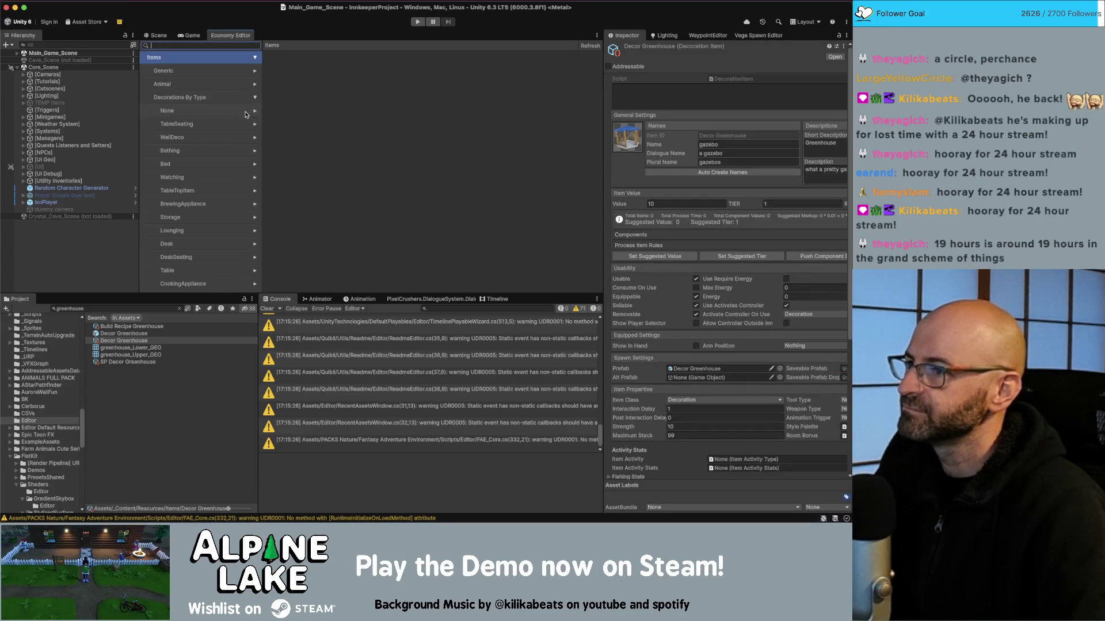
Expand the None decorations category, then run SanityCheck on the economy items
{"action": "left_click", "coordinate": [206, 113]}
{"action": "left_click_drag", "start_coordinate": [260, 113], "coordinate": [262, 157]}
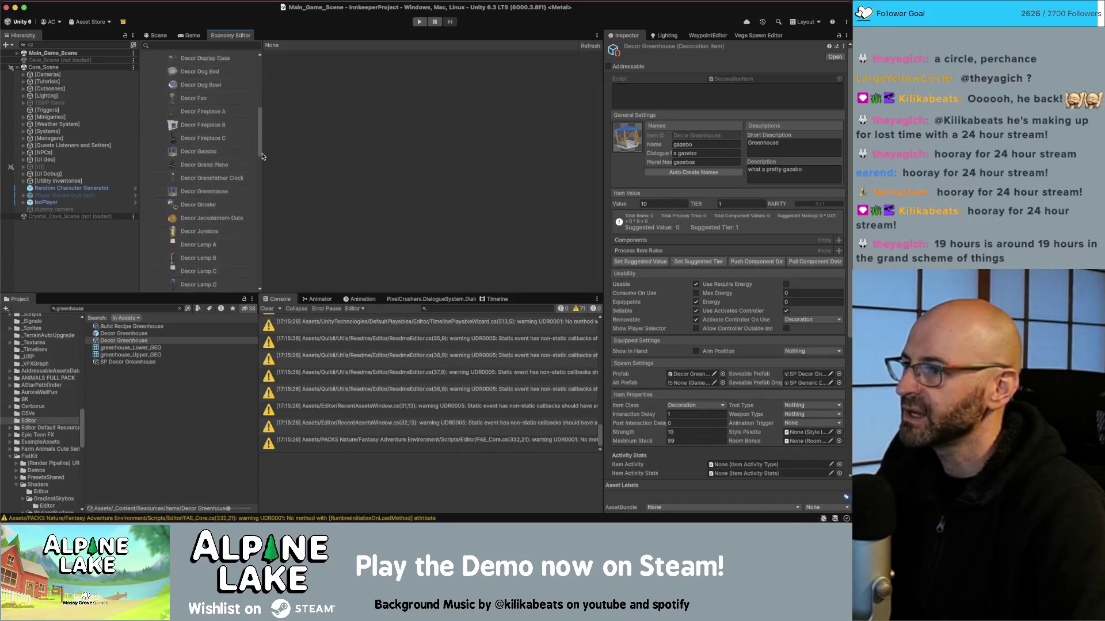
{"action": "left_click_drag", "start_coordinate": [270, 255], "coordinate": [272, 232]}
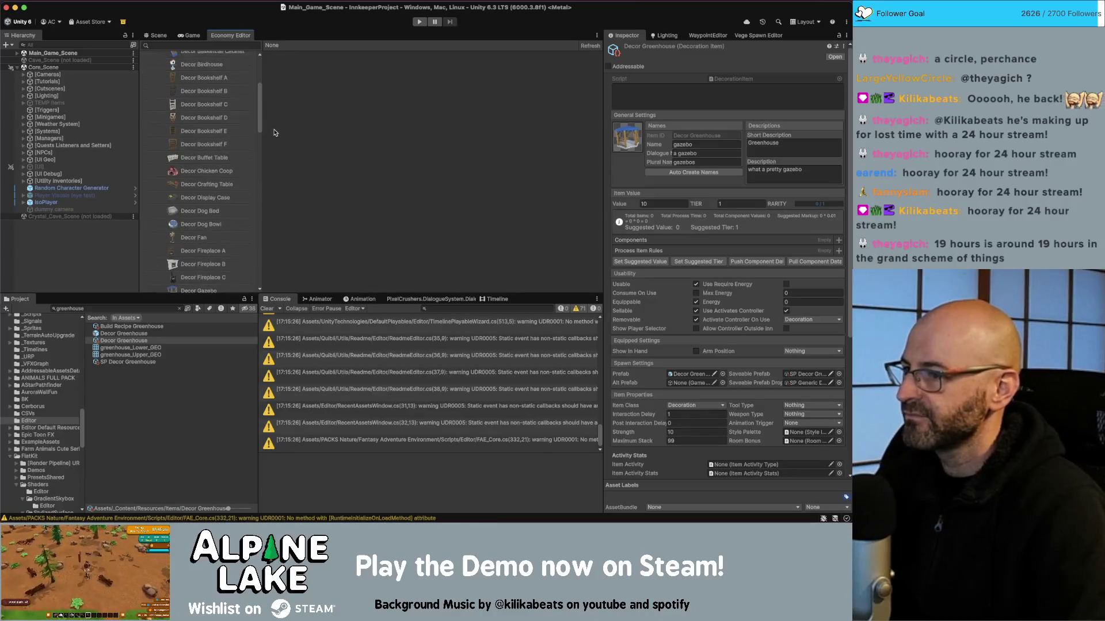
{"action": "mouse_move", "coordinate": [275, 125]}
{"action": "left_mouse_down"}
{"action": "mouse_move", "coordinate": [276, 111]}
{"action": "mouse_move", "coordinate": [282, 235]}
{"action": "mouse_move", "coordinate": [285, 115]}
{"action": "left_mouse_up"}
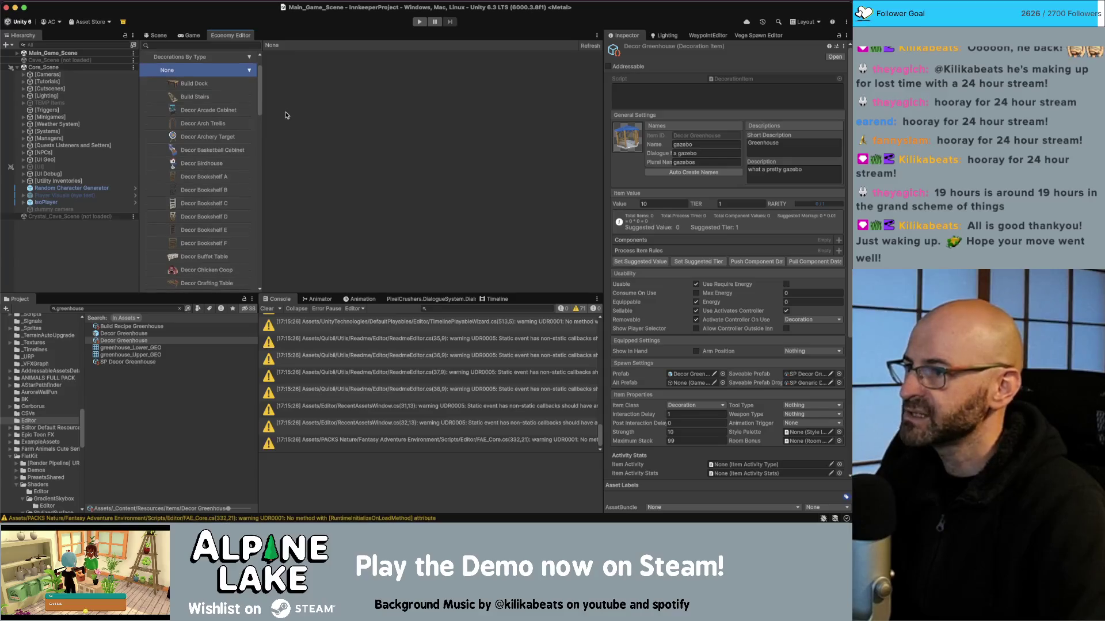
{"action": "scroll", "coordinate": [200, 182], "scroll_direction": "down", "scroll_amount": 5}
{"action": "scroll", "coordinate": [207, 218], "scroll_direction": "down", "scroll_amount": 10}
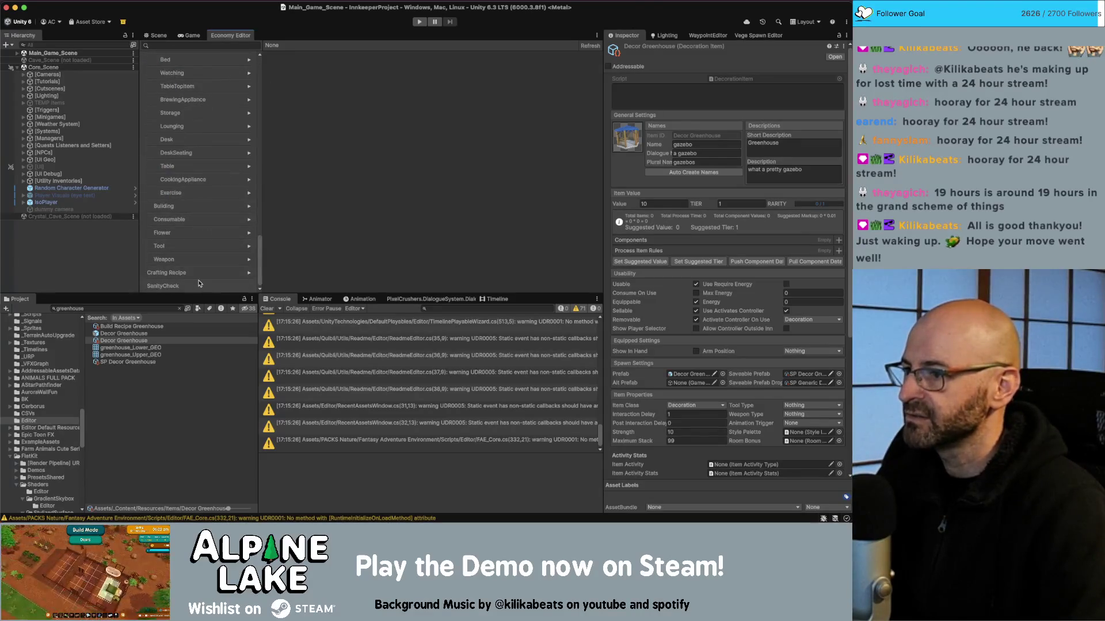
{"action": "left_click", "coordinate": [200, 286]}
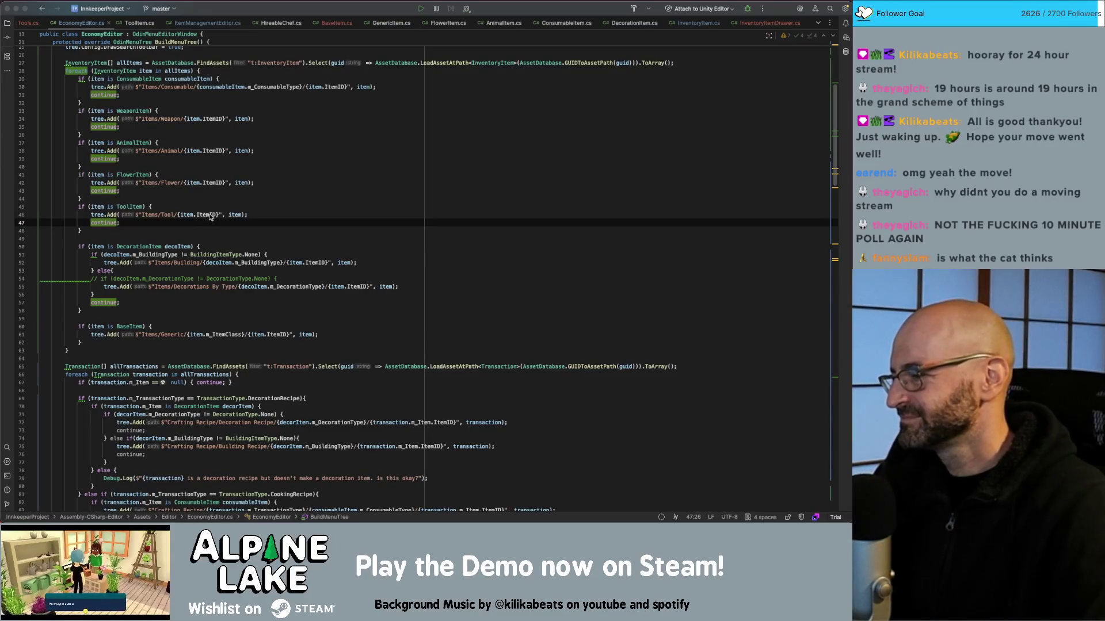
Review the item-sorting branches on lines 44–59 of BuildMenuTree in EconomyEditor.cs
{"action": "left_click", "coordinate": [311, 230]}
{"action": "left_click", "coordinate": [284, 316]}
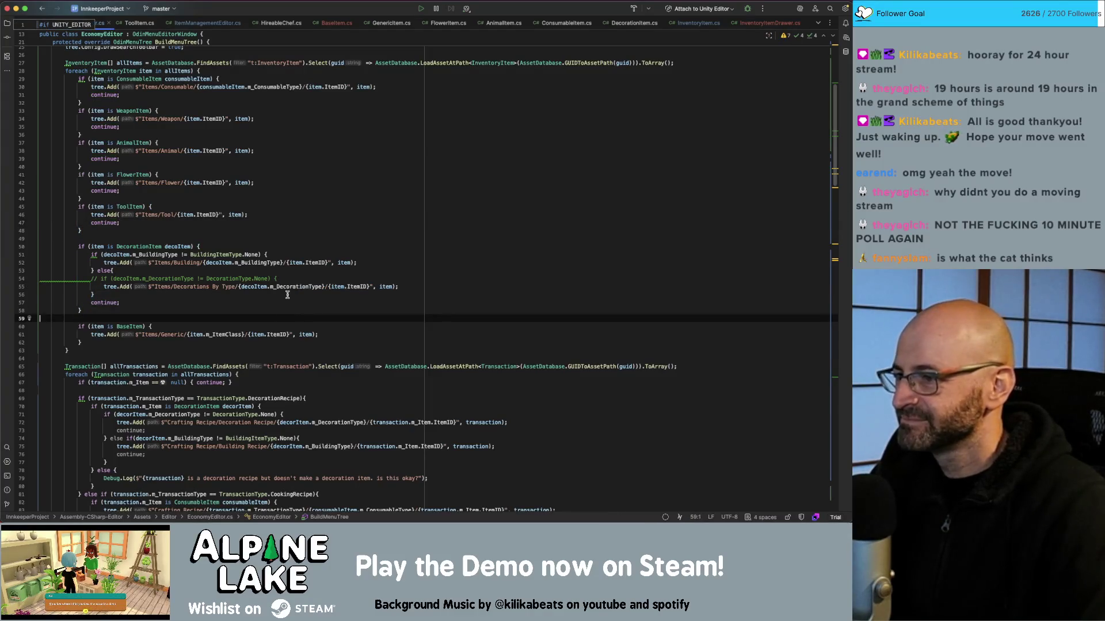
{"action": "left_click", "coordinate": [283, 297]}
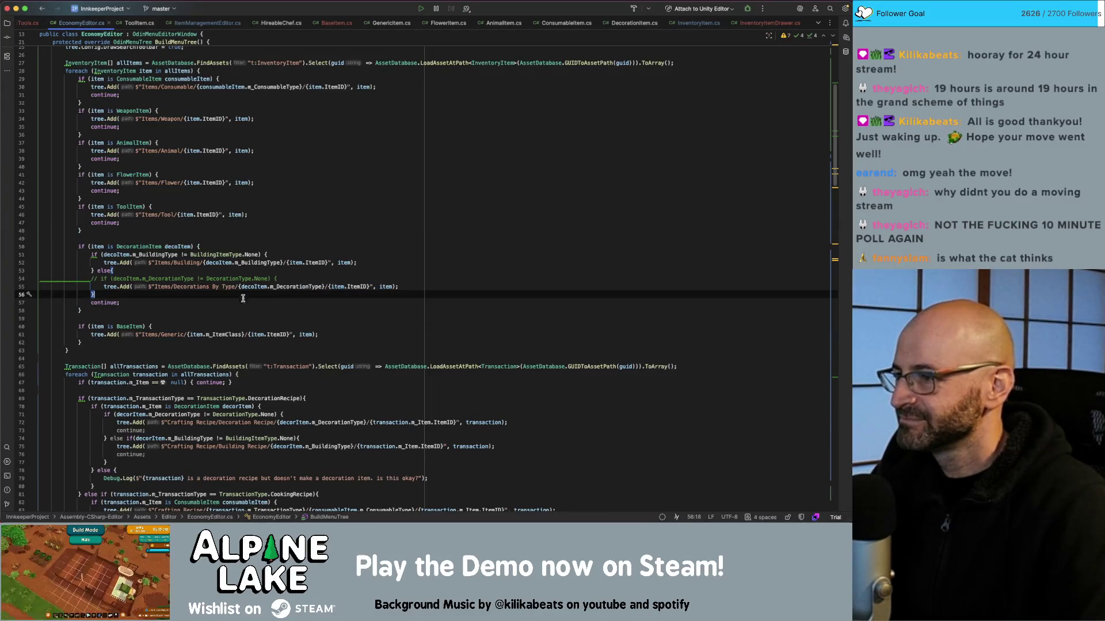
{"action": "mouse_move", "coordinate": [87, 280]}
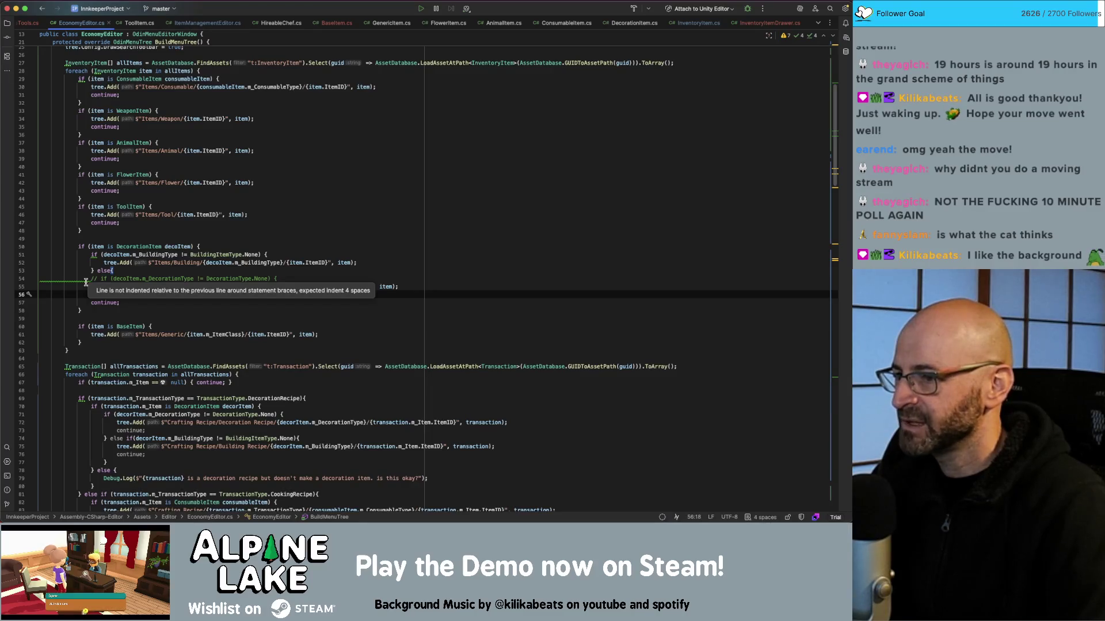
{"action": "left_click", "coordinate": [345, 222]}
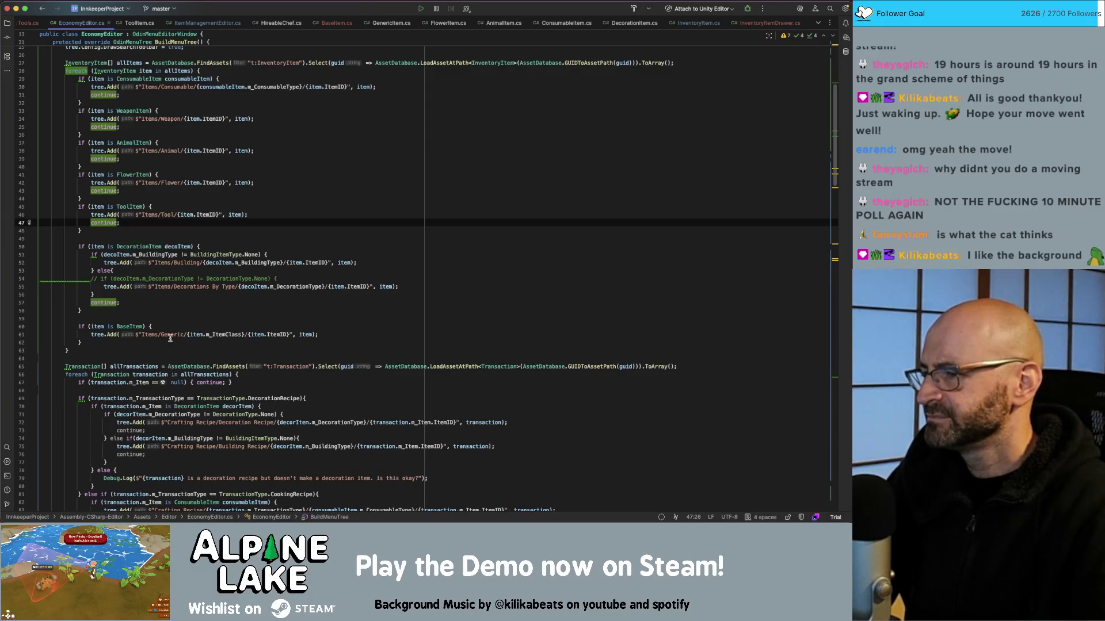
{"action": "left_click", "coordinate": [336, 198]}
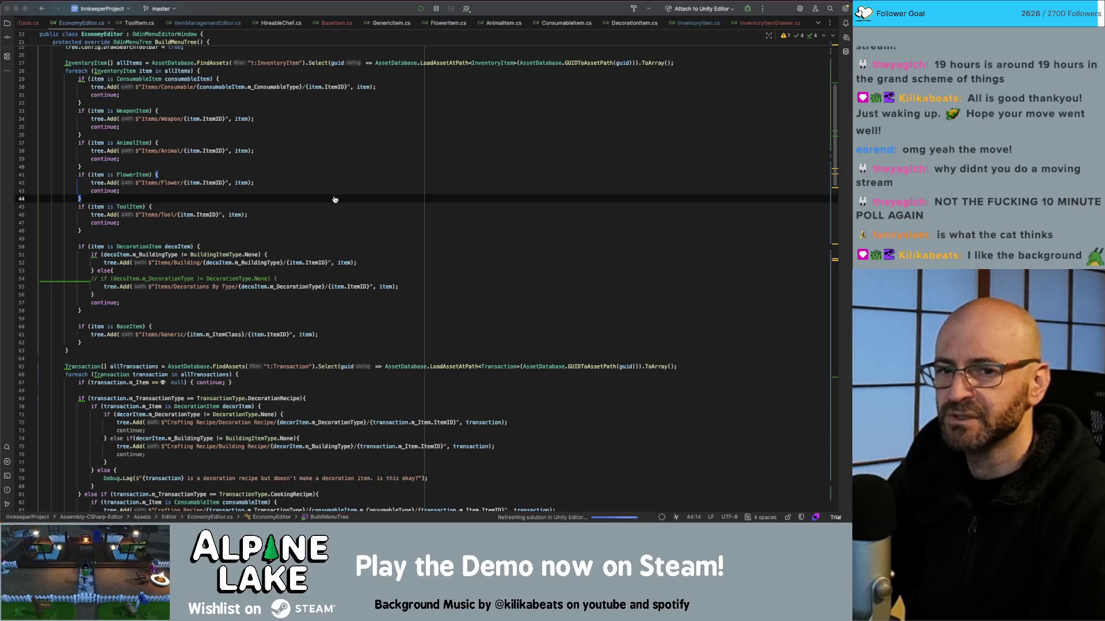
{"action": "key", "text": "super+Tab"}
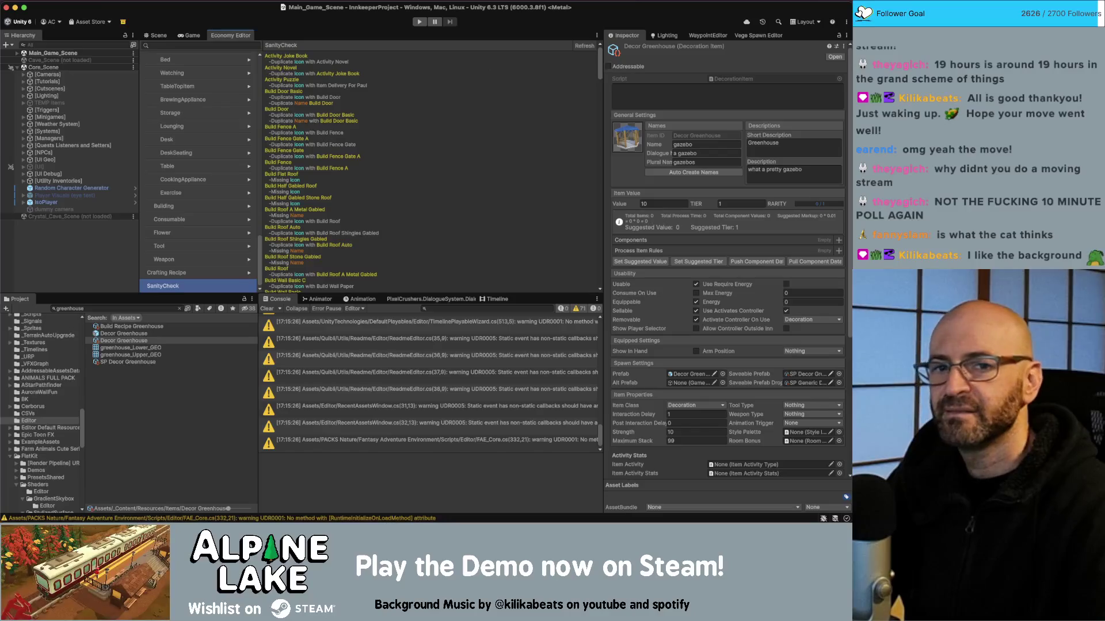
Look over the sanity-check report of duplicate icons and names in the Economy Editor
{"action": "key", "text": "super+Tab"}
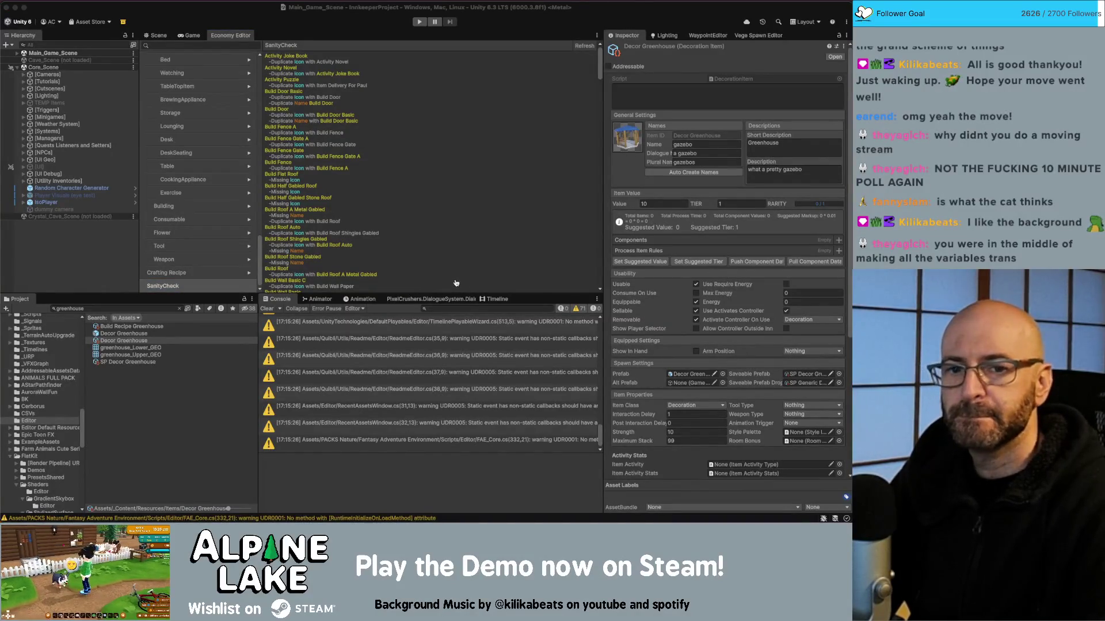
{"action": "key", "text": "super+Tab"}
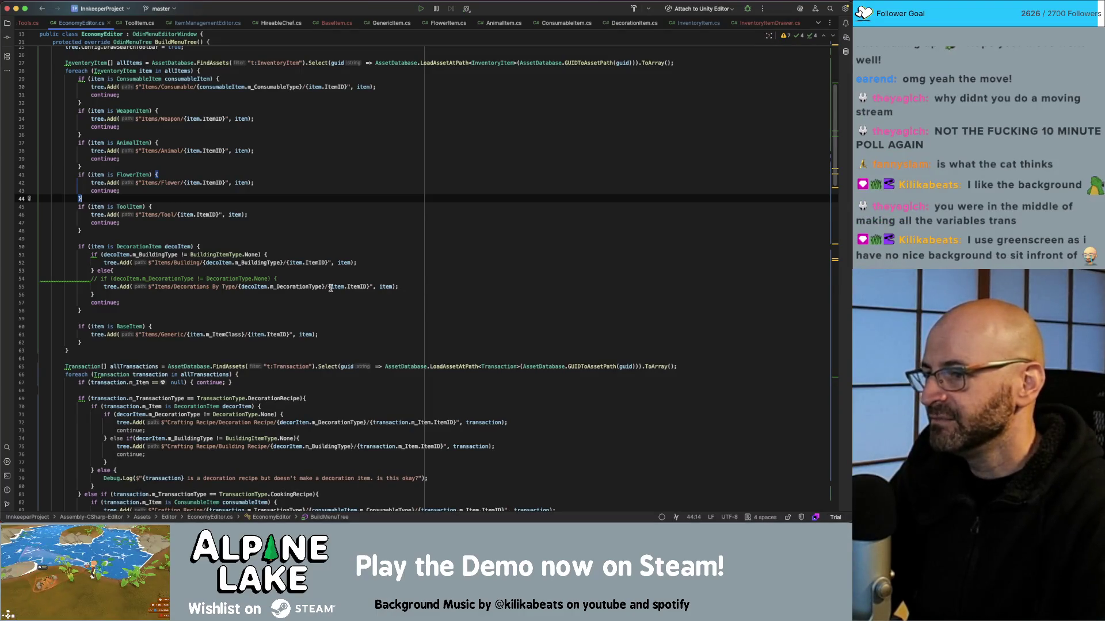
Scroll EconomyEditor.cs down to the NAMES duplicate-check section of SanityCheck
{"action": "scroll", "coordinate": [329, 288], "scroll_direction": "down", "scroll_amount": 5}
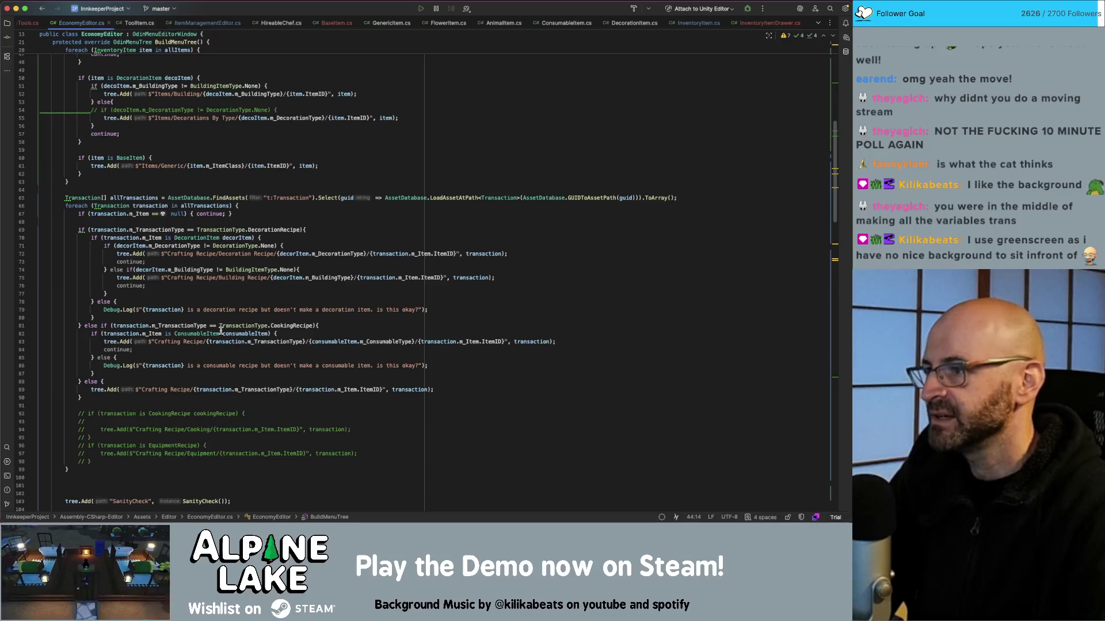
{"action": "scroll", "coordinate": [221, 330], "scroll_direction": "down", "scroll_amount": 20}
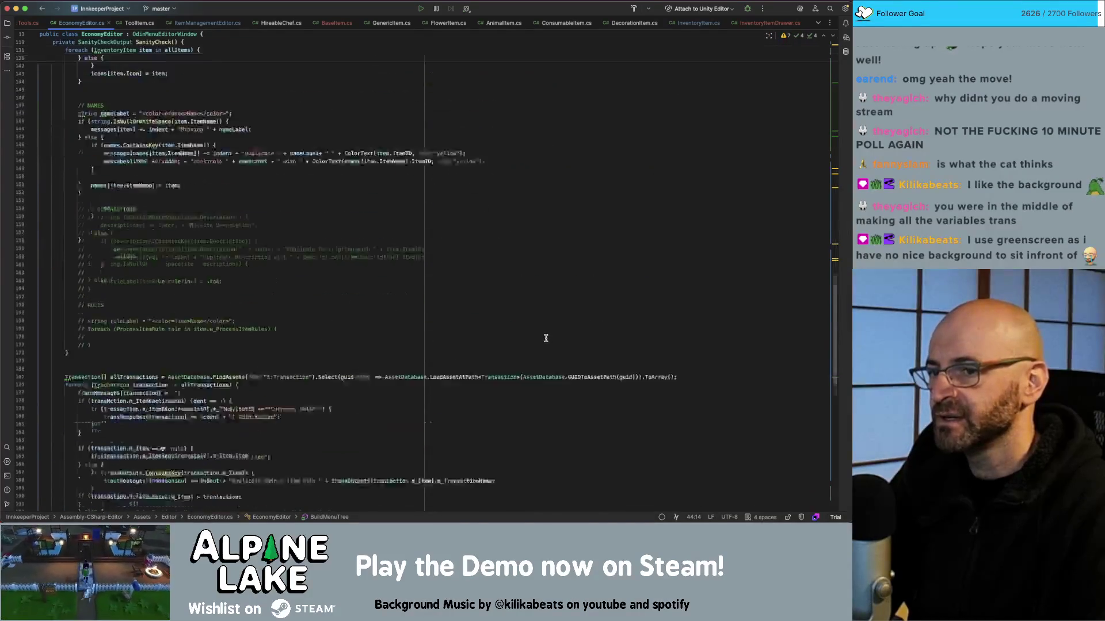
{"action": "scroll", "coordinate": [546, 338], "scroll_direction": "down", "scroll_amount": 4}
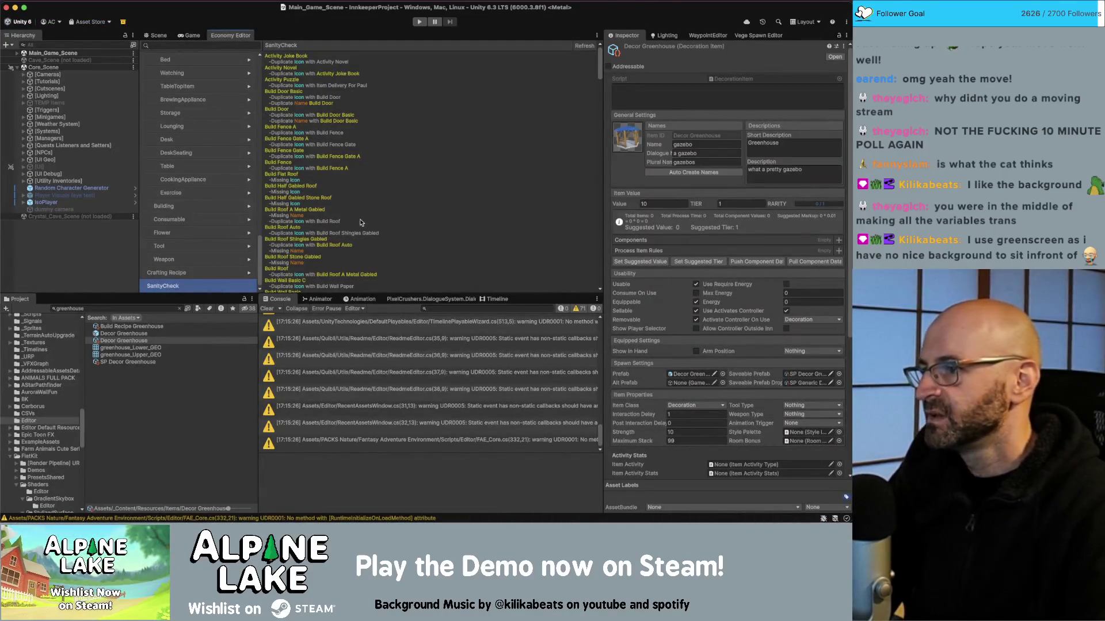
View item details from Build Dock through Decor Arch Trellis to Decor Gazebo
{"action": "scroll", "coordinate": [231, 195], "scroll_direction": "up", "scroll_amount": 5}
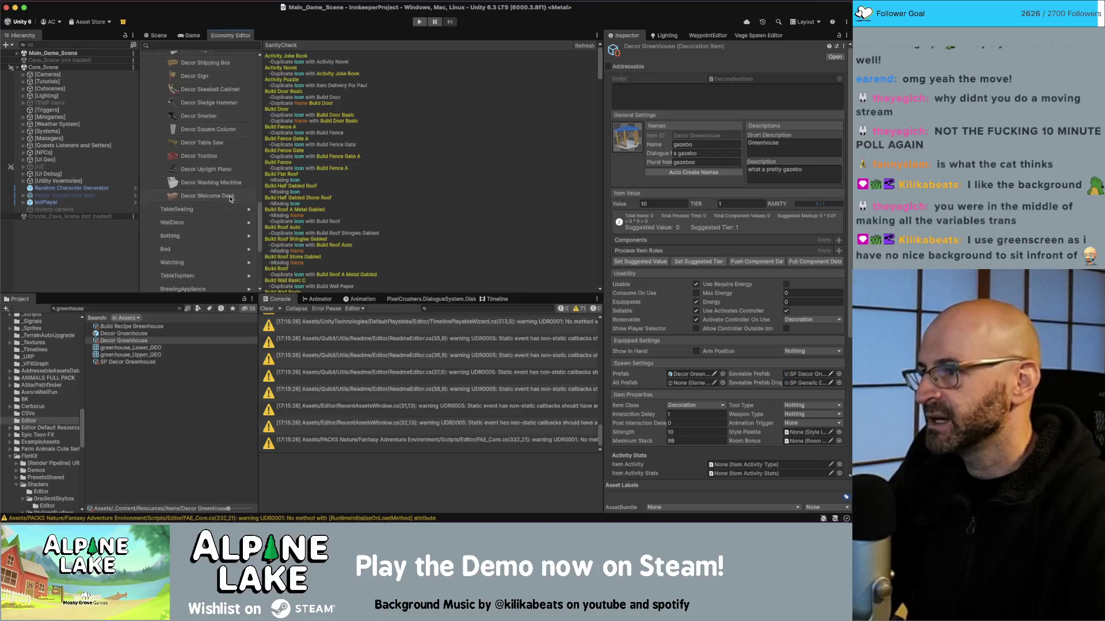
{"action": "scroll", "coordinate": [233, 207], "scroll_direction": "up", "scroll_amount": 10}
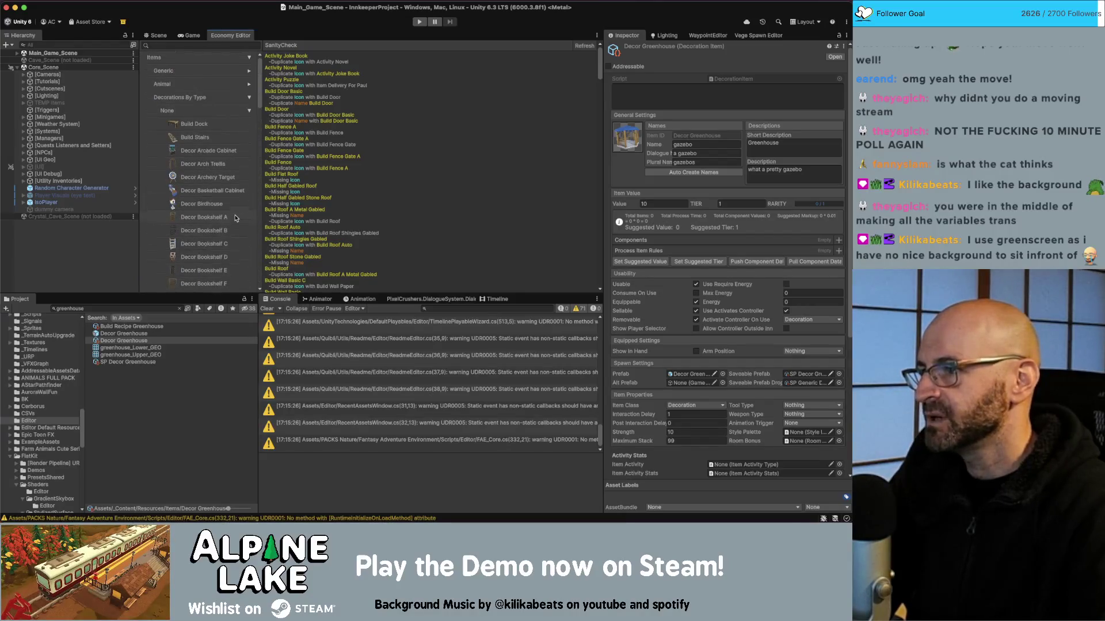
{"action": "left_click", "coordinate": [216, 126]}
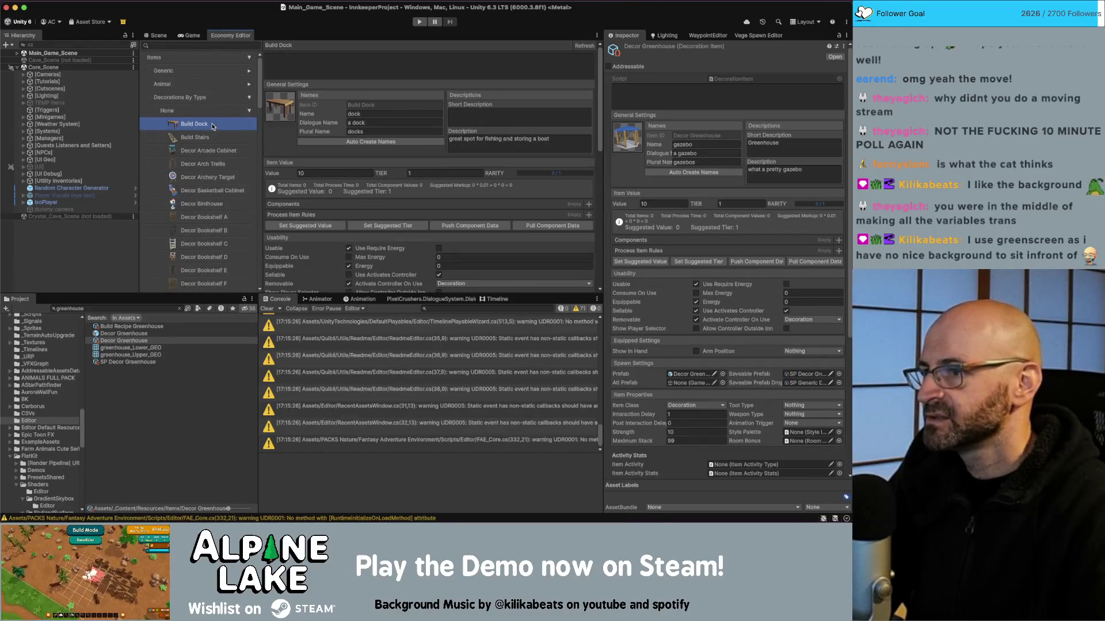
{"action": "left_click", "coordinate": [214, 137]}
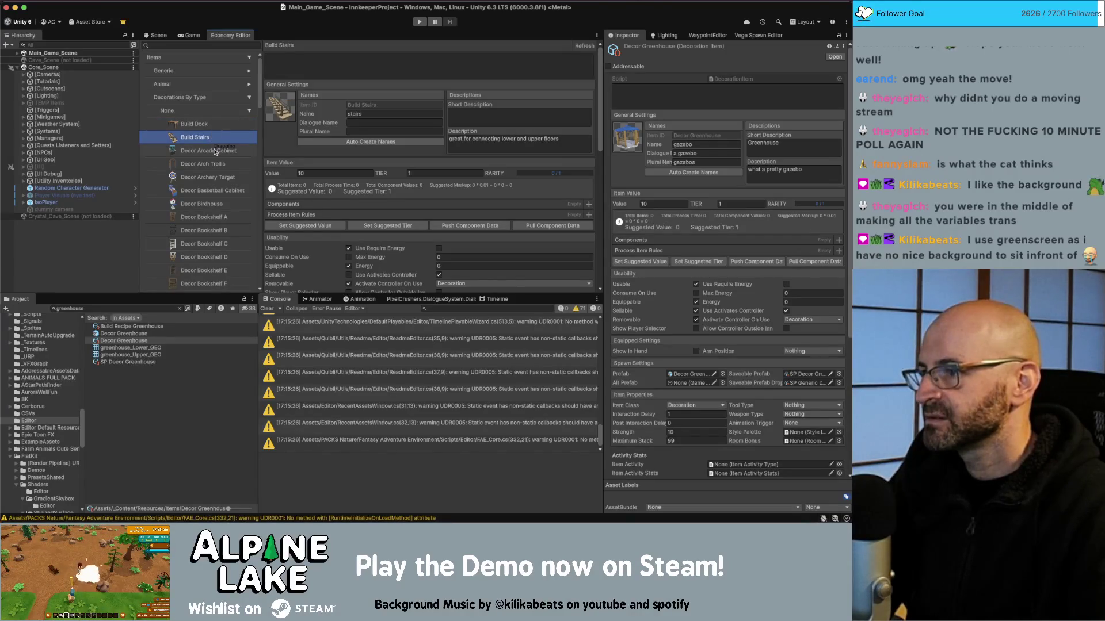
{"action": "left_click", "coordinate": [215, 151]}
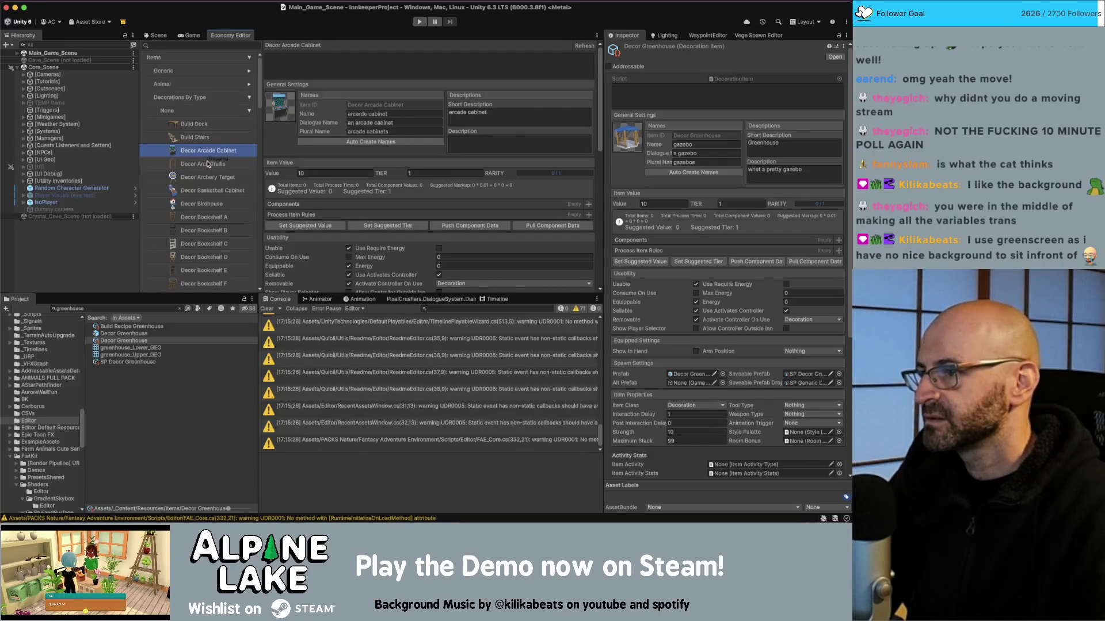
{"action": "left_click", "coordinate": [208, 165]}
{"action": "scroll", "coordinate": [208, 167], "scroll_direction": "down", "scroll_amount": 8}
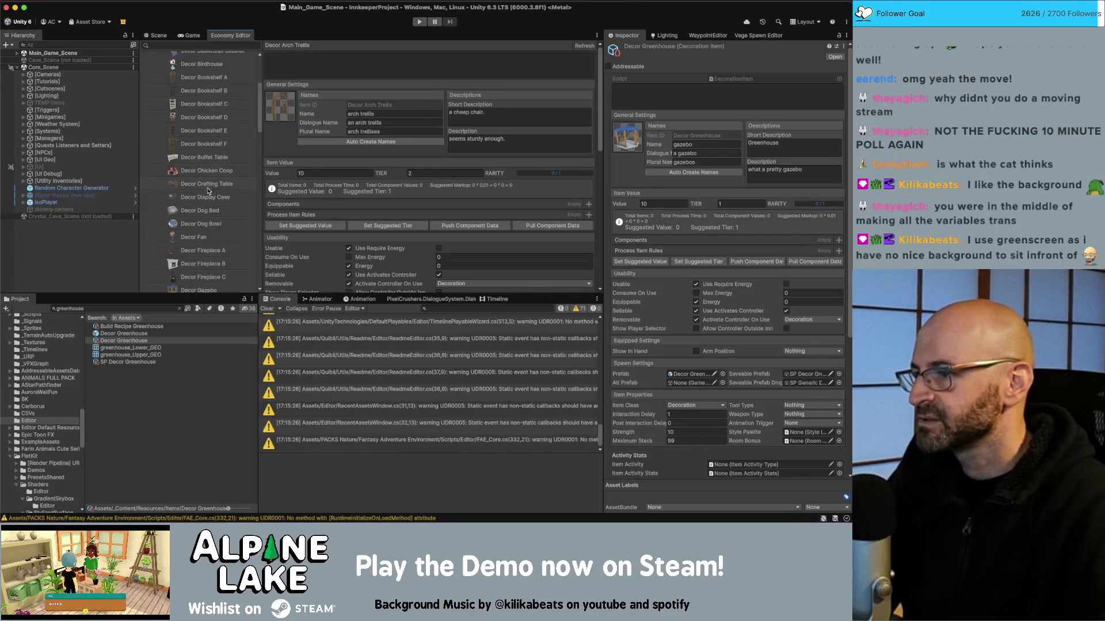
{"action": "left_click", "coordinate": [209, 216]}
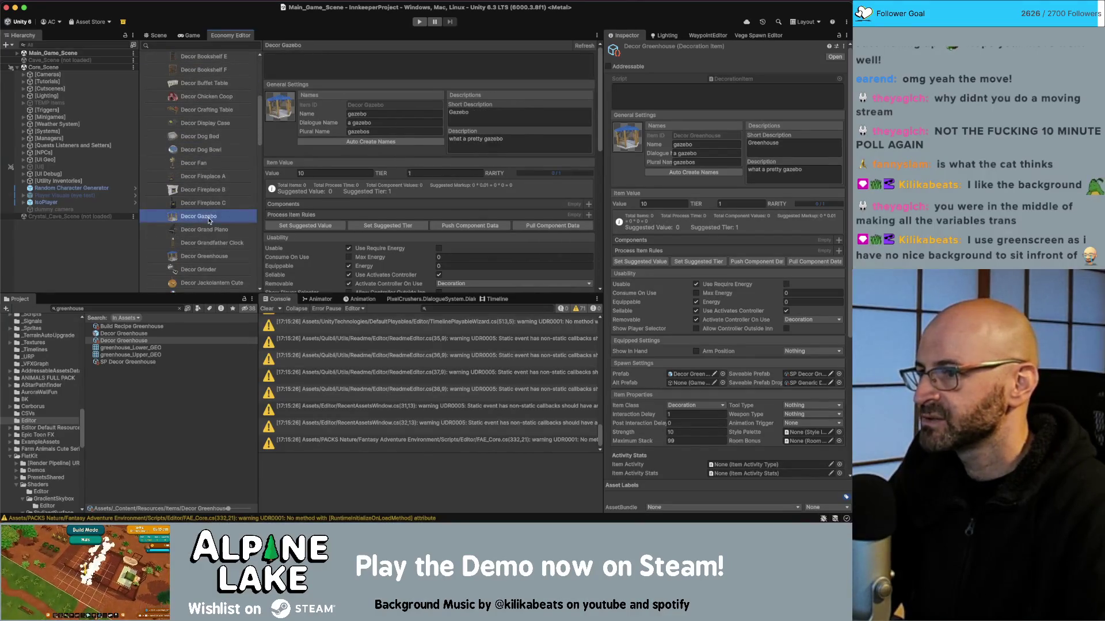
Open Decor Greenhouse and select its incorrect Name value 'gazebo'
{"action": "scroll", "coordinate": [216, 206], "scroll_direction": "down", "scroll_amount": 2}
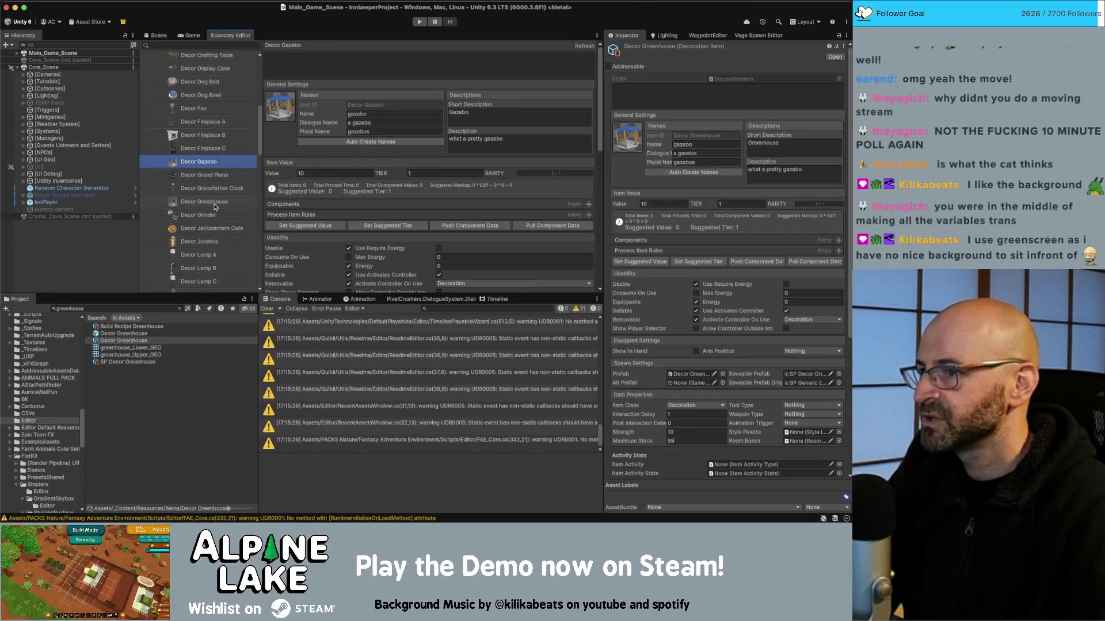
{"action": "left_click", "coordinate": [215, 207]}
{"action": "left_click", "coordinate": [357, 114]}
{"action": "double_click", "coordinate": [357, 114]}
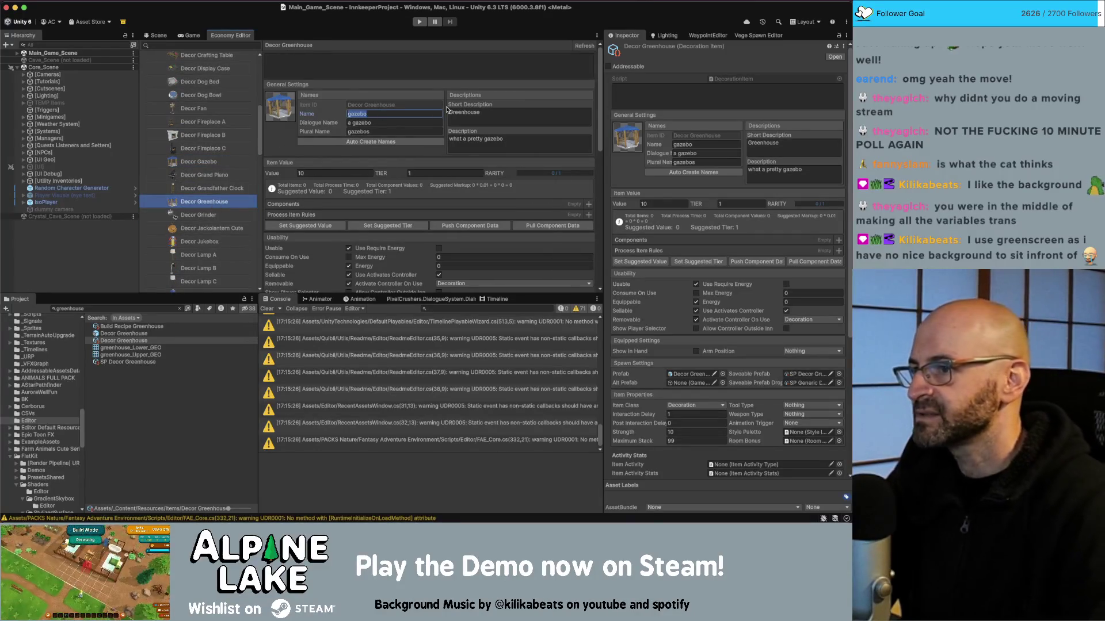
Rename the item to 'greenhouse', auto-create its dialogue and plural names, and pull component data
{"action": "type", "text": "greenhouse"}
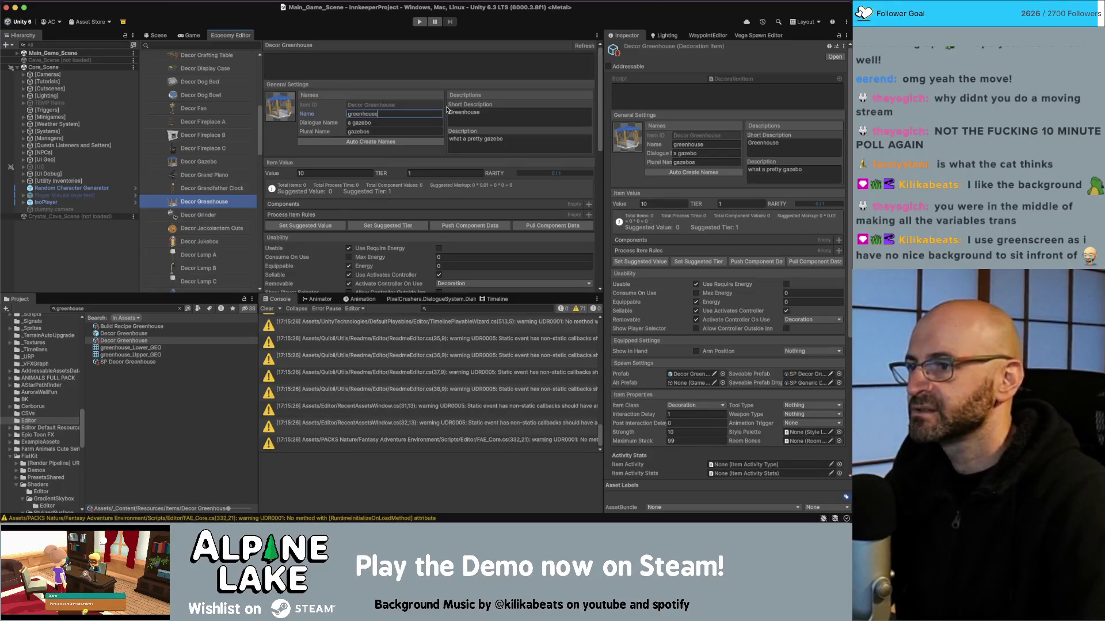
{"action": "left_click", "coordinate": [365, 141]}
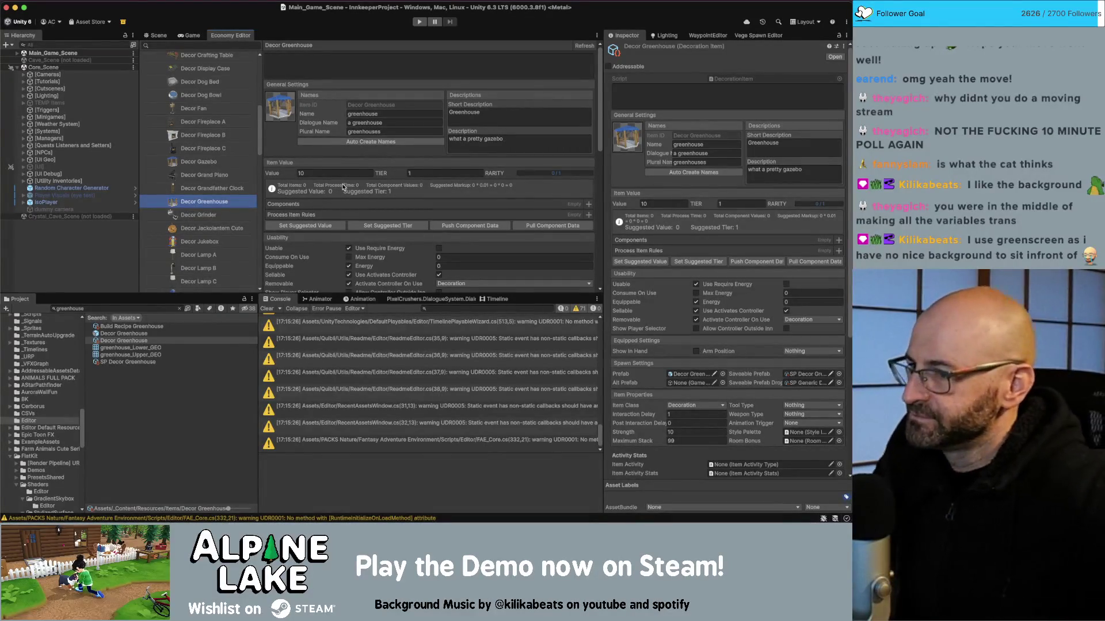
{"action": "left_click", "coordinate": [529, 227]}
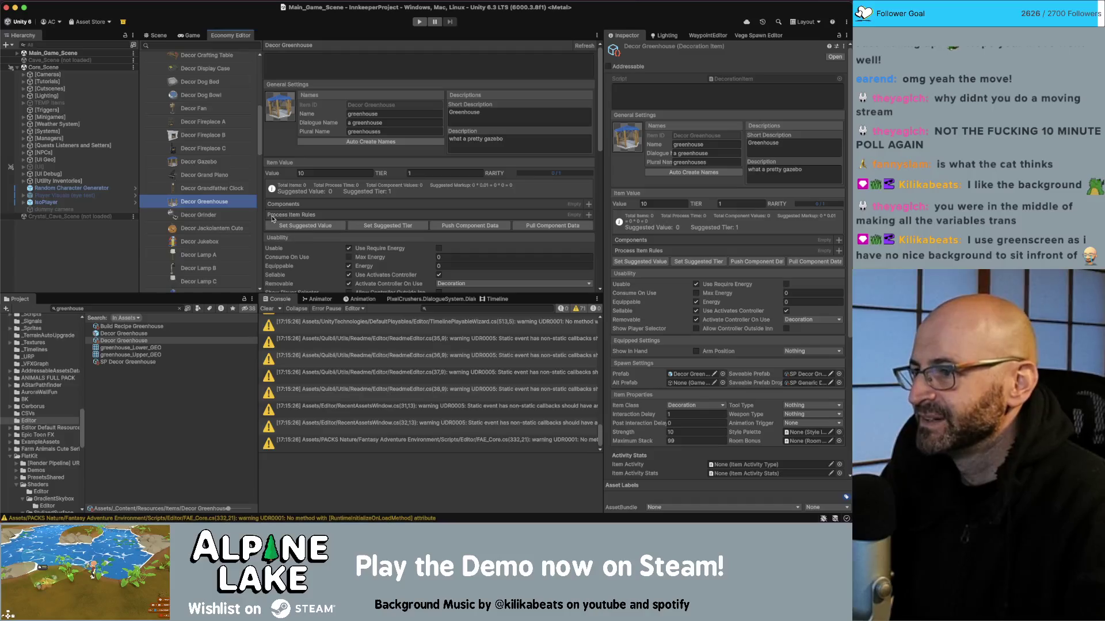
Filter the Economy Editor item list by 'green' with Decor Greenhouse kept selected
{"action": "left_click", "coordinate": [207, 44]}
{"action": "type", "text": "green"}
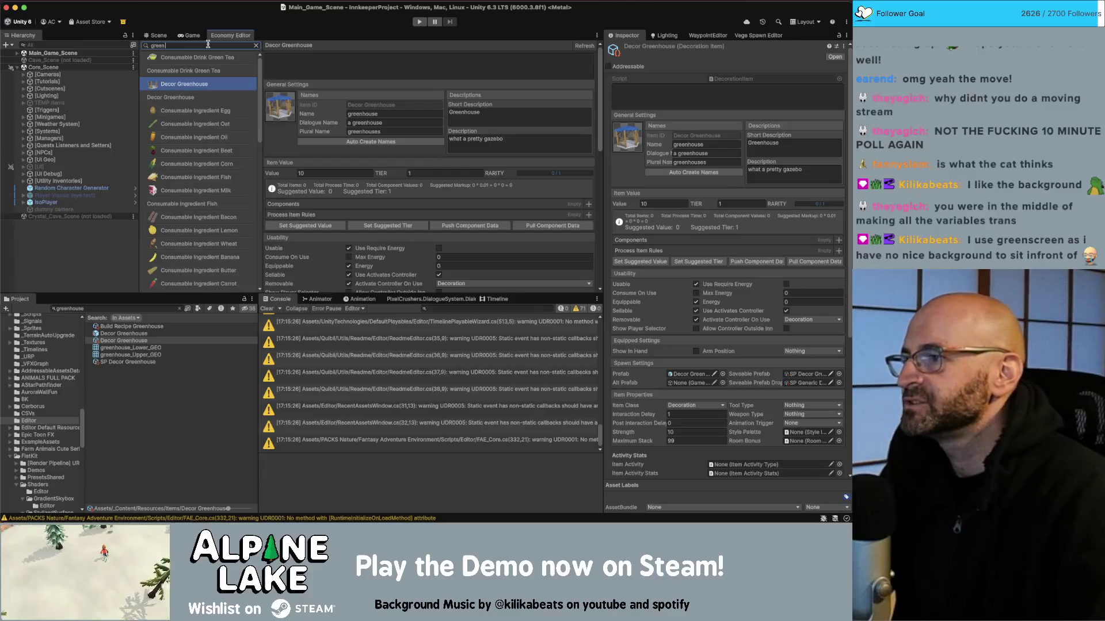
{"action": "left_click", "coordinate": [210, 85]}
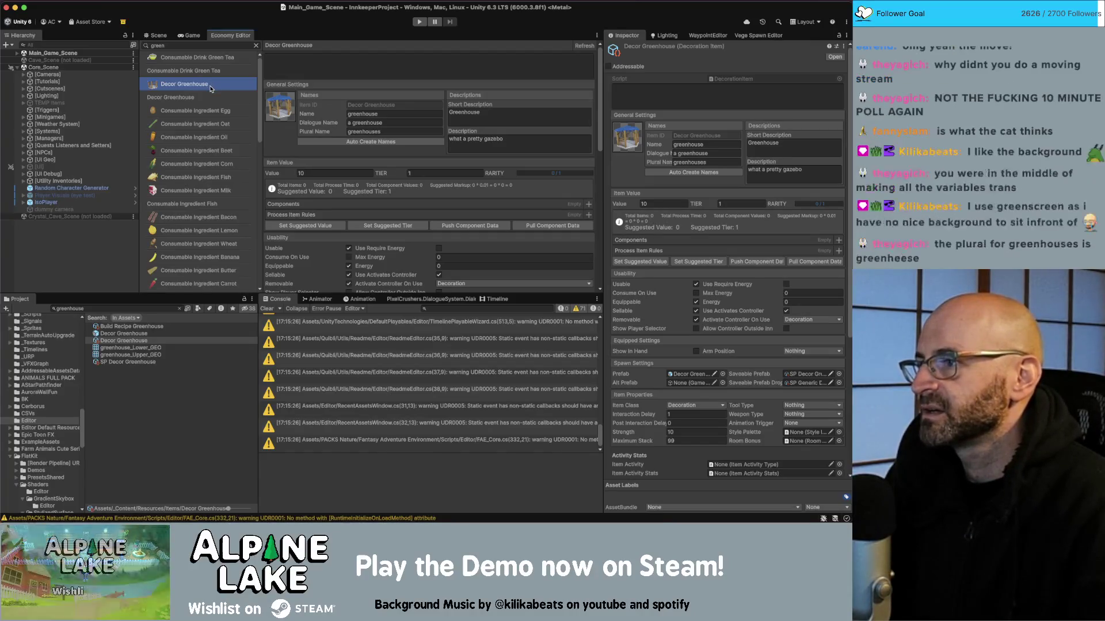
Clear the old Unity console warnings, then bring up InventoryItem.cs in Rider
{"action": "key", "text": "super+Tab"}
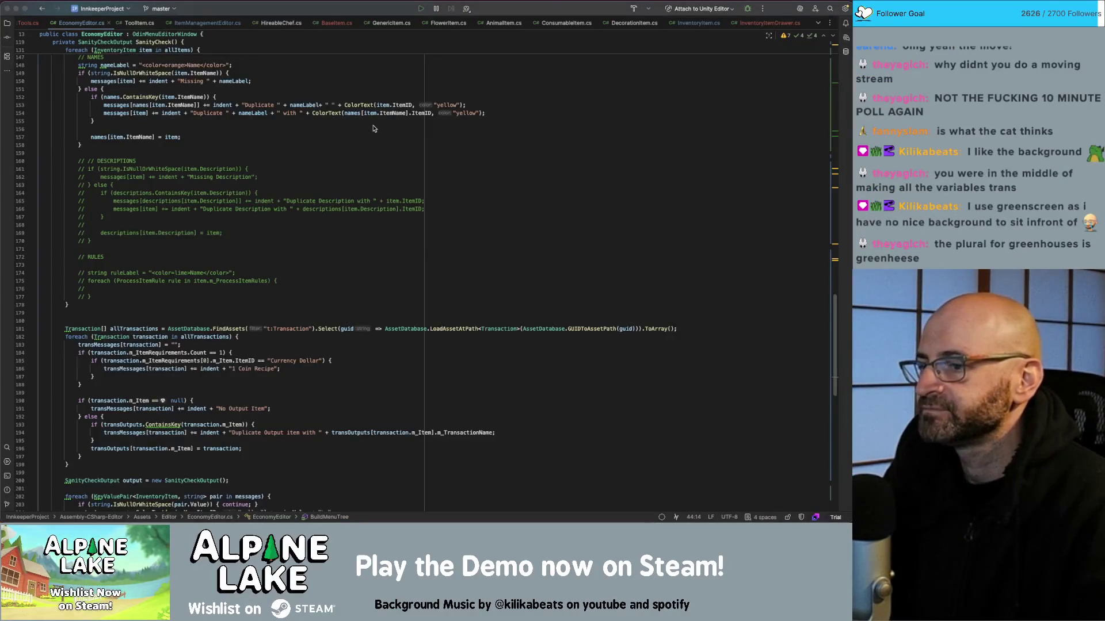
{"action": "key", "text": "super+Tab"}
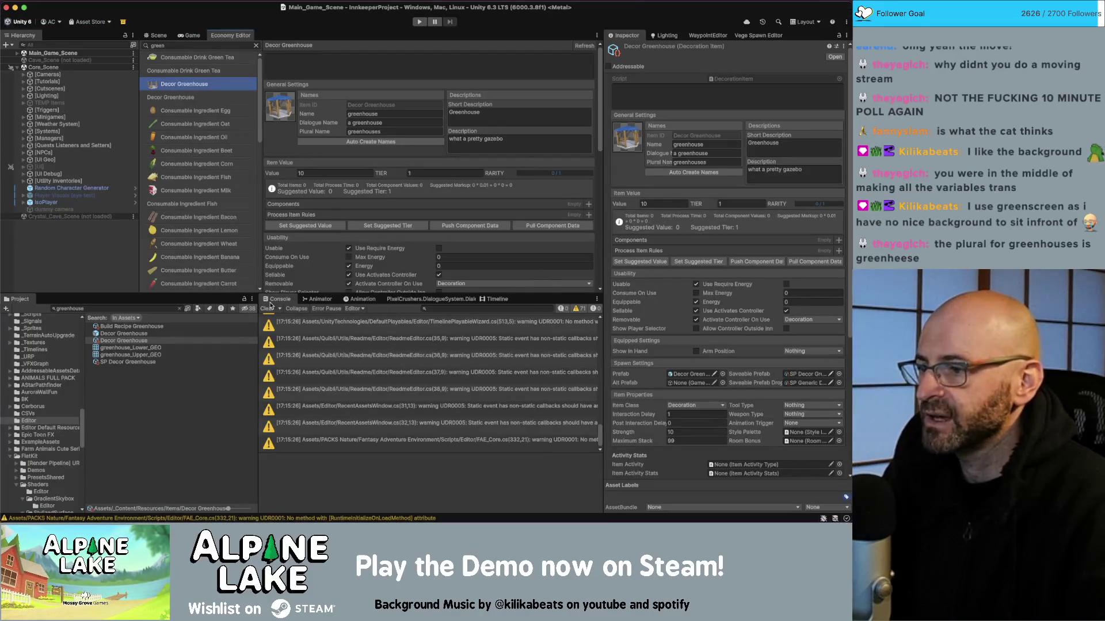
{"action": "left_click", "coordinate": [271, 310]}
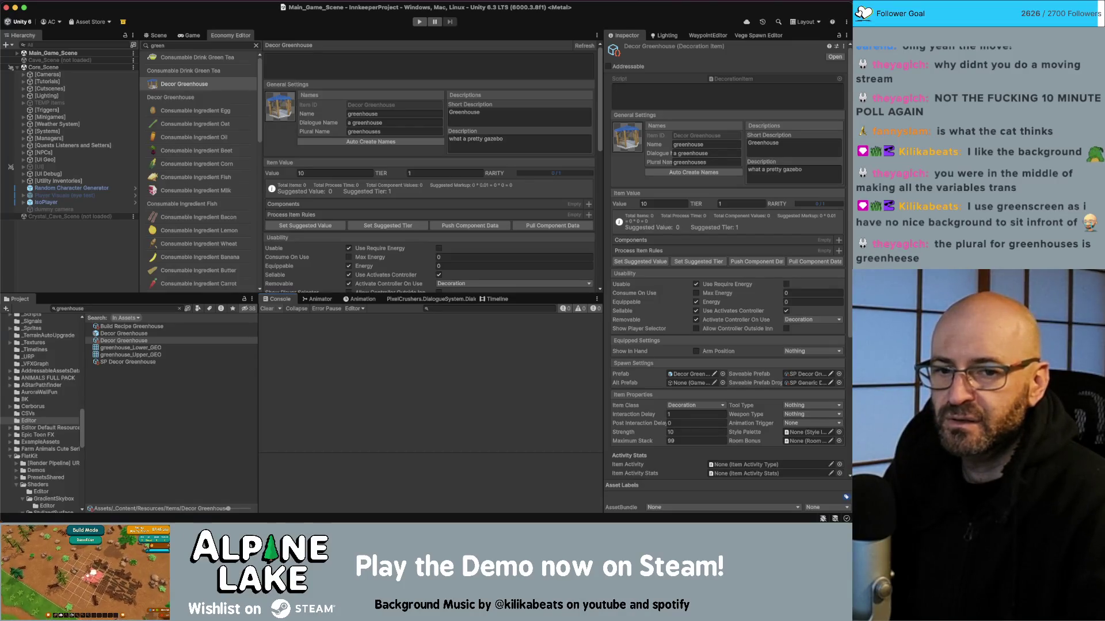
{"action": "key", "text": "super+Tab"}
{"action": "left_click", "coordinate": [316, 176]}
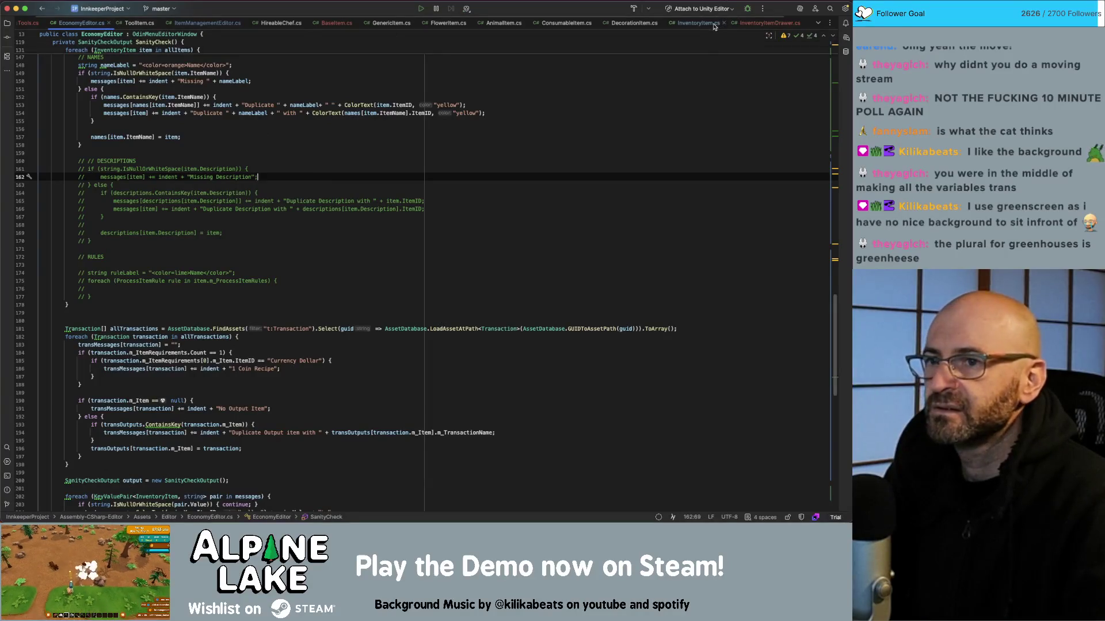
{"action": "left_click", "coordinate": [707, 23]}
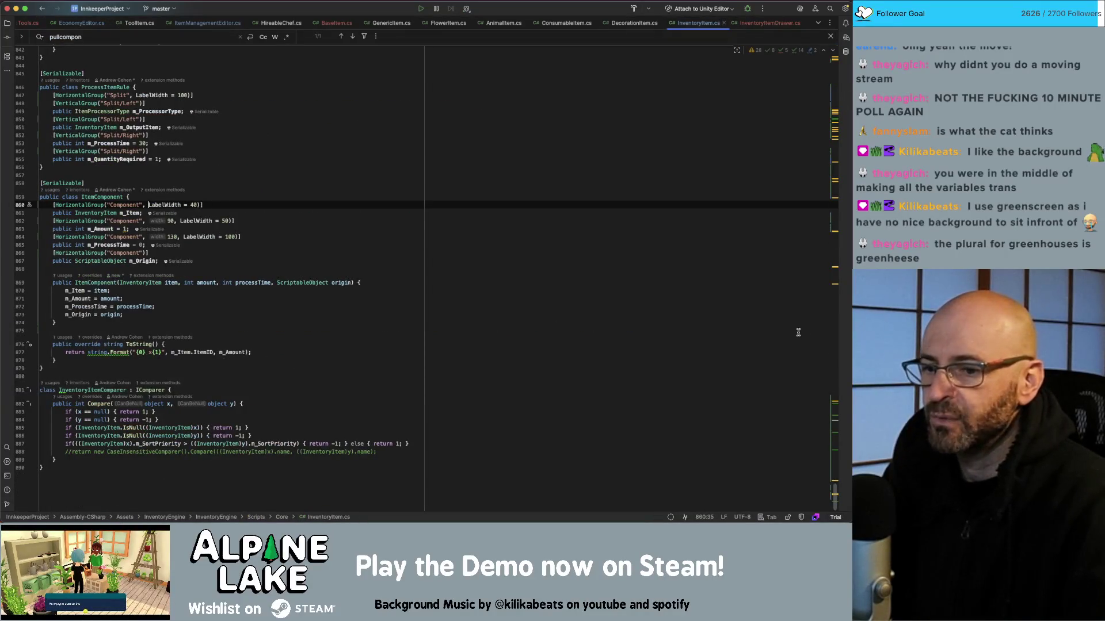
Turn PullComponentData's one-Currency-Dollar check into a braced block around continue
{"action": "scroll", "coordinate": [380, 318], "scroll_direction": "up", "scroll_amount": 15}
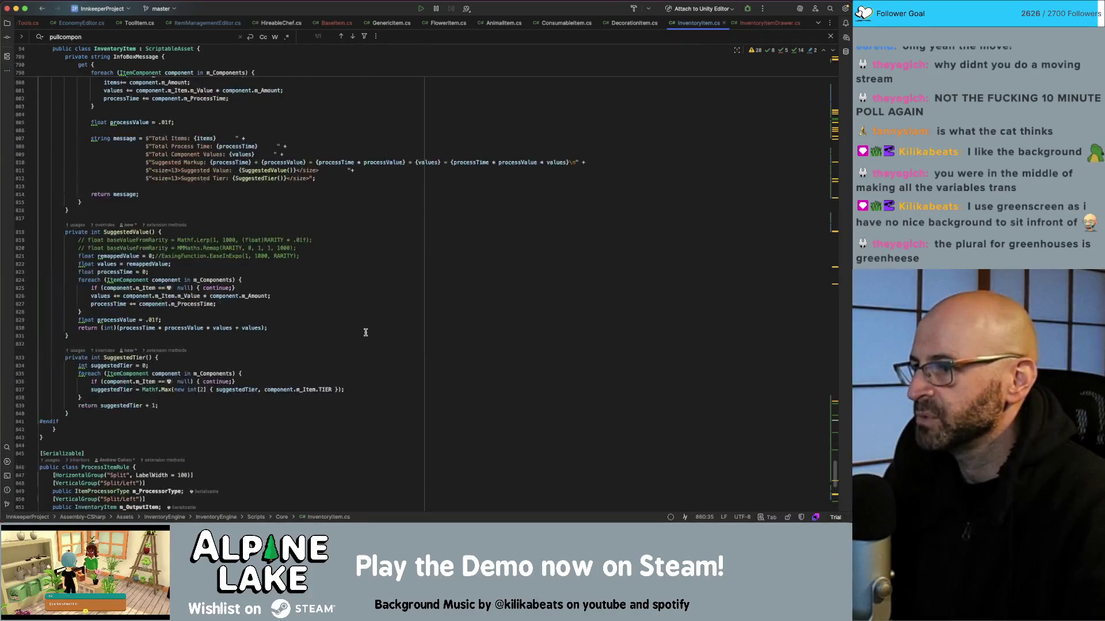
{"action": "scroll", "coordinate": [366, 333], "scroll_direction": "up", "scroll_amount": 8}
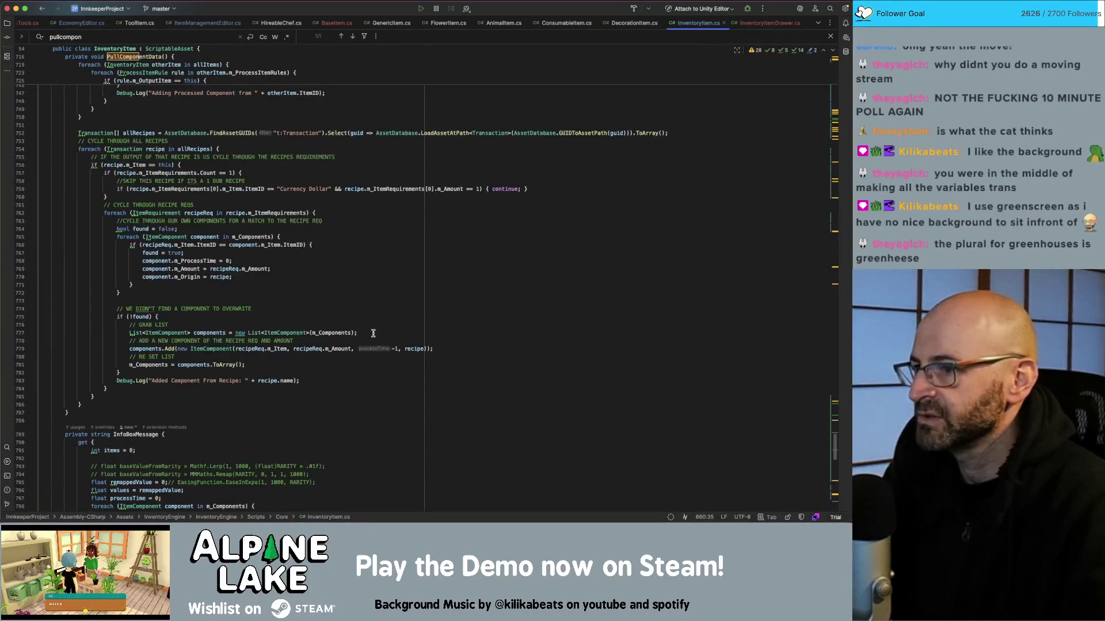
{"action": "left_click", "coordinate": [278, 198]}
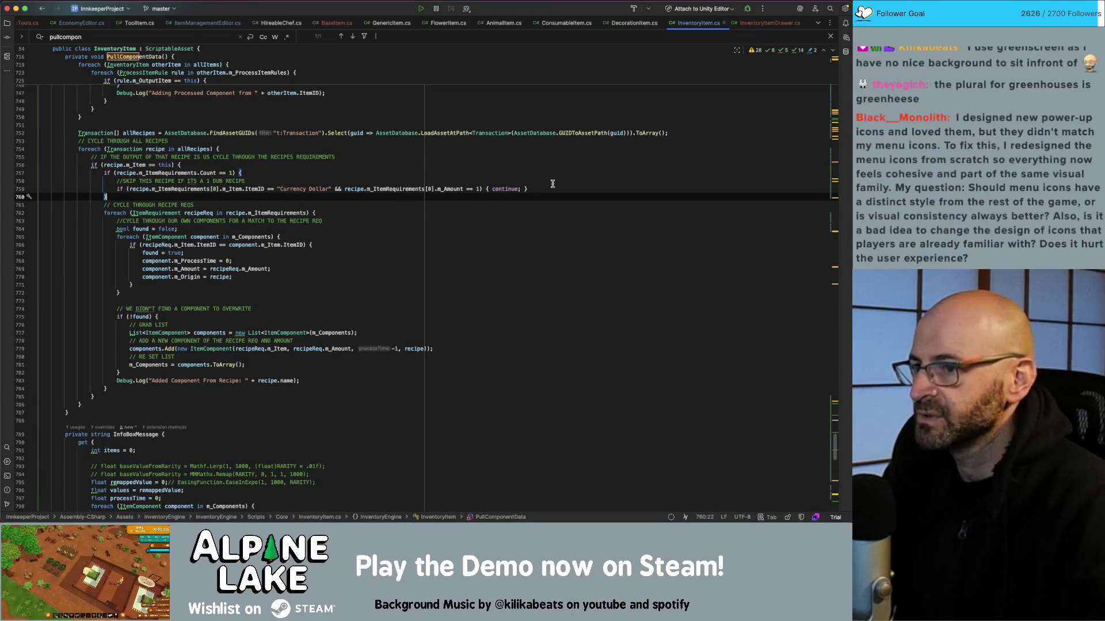
{"action": "left_click", "coordinate": [527, 189]}
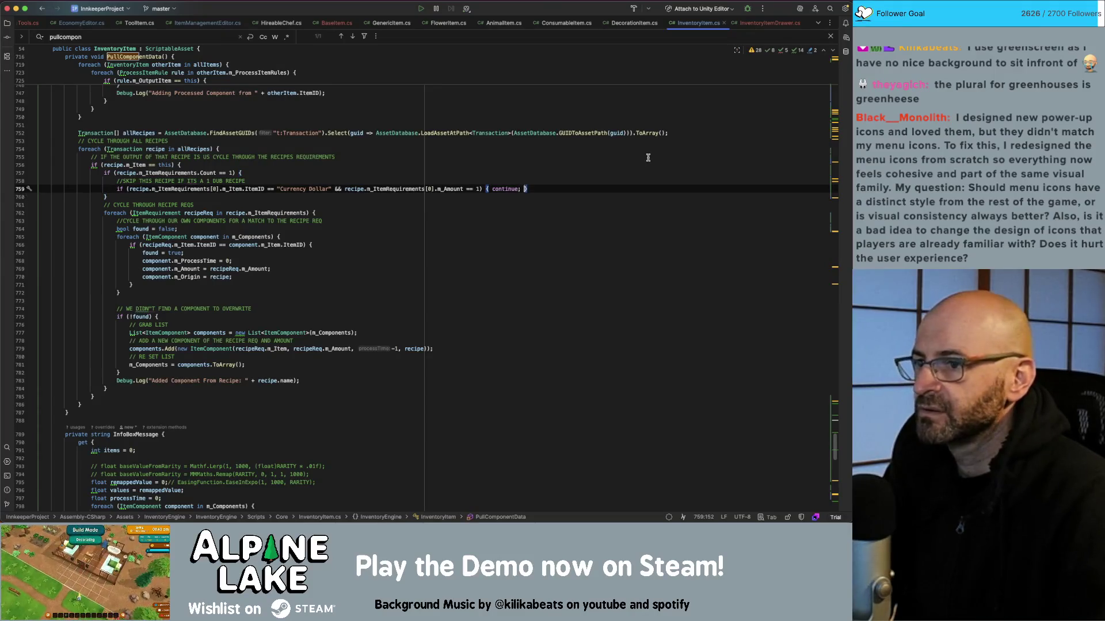
{"action": "key", "text": "Return"}
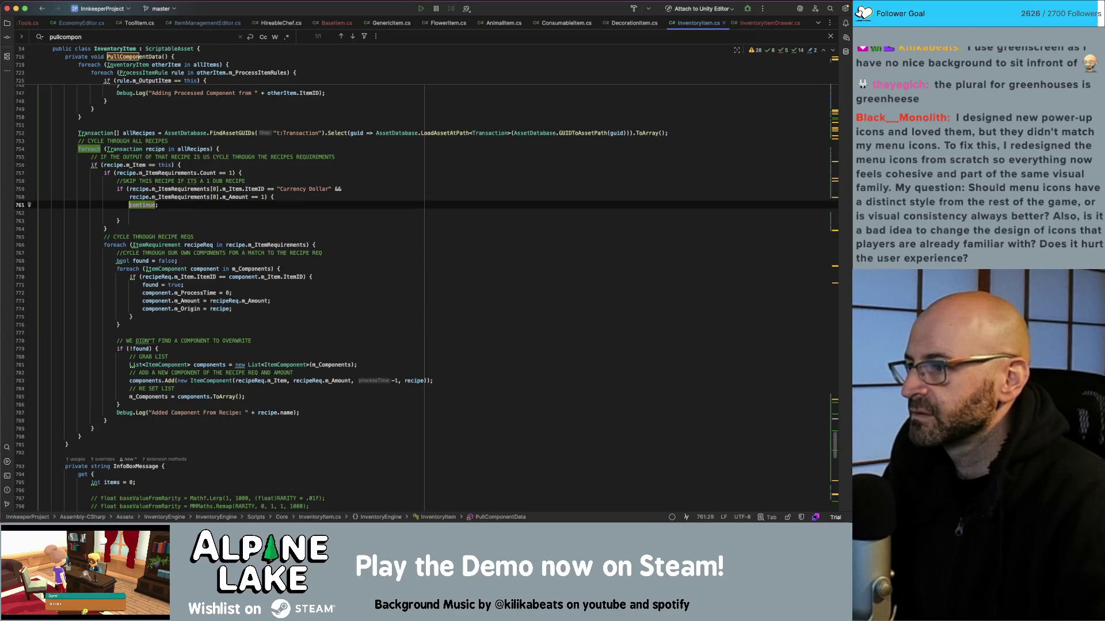
{"action": "key", "text": "Return"}
{"action": "key", "text": "Up"}
{"action": "key", "text": "Up"}
{"action": "key", "text": "BackSpace"}
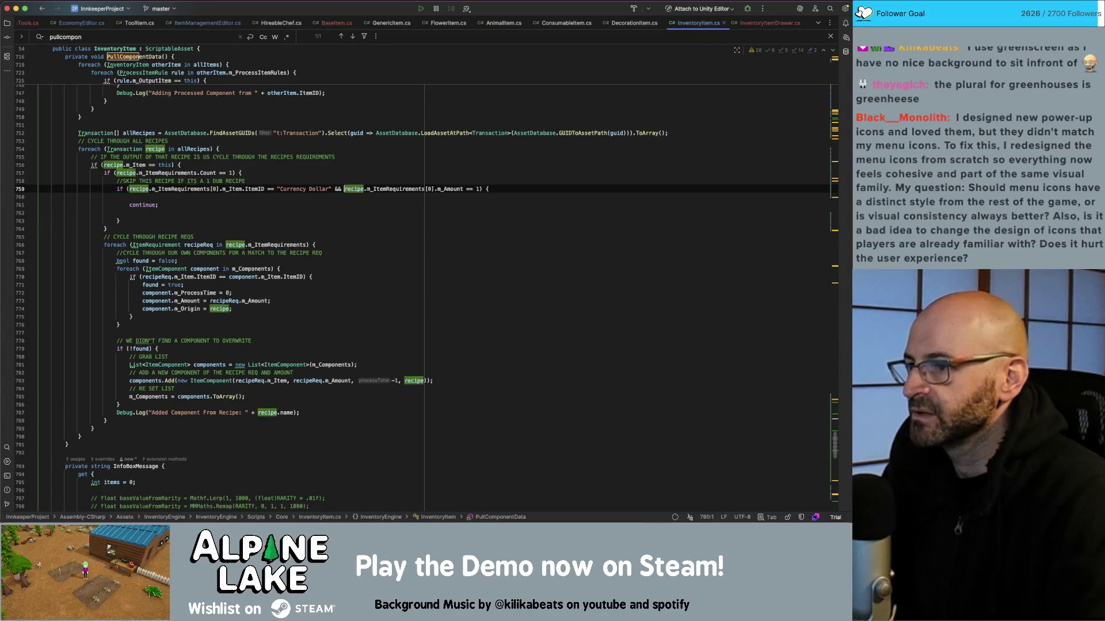
{"action": "key", "text": "Down"}
{"action": "key", "text": "Down"}
{"action": "key", "text": "Down"}
{"action": "key", "text": "BackSpace"}
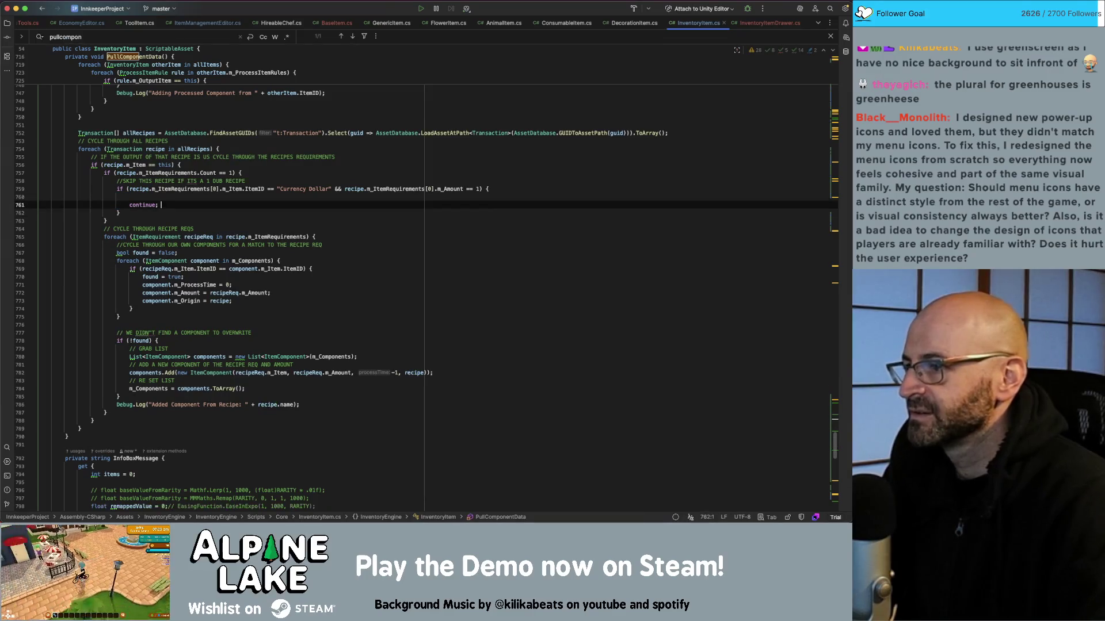
Add Debug.Log("Found a recipe but it has no usable ingredients") before the continue
{"action": "left_click", "coordinate": [129, 197]}
{"action": "type", "text": "Debug.Log(\""}
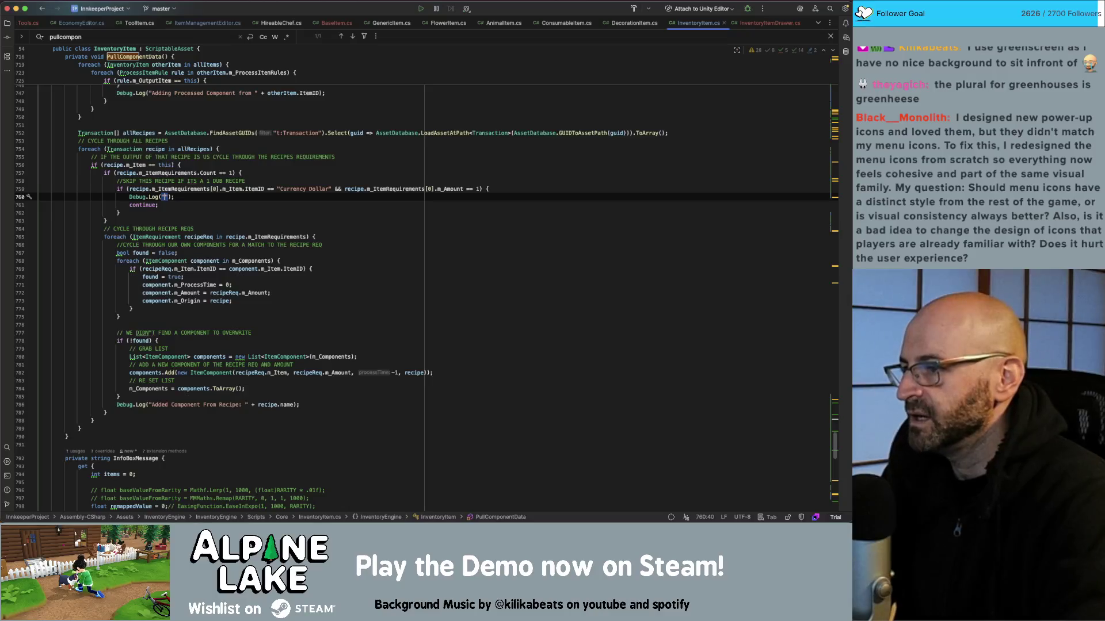
{"action": "type", "text": "Fou"}
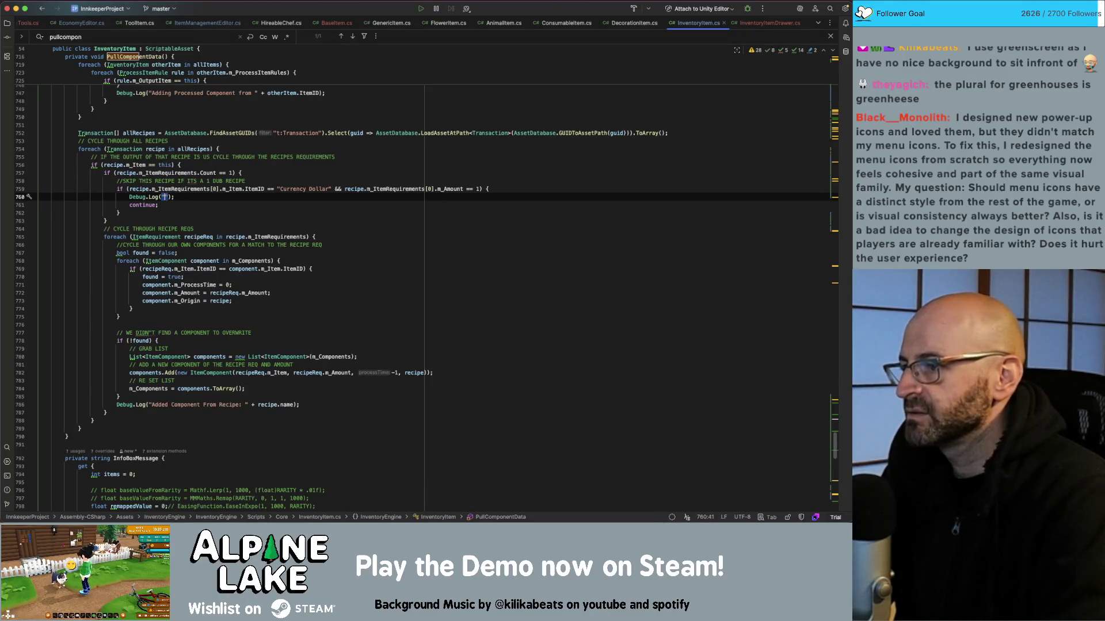
{"action": "type", "text": "nd a recipe bu"}
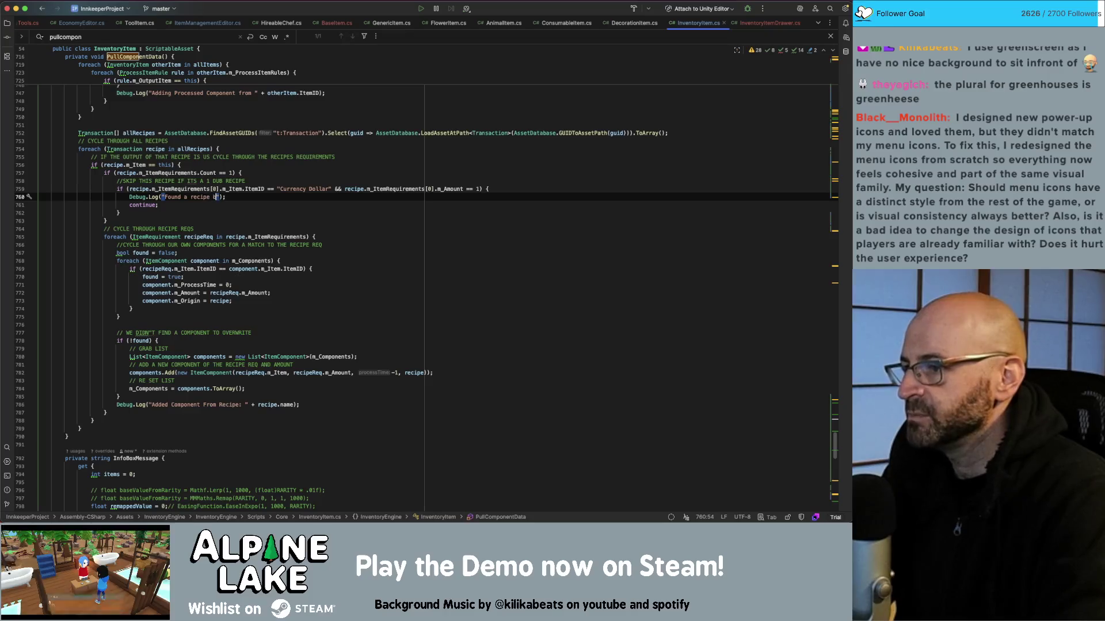
{"action": "type", "text": "t it is"}
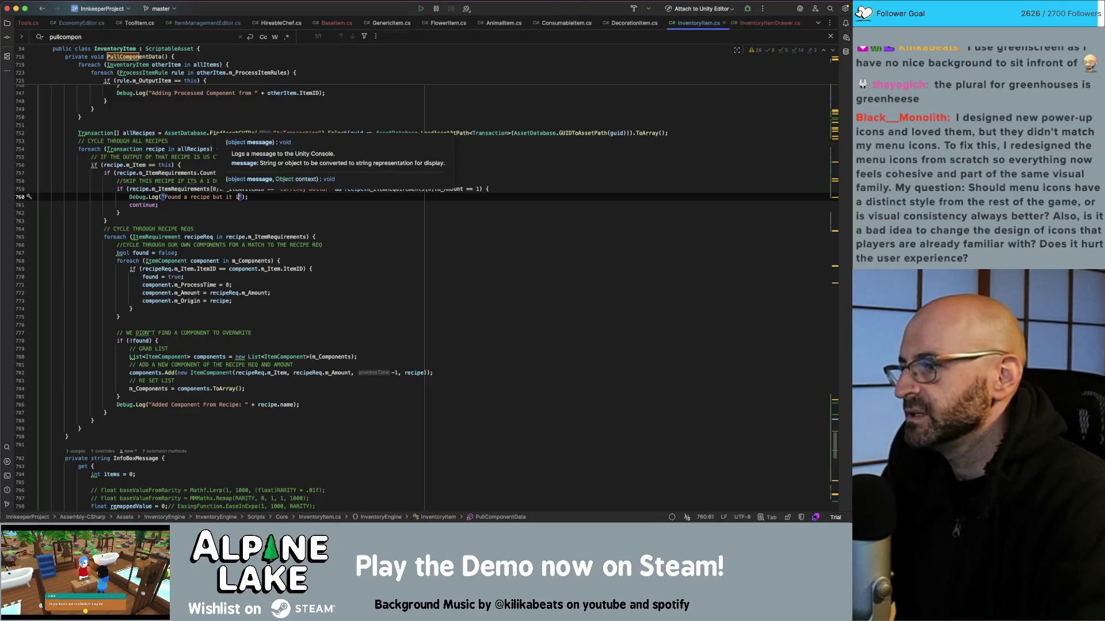
{"action": "key", "text": "BackSpace"}
{"action": "key", "text": "BackSpace"}
{"action": "key", "text": "BackSpace"}
{"action": "type", "text": "has "}
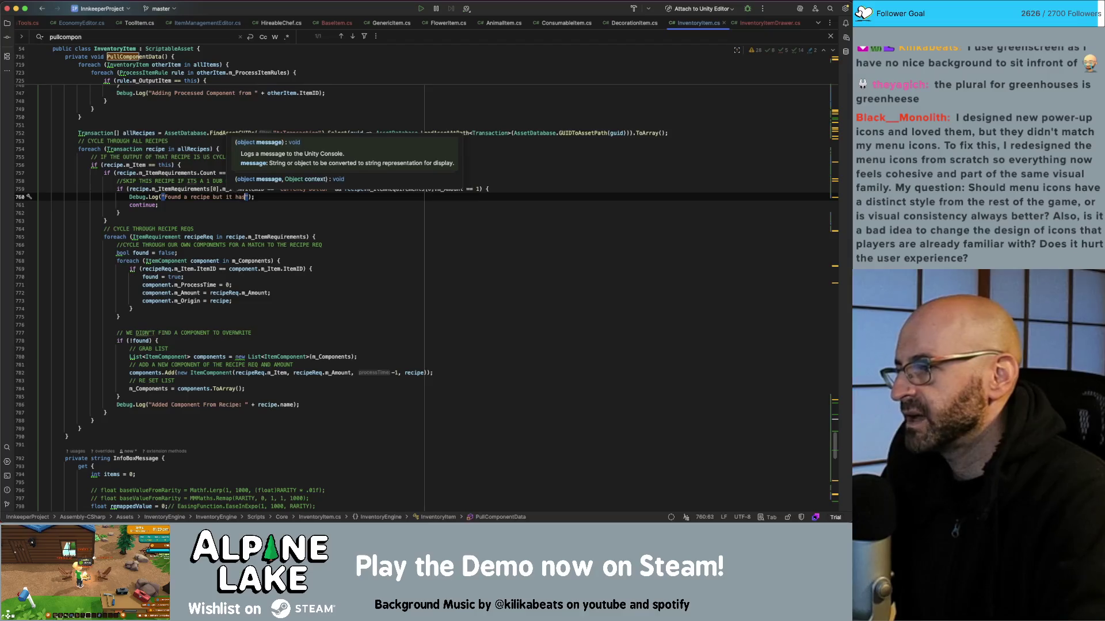
{"action": "type", "text": "no usable ingredie"}
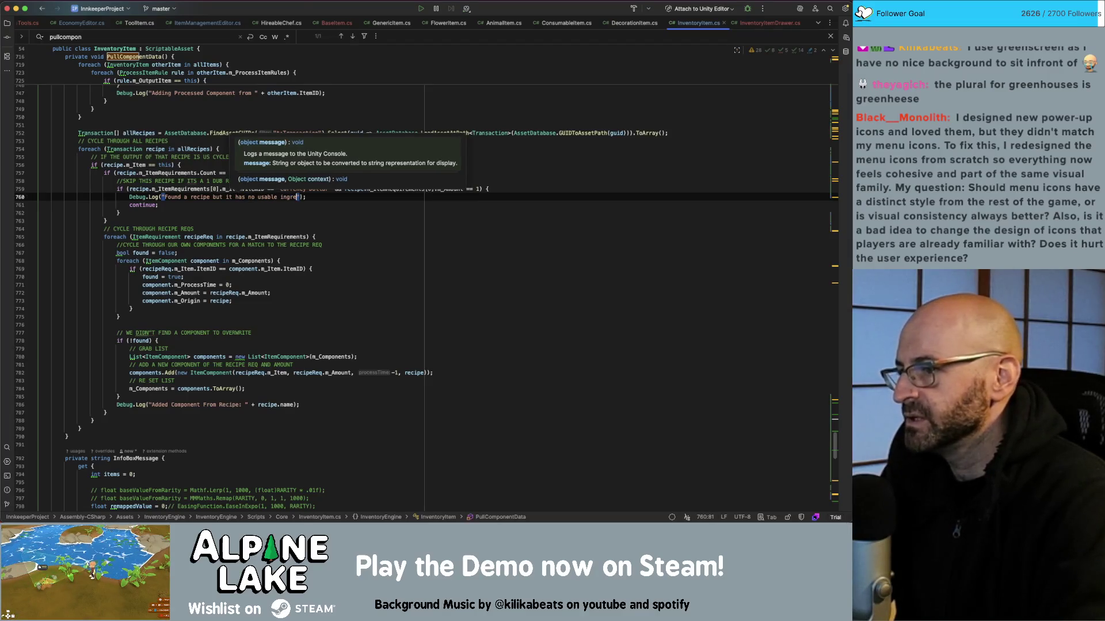
{"action": "type", "text": "nts"}
{"action": "key", "text": "super+Tab"}
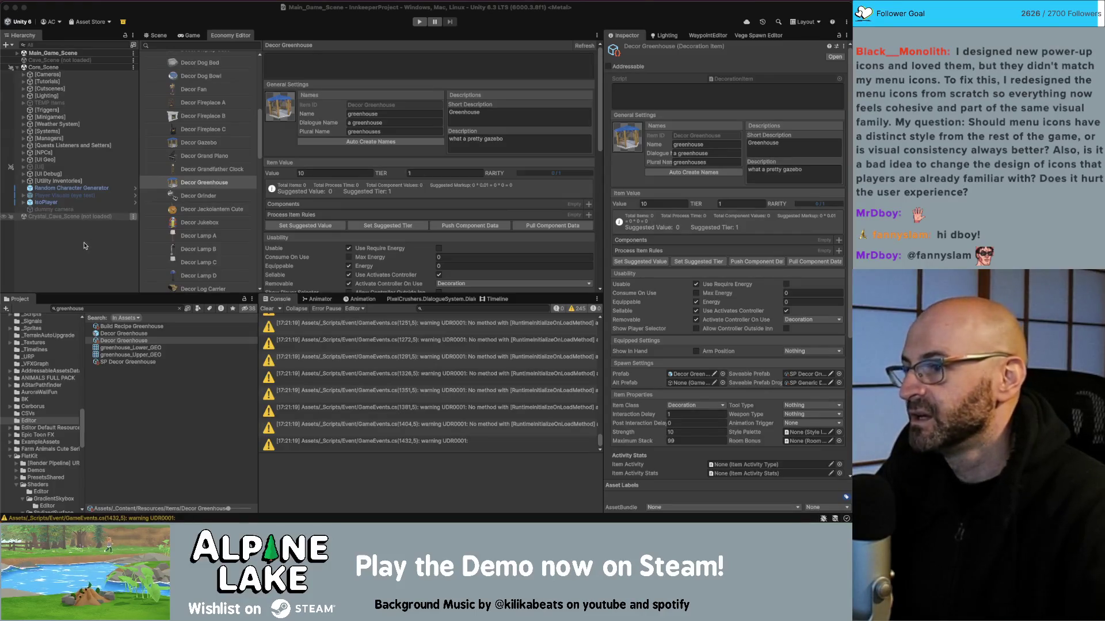
Widen the details panel and step through Decor Grinder and Jackolantern Cute to Decor Gazebo
{"action": "left_click", "coordinate": [85, 244]}
{"action": "left_click_drag", "start_coordinate": [262, 60], "coordinate": [256, 60]}
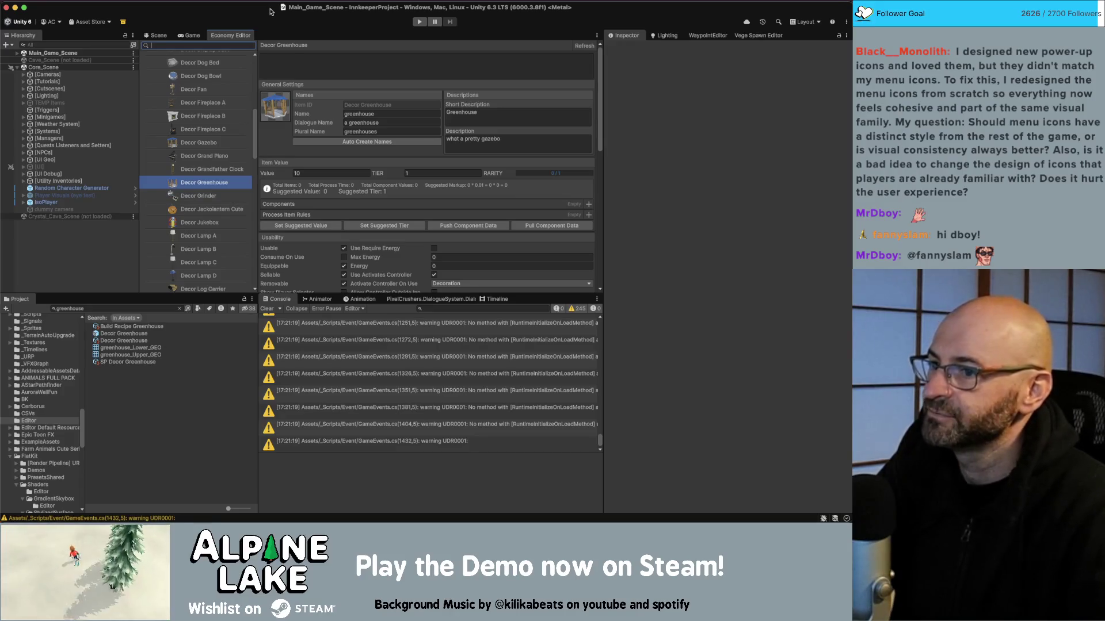
{"action": "left_click", "coordinate": [219, 198]}
{"action": "left_click", "coordinate": [219, 198]}
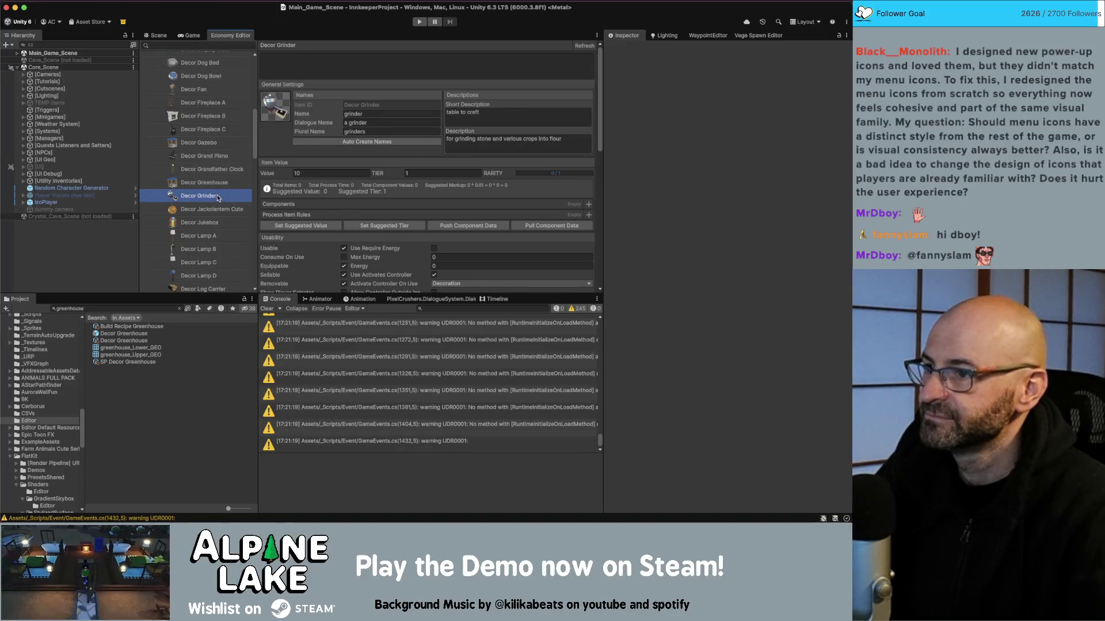
{"action": "left_click", "coordinate": [222, 211]}
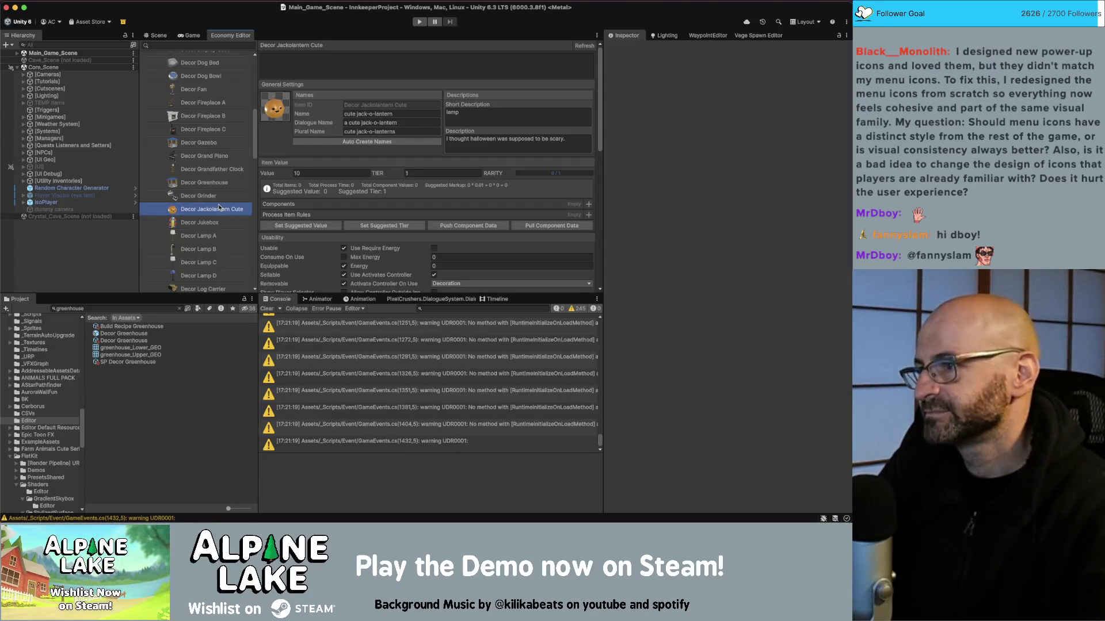
{"action": "left_click", "coordinate": [216, 145]}
Pull component data for Decor Gazebo and check the new no-usable-ingredients log
{"action": "left_click", "coordinate": [528, 225]}
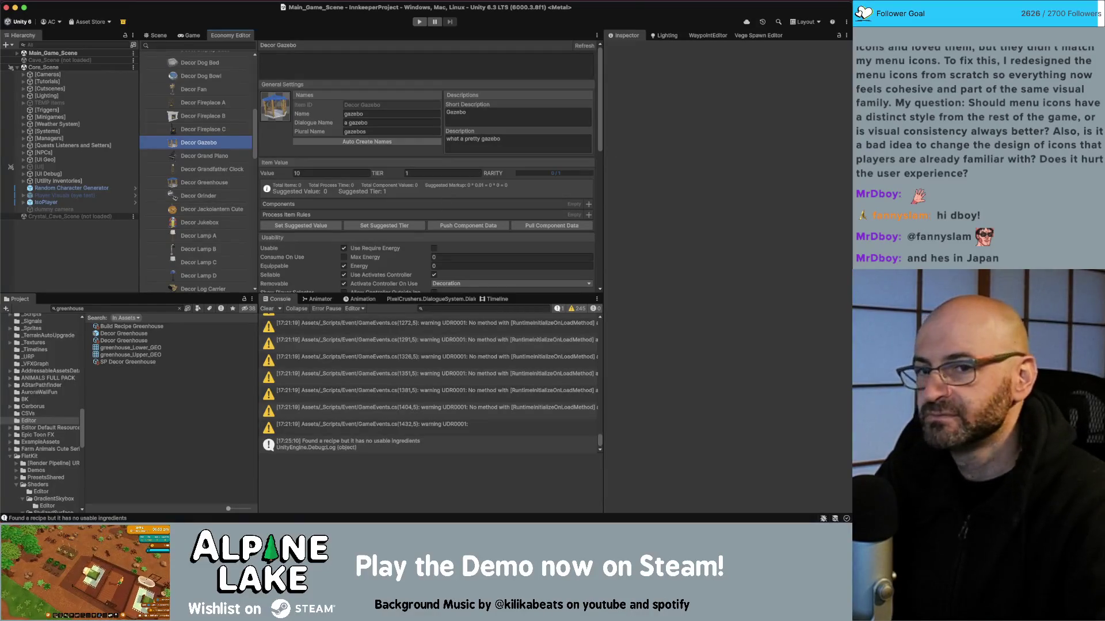
{"action": "key", "text": "super+Tab"}
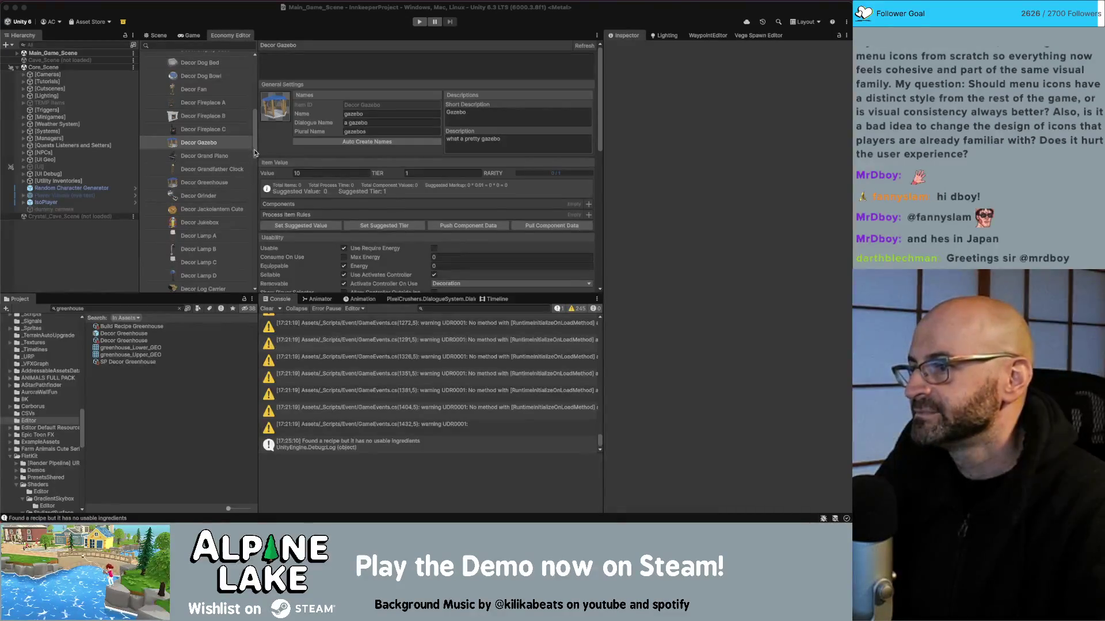
{"action": "mouse_move", "coordinate": [254, 152]}
{"action": "left_mouse_down"}
{"action": "mouse_move", "coordinate": [255, 162]}
{"action": "mouse_move", "coordinate": [256, 144]}
{"action": "left_mouse_up"}
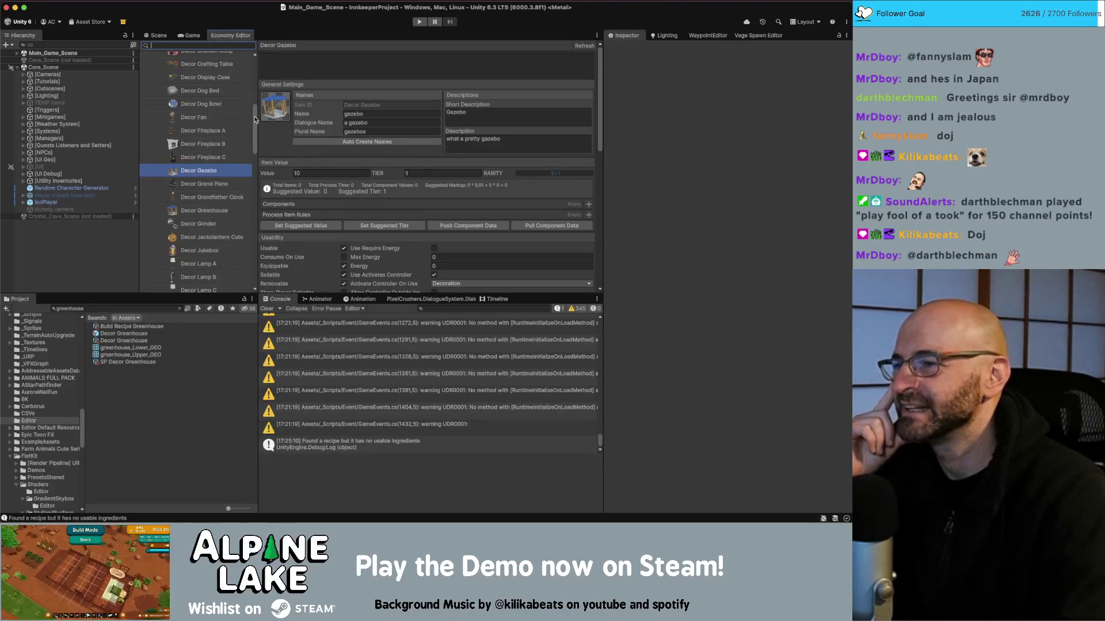
{"action": "left_click_drag", "start_coordinate": [256, 120], "coordinate": [259, 71]}
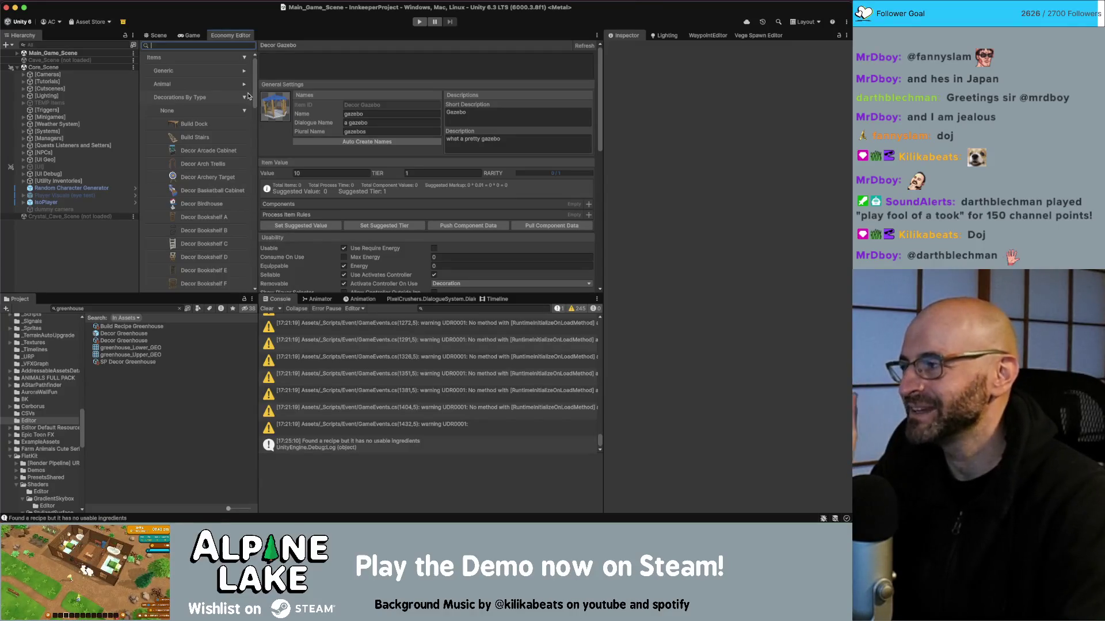
{"action": "left_click", "coordinate": [244, 111]}
{"action": "left_click", "coordinate": [244, 138]}
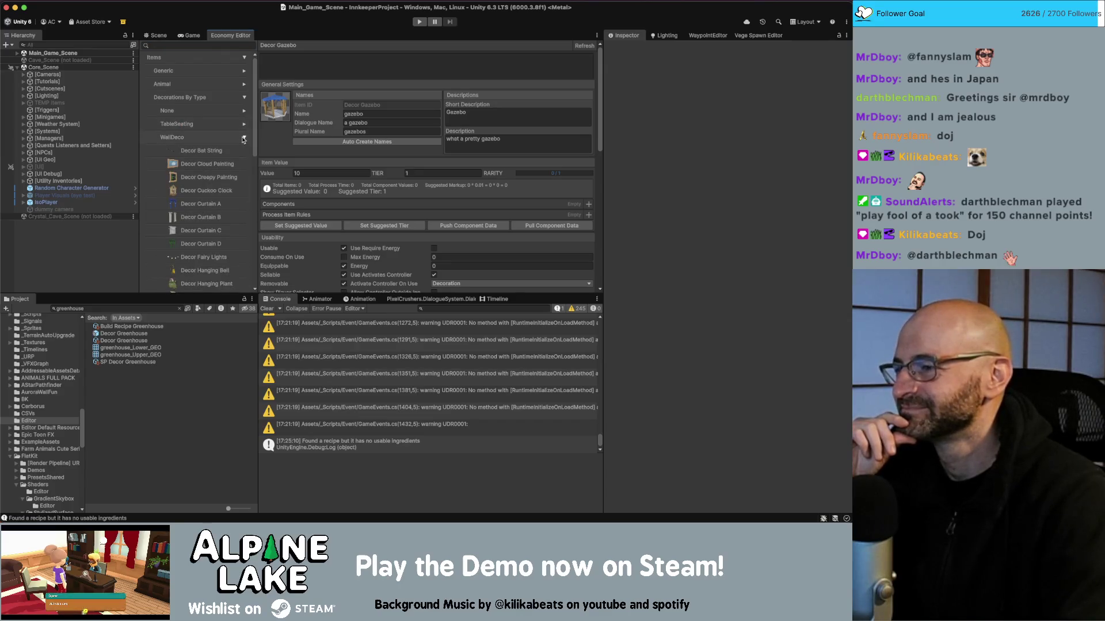
{"action": "scroll", "coordinate": [230, 147], "scroll_direction": "down", "scroll_amount": 1}
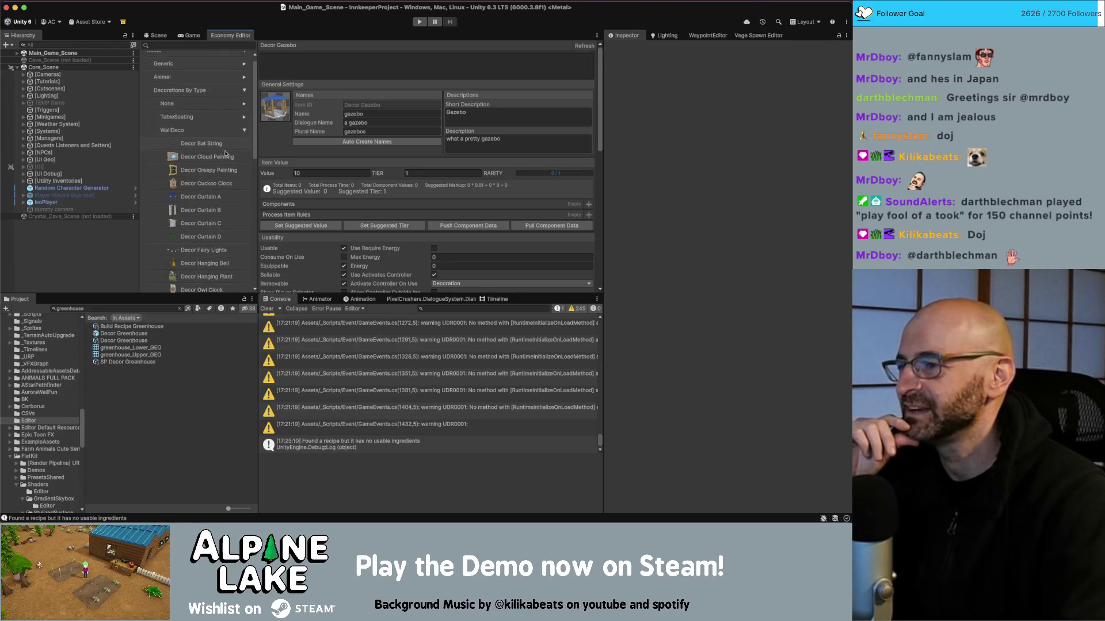
{"action": "left_click", "coordinate": [244, 130]}
{"action": "left_click", "coordinate": [244, 103]}
{"action": "scroll", "coordinate": [207, 169], "scroll_direction": "down", "scroll_amount": 2}
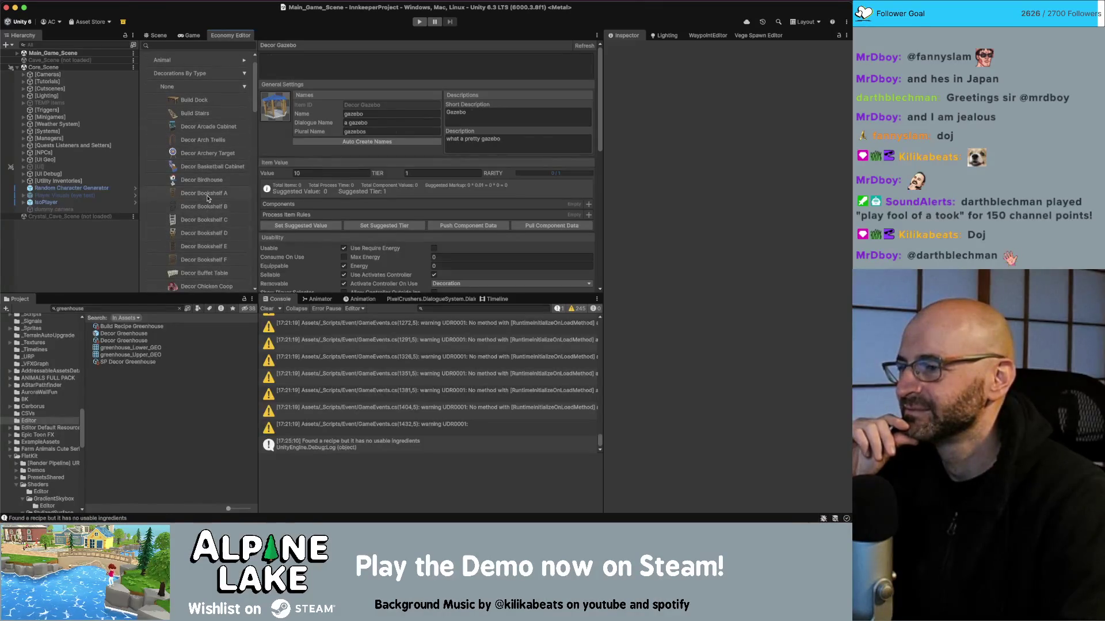
{"action": "left_click", "coordinate": [207, 196]}
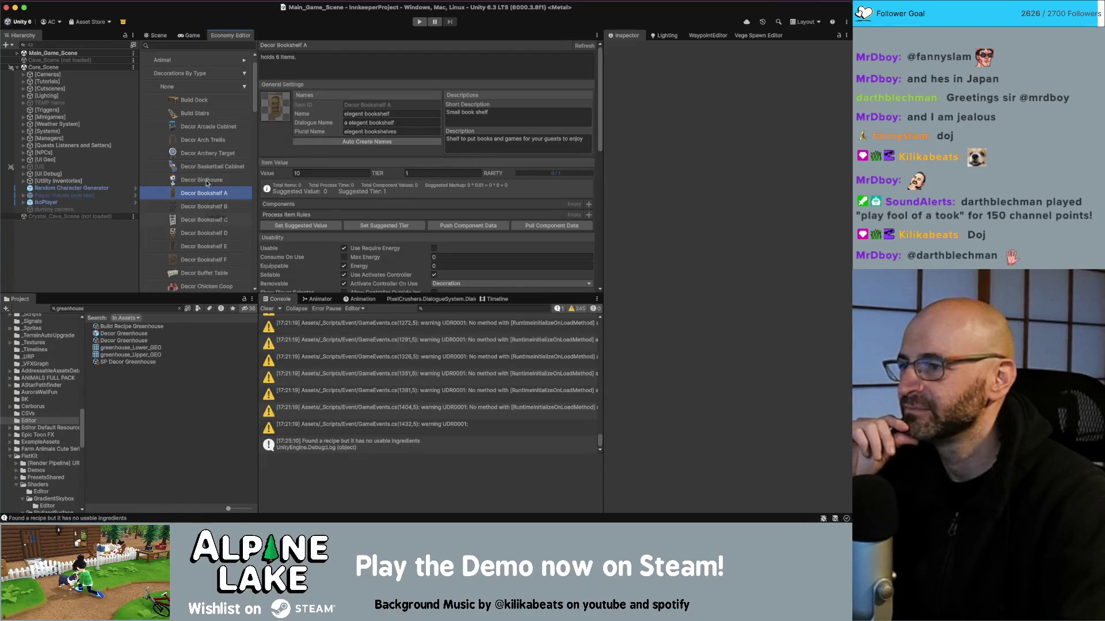
{"action": "key", "text": "Down"}
{"action": "left_click", "coordinate": [244, 86]}
{"action": "left_click", "coordinate": [243, 74]}
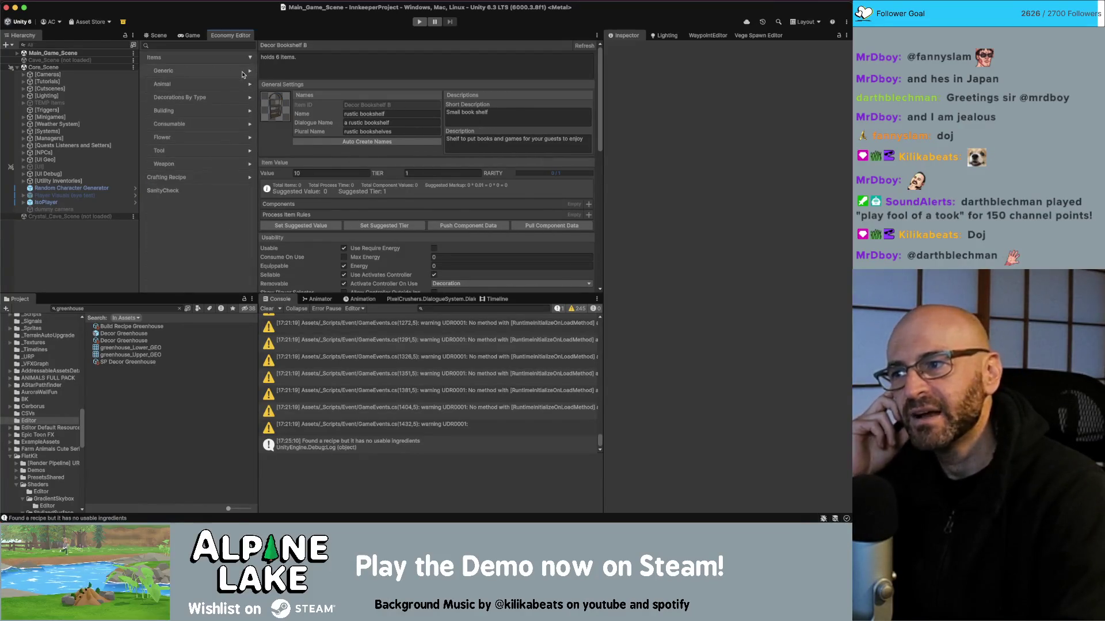
{"action": "left_click", "coordinate": [249, 59]}
{"action": "left_click", "coordinate": [195, 85]}
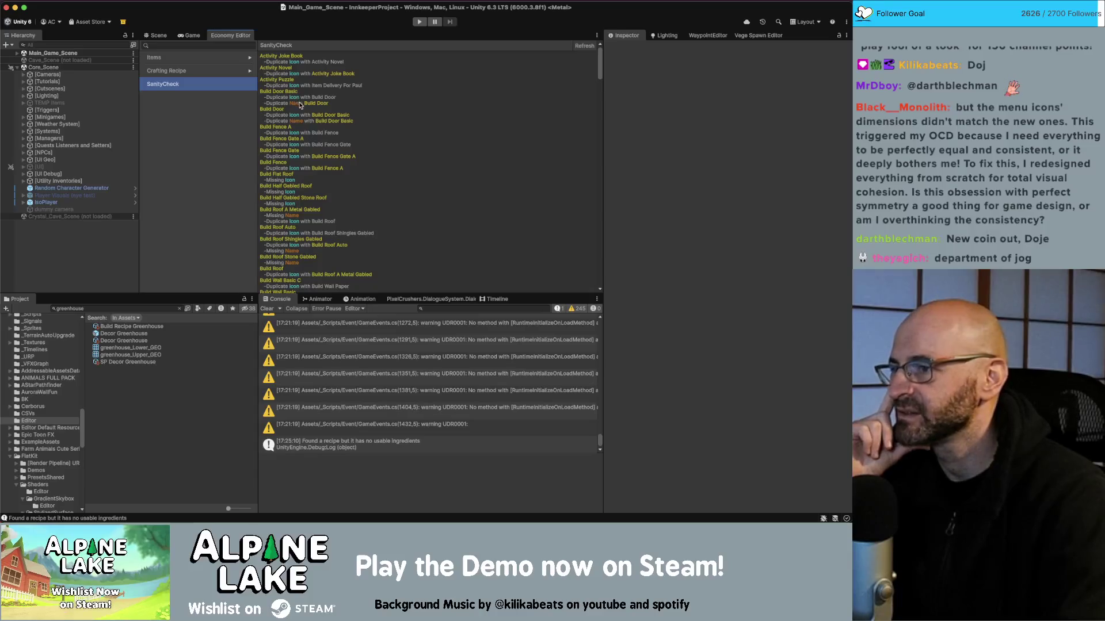
Expand Items > Building > Door and select Build Door, comparing it with Build Door Basic
{"action": "left_click", "coordinate": [251, 60]}
{"action": "left_click", "coordinate": [251, 59]}
{"action": "left_click", "coordinate": [250, 111]}
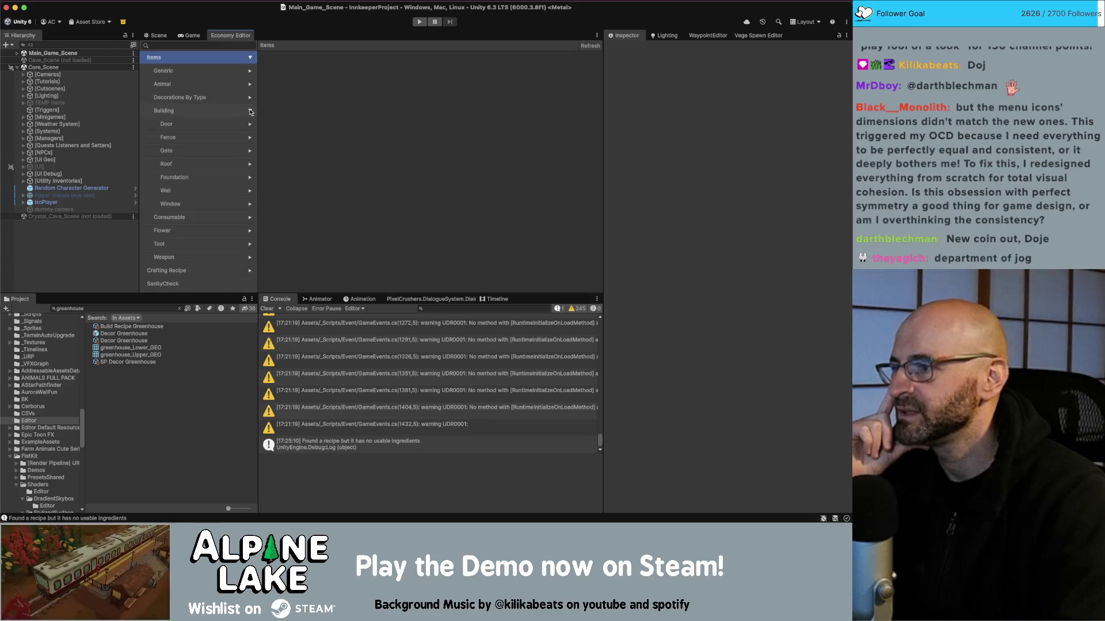
{"action": "left_click", "coordinate": [249, 125]}
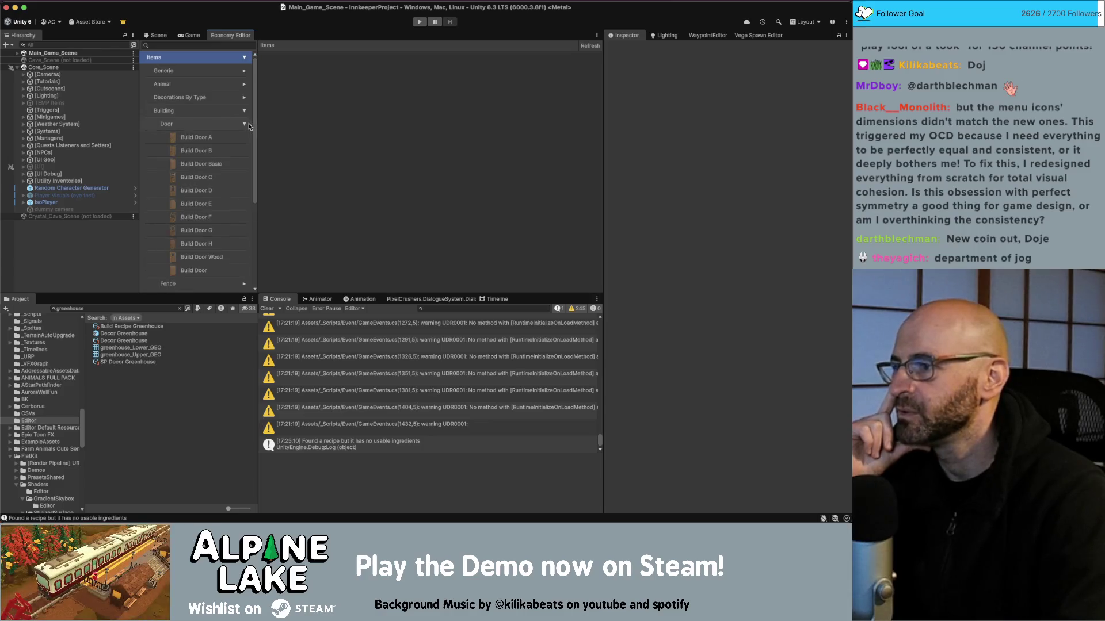
{"action": "left_click", "coordinate": [217, 164]}
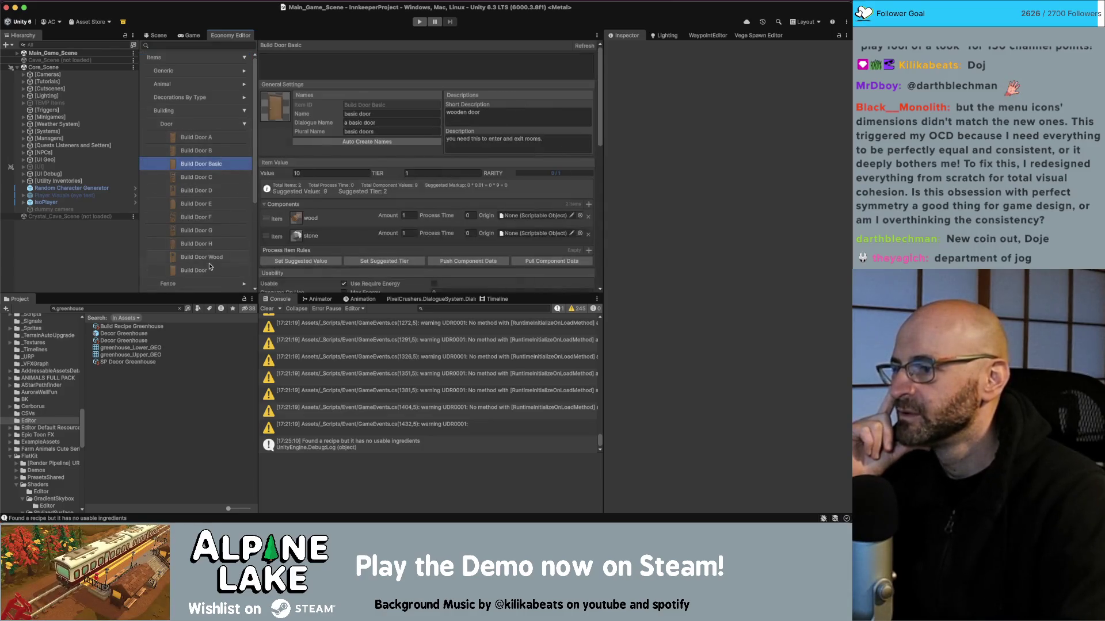
{"action": "left_click", "coordinate": [228, 178]}
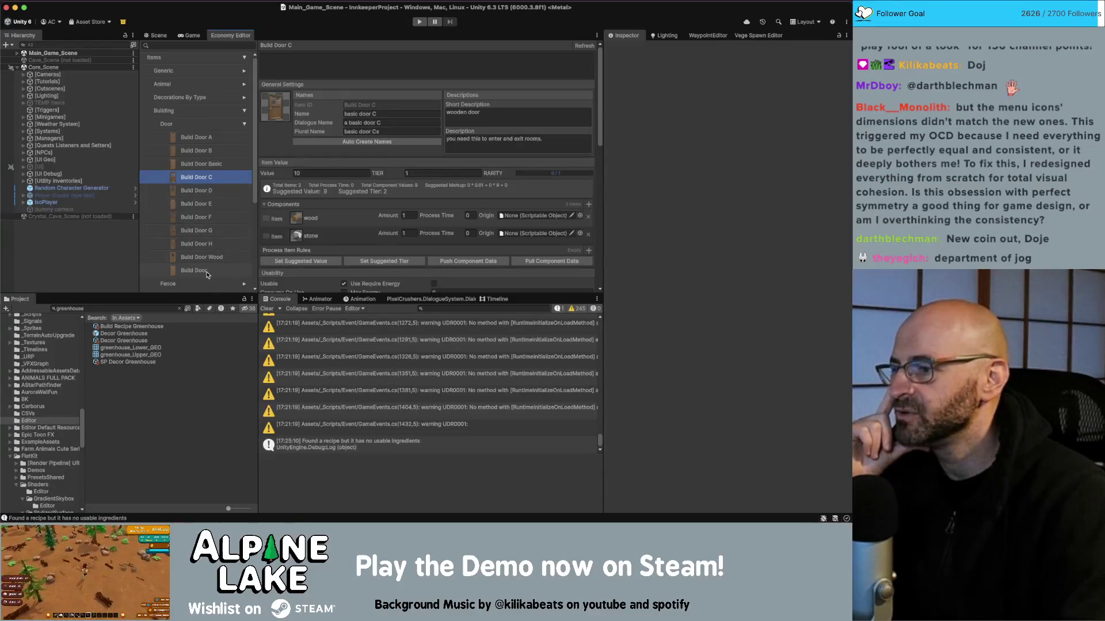
{"action": "left_click", "coordinate": [211, 271]}
{"action": "left_click", "coordinate": [241, 168]}
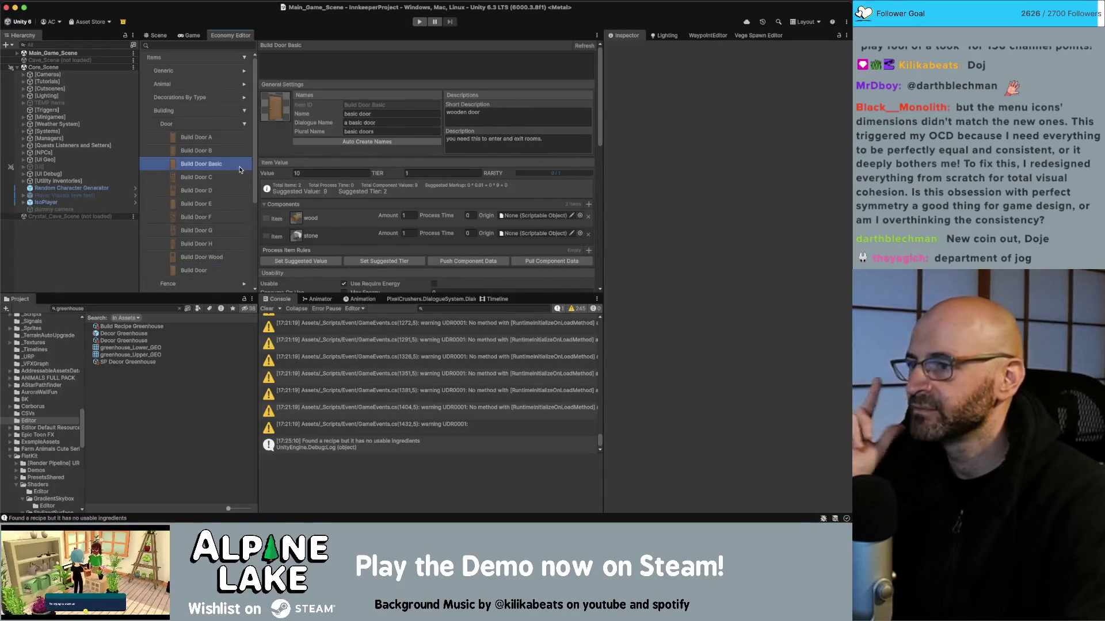
{"action": "left_click", "coordinate": [211, 271]}
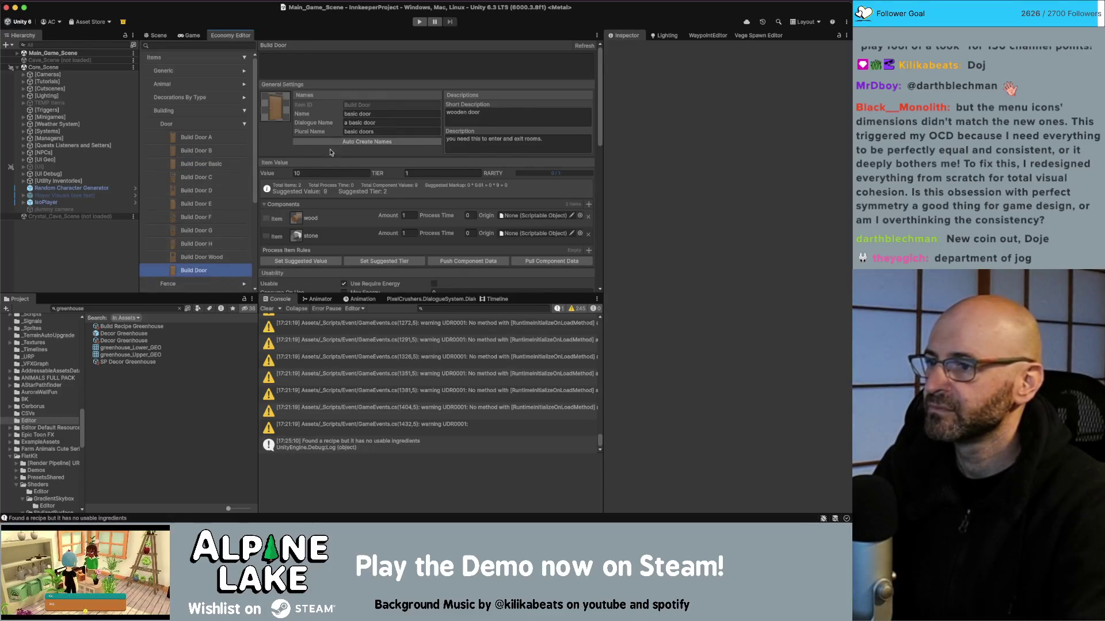
Delete 'basic' from Build Door's name, dialogue name and plural name, leaving door, a door, doors
{"action": "double_click", "coordinate": [350, 114]}
{"action": "key", "text": "BackSpace"}
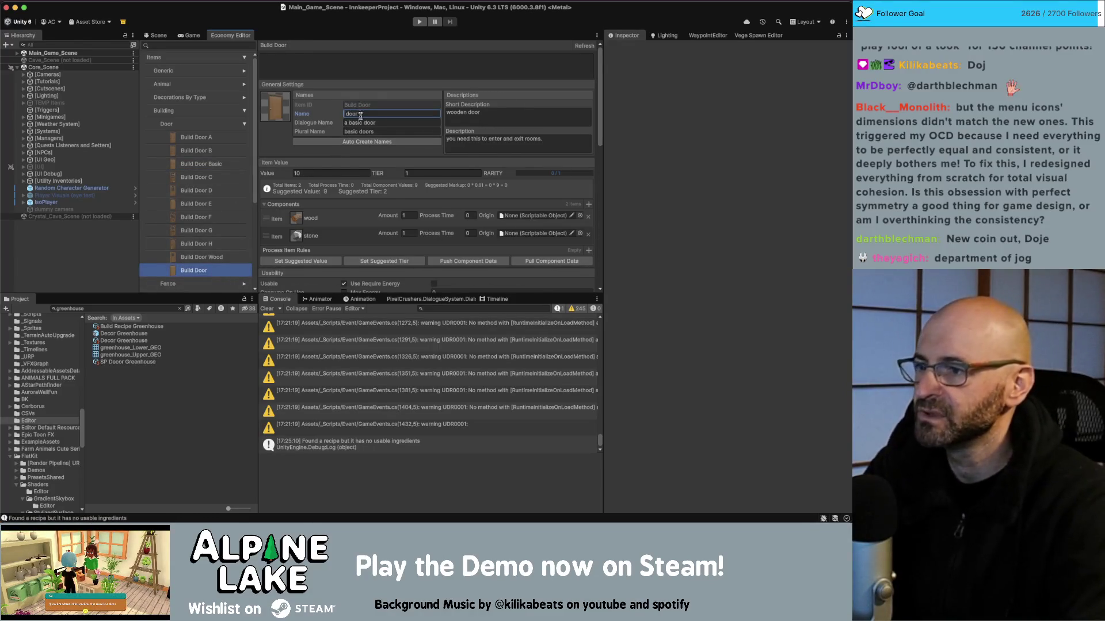
{"action": "double_click", "coordinate": [357, 123]}
{"action": "key", "text": "BackSpace"}
{"action": "double_click", "coordinate": [353, 132]}
{"action": "key", "text": "BackSpace"}
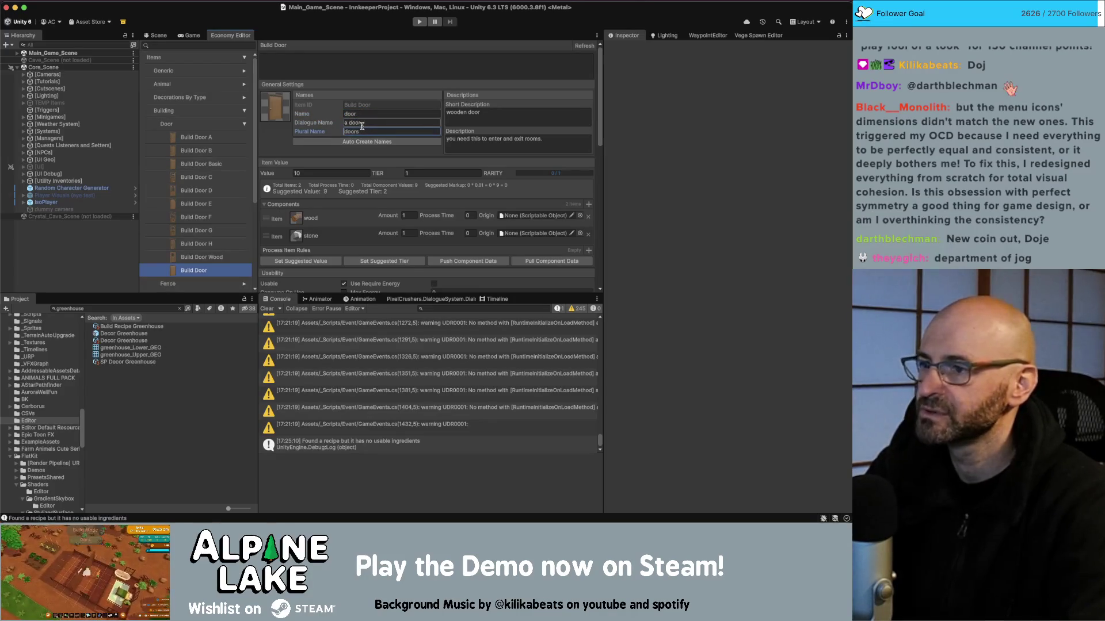
{"action": "left_click", "coordinate": [218, 127]}
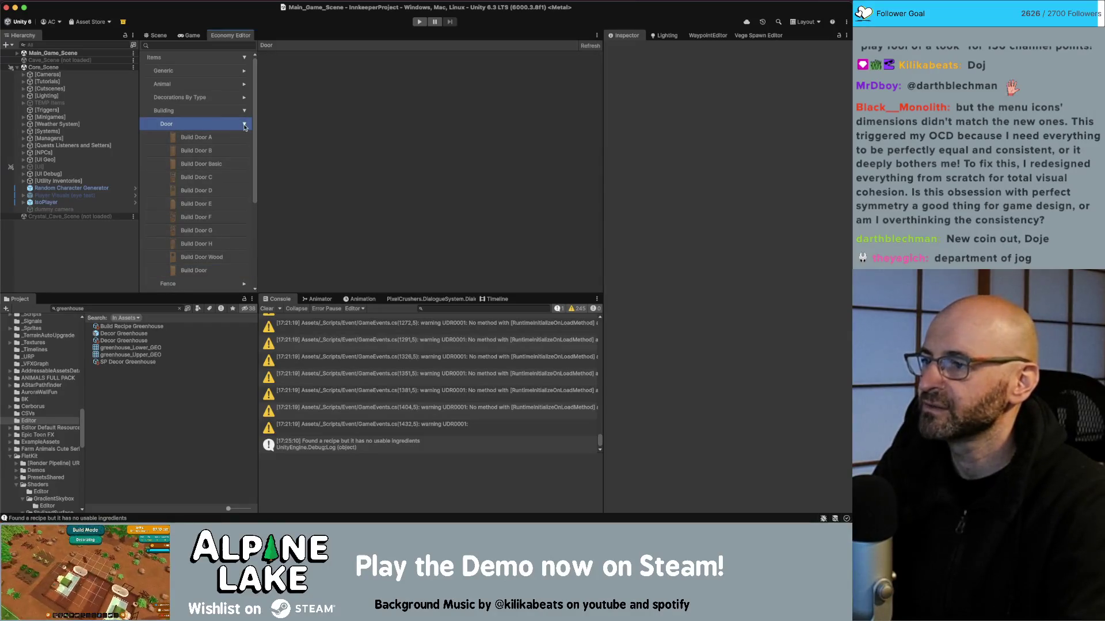
{"action": "left_click", "coordinate": [243, 125]}
{"action": "left_click", "coordinate": [213, 284]}
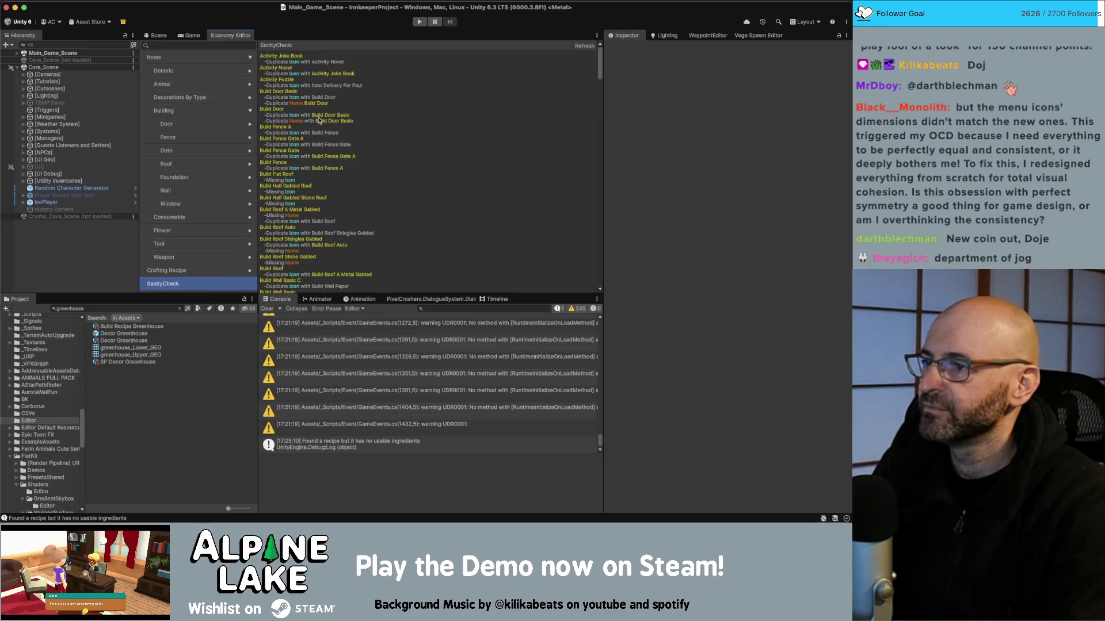
Refresh the sanity check results and search the item list for 'roof a metal'
{"action": "left_click", "coordinate": [582, 46]}
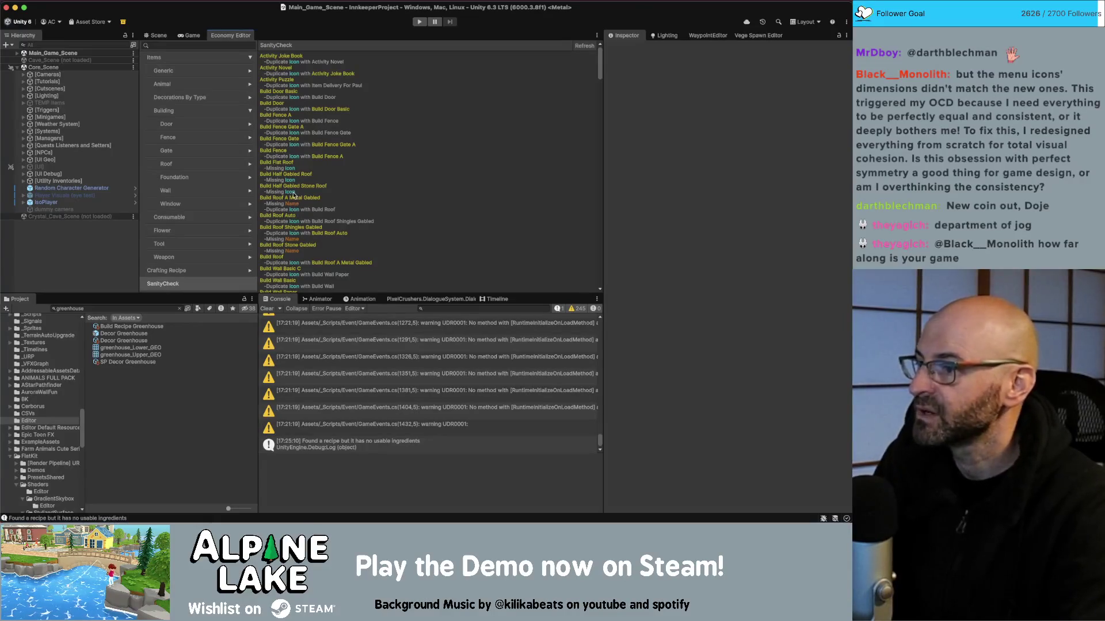
{"action": "left_click", "coordinate": [186, 46]}
{"action": "type", "text": "roof a metal"}
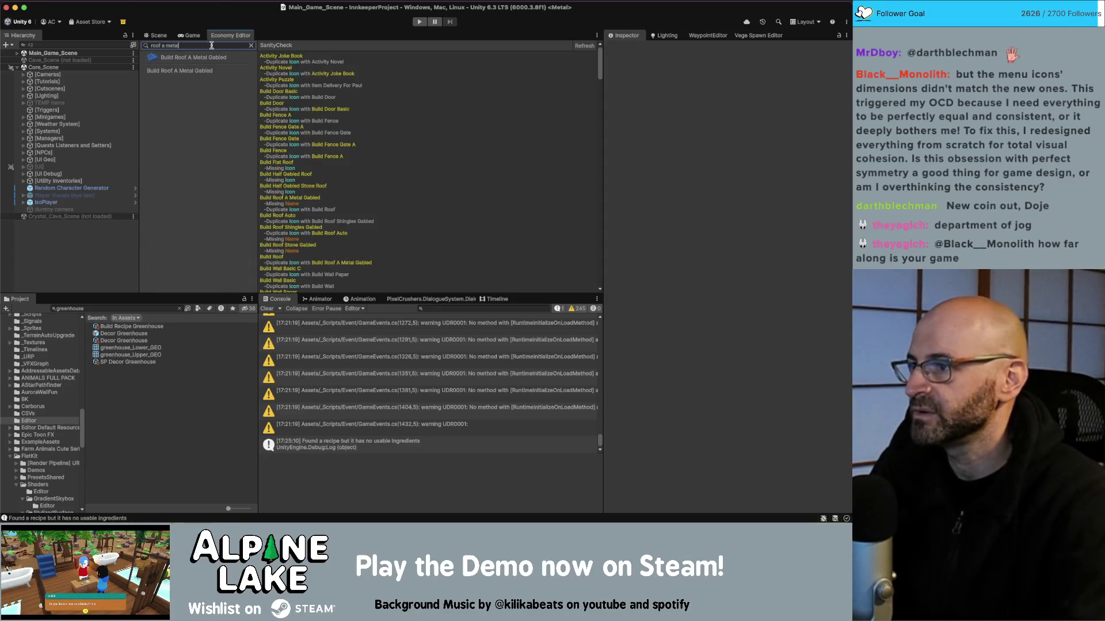
Auto-create dialogue and plural names for Build Roof A Metal Gabled
{"action": "left_click", "coordinate": [214, 57]}
{"action": "left_click", "coordinate": [251, 46]}
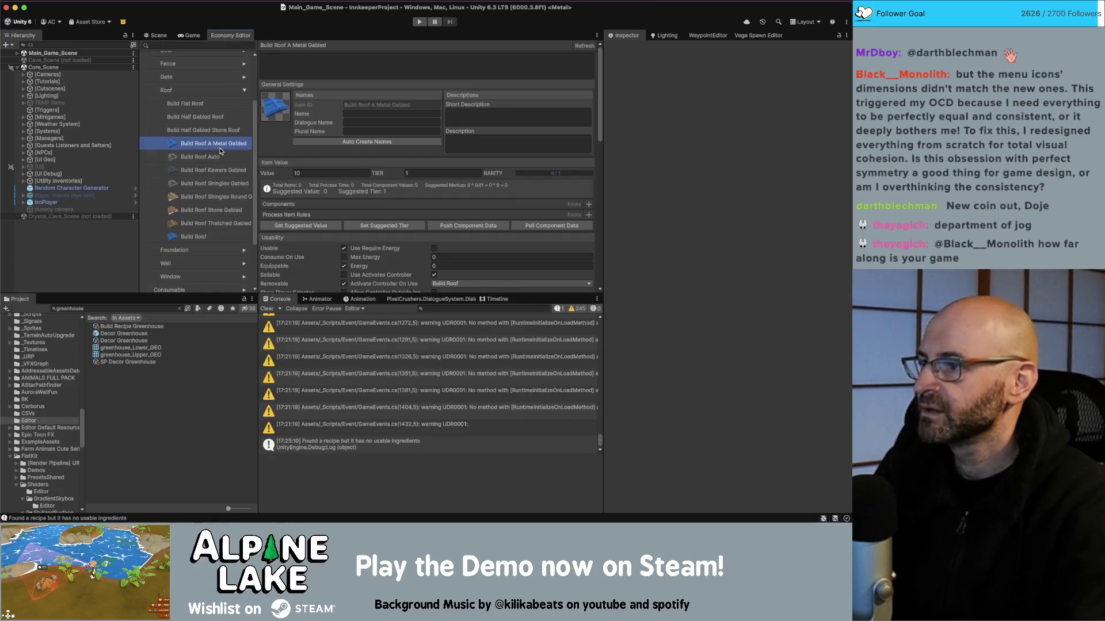
{"action": "left_click", "coordinate": [219, 157]}
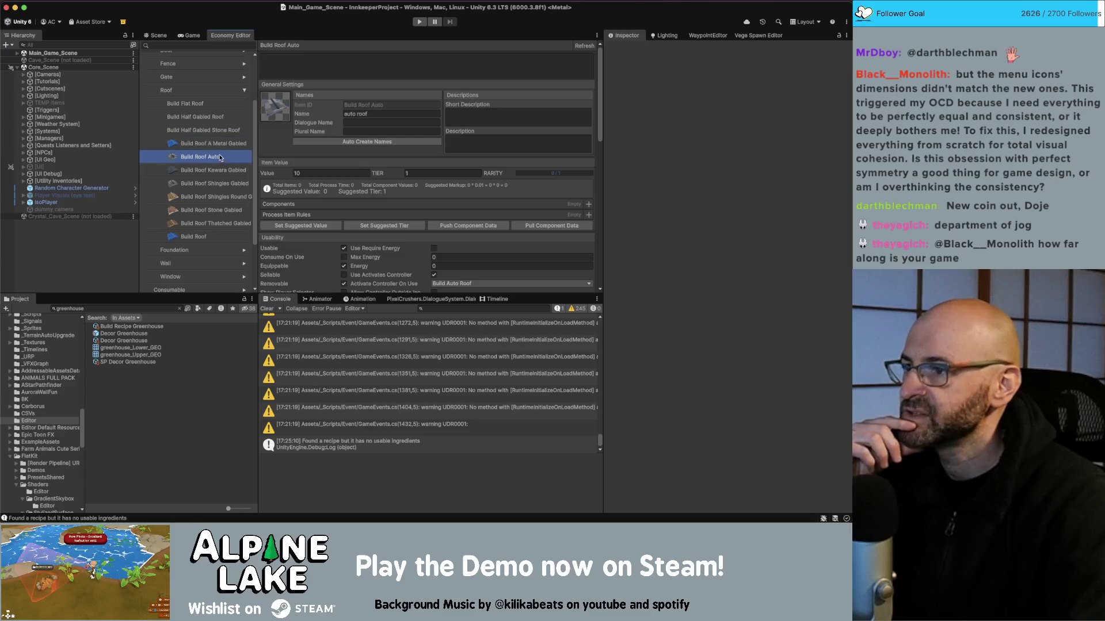
{"action": "left_click", "coordinate": [226, 170]}
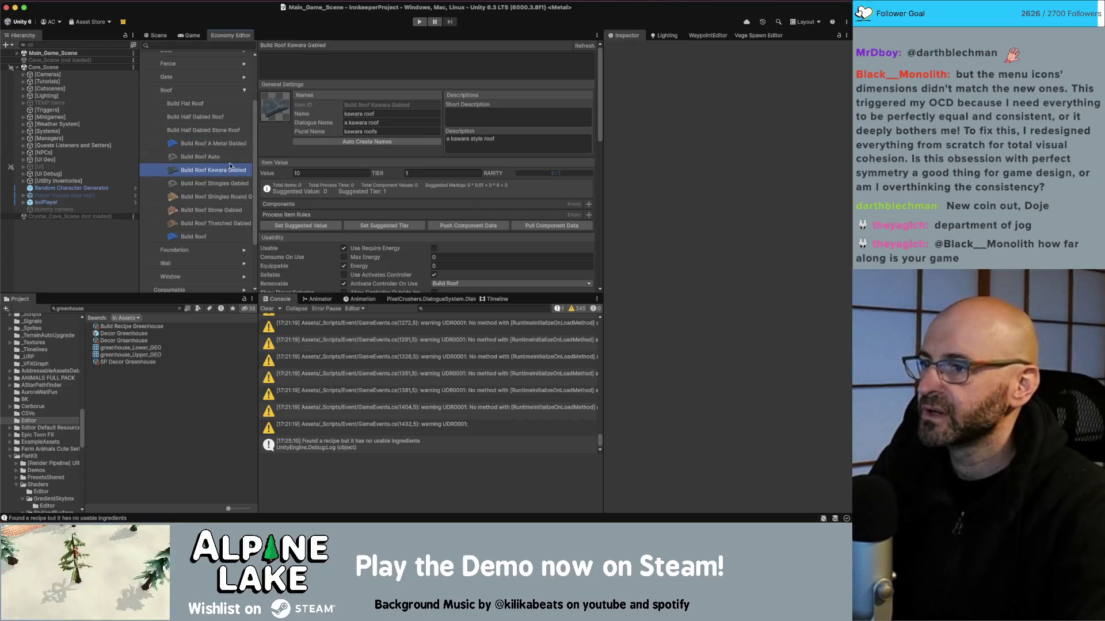
{"action": "left_click", "coordinate": [228, 236]}
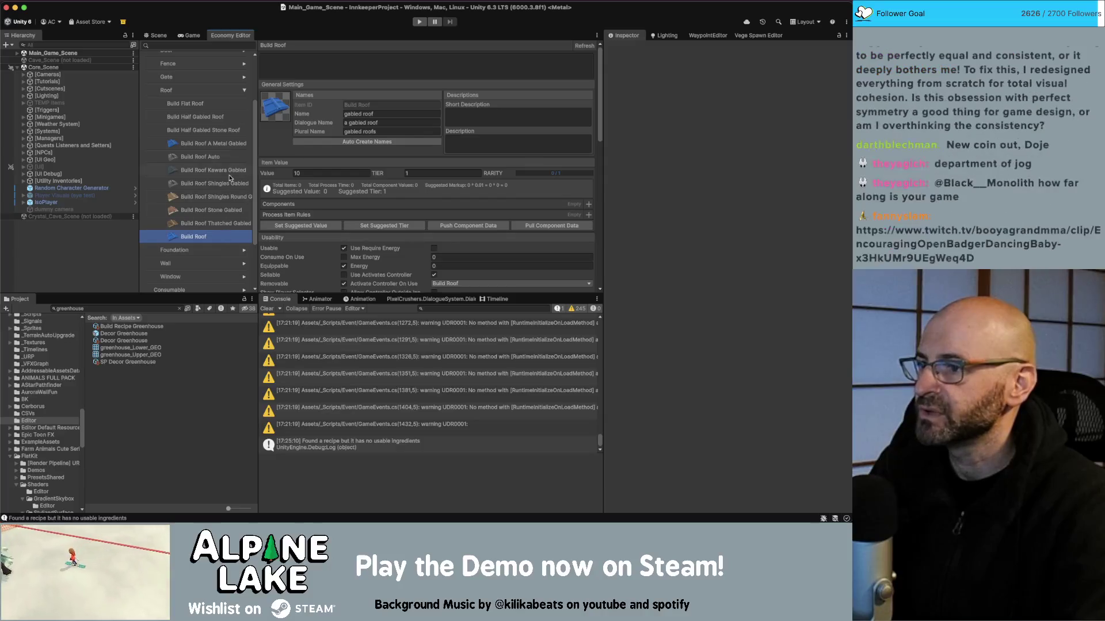
{"action": "left_click", "coordinate": [232, 144]}
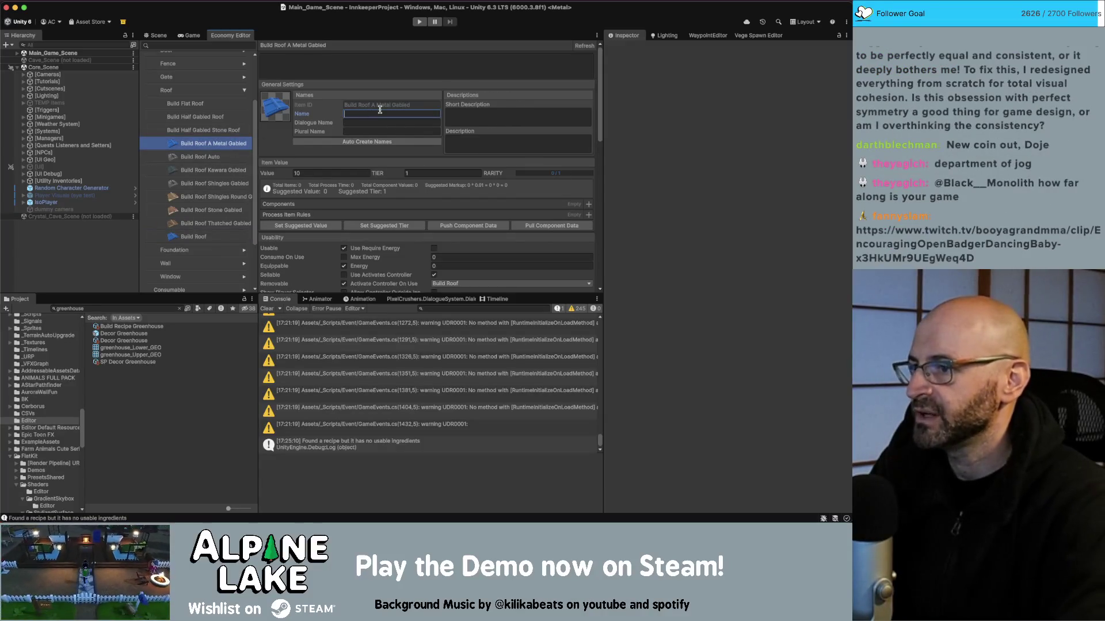
{"action": "type", "text": "metal roof"}
{"action": "left_click", "coordinate": [363, 142]}
Name Build Roof Shingles Gabled 'singled roof' and auto-create its dialogue and plural names
{"action": "left_click", "coordinate": [223, 169]}
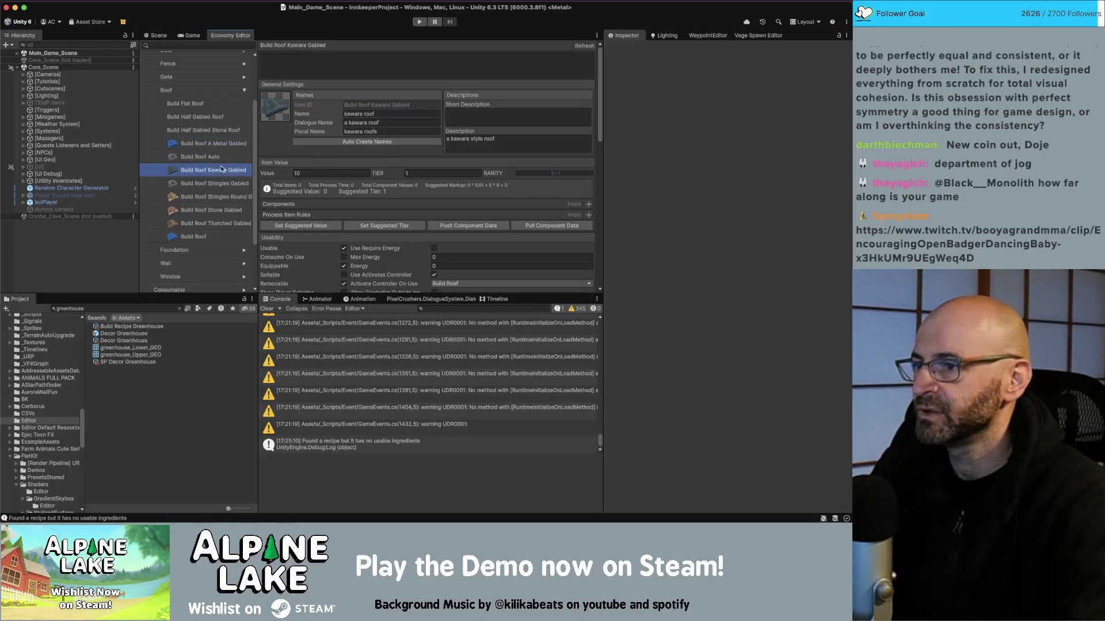
{"action": "left_click", "coordinate": [227, 186]}
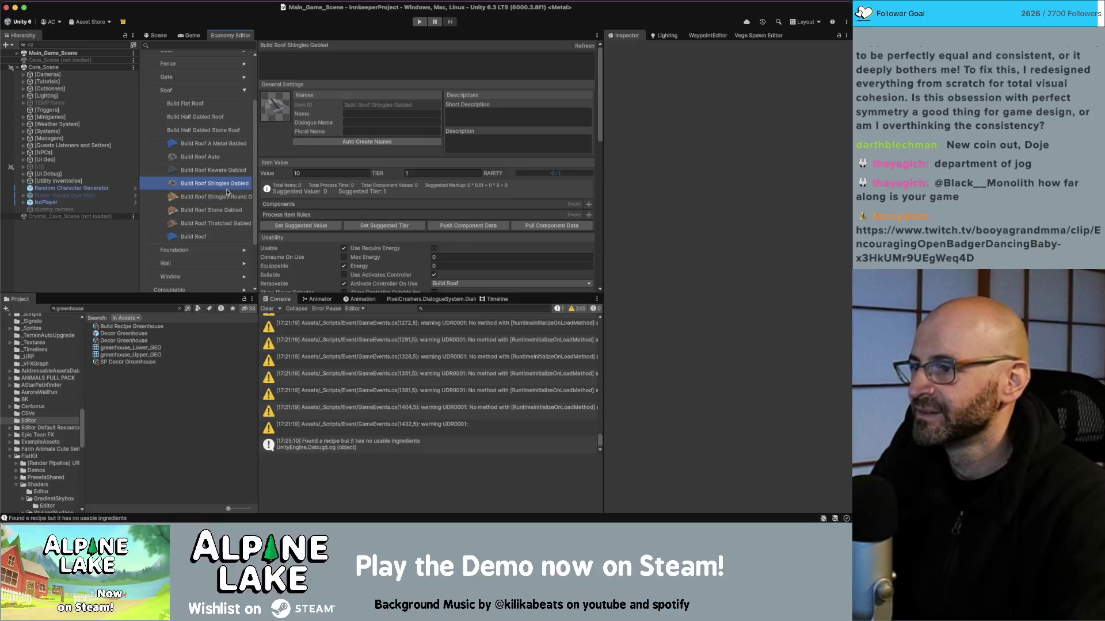
{"action": "left_click", "coordinate": [359, 114]}
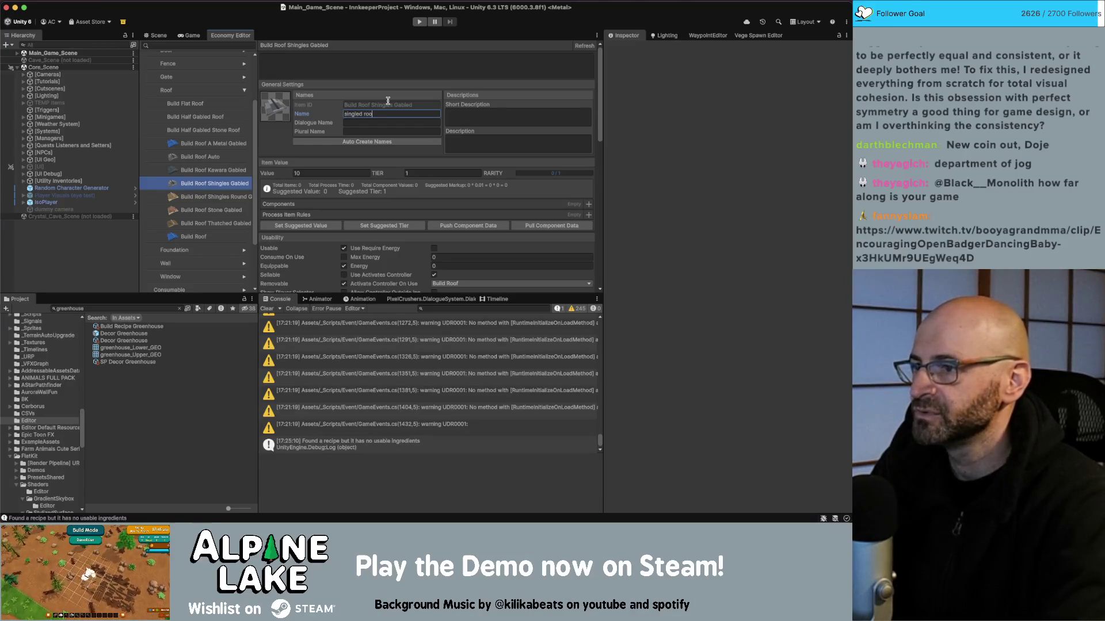
{"action": "type", "text": "of"}
{"action": "left_click", "coordinate": [337, 142]}
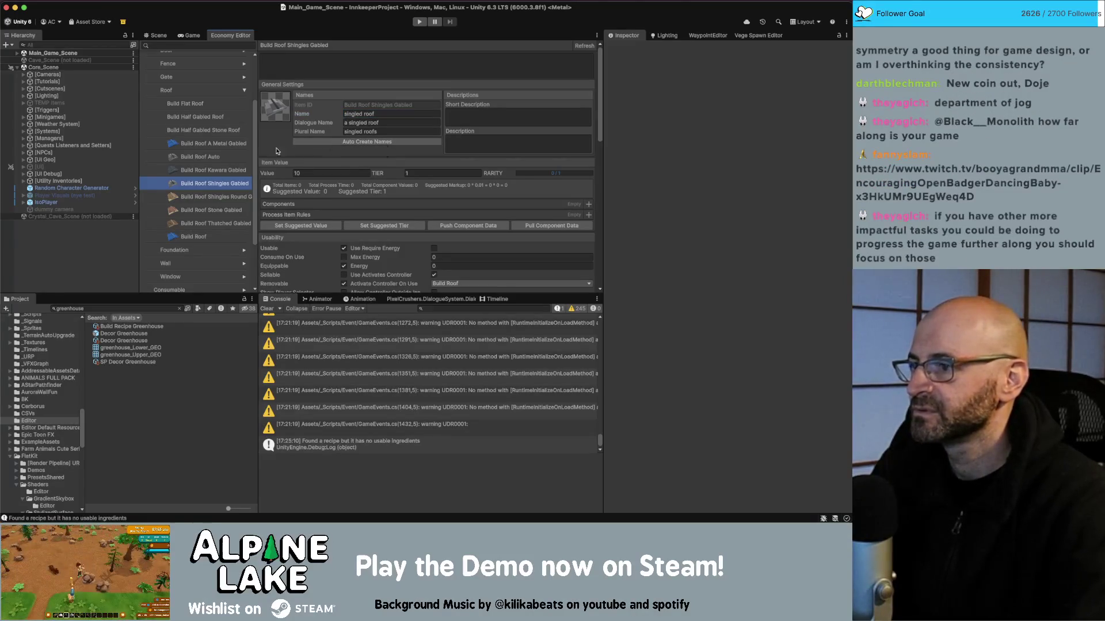
{"action": "left_click", "coordinate": [226, 171]}
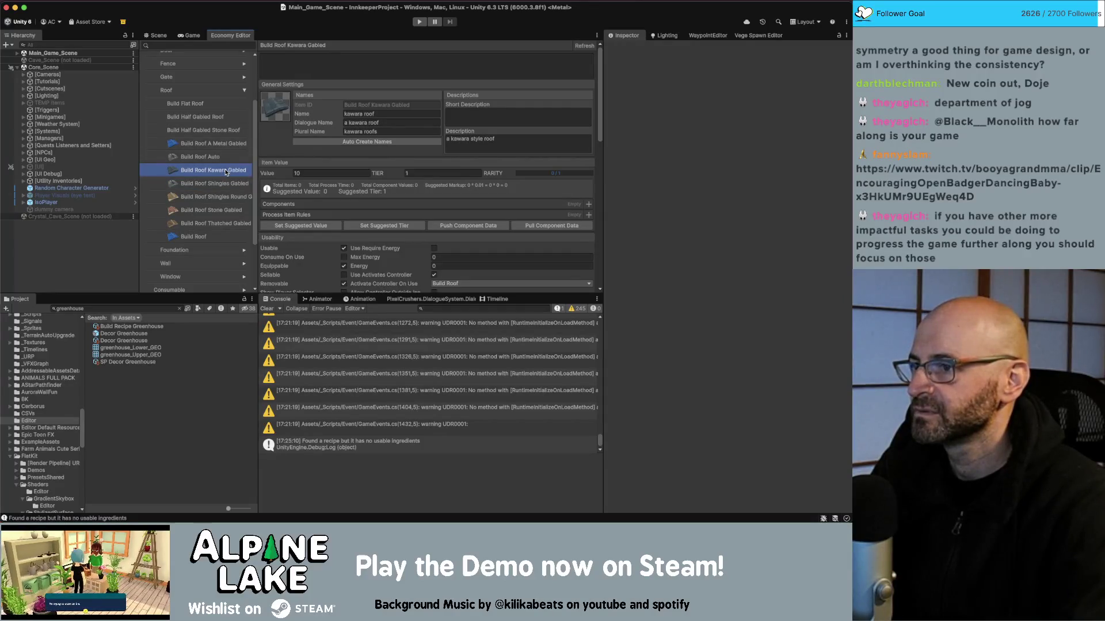
{"action": "left_click", "coordinate": [227, 189]}
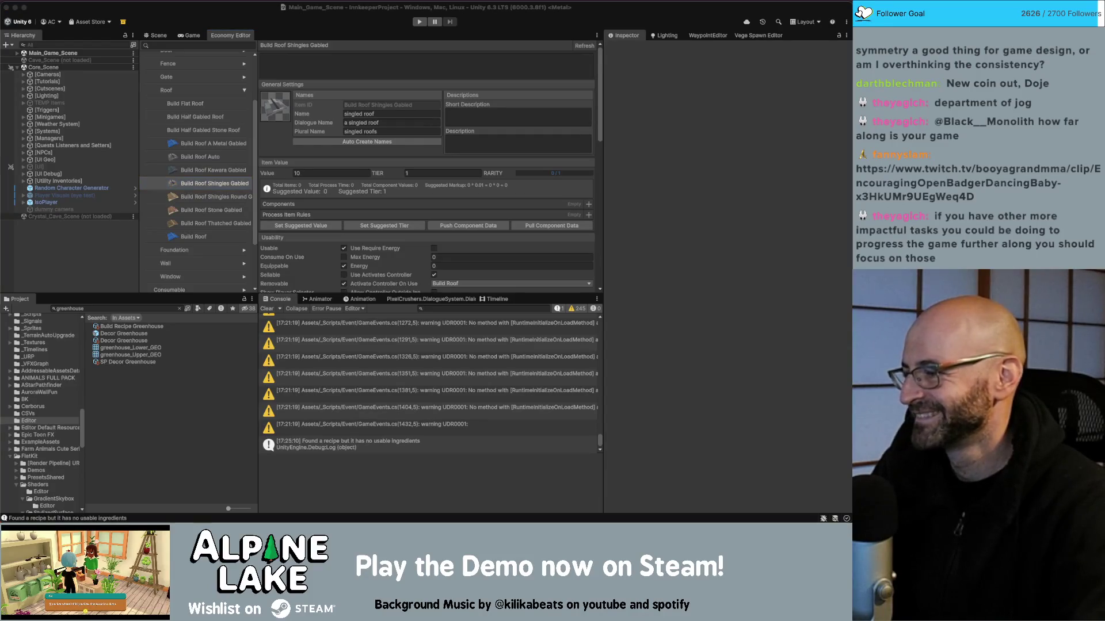
{"action": "mouse_move", "coordinate": [0, 64]}
{"action": "left_mouse_down"}
{"action": "mouse_move", "coordinate": [301, 64]}
{"action": "mouse_move", "coordinate": [390, 27]}
{"action": "left_mouse_up"}
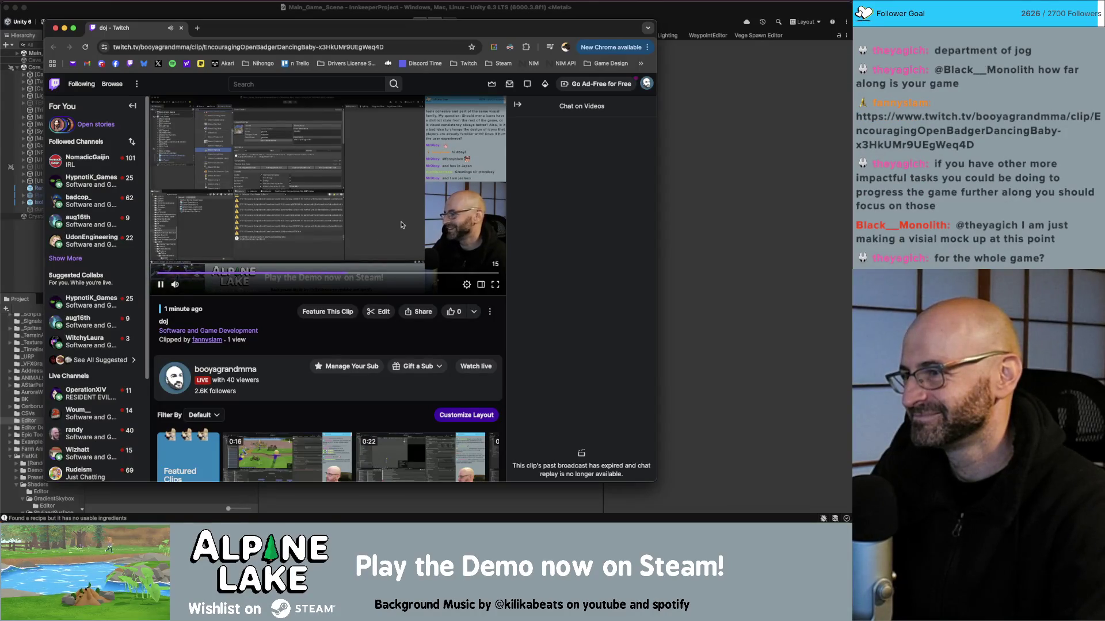
{"action": "left_click_drag", "start_coordinate": [322, 27], "coordinate": [330, 26]}
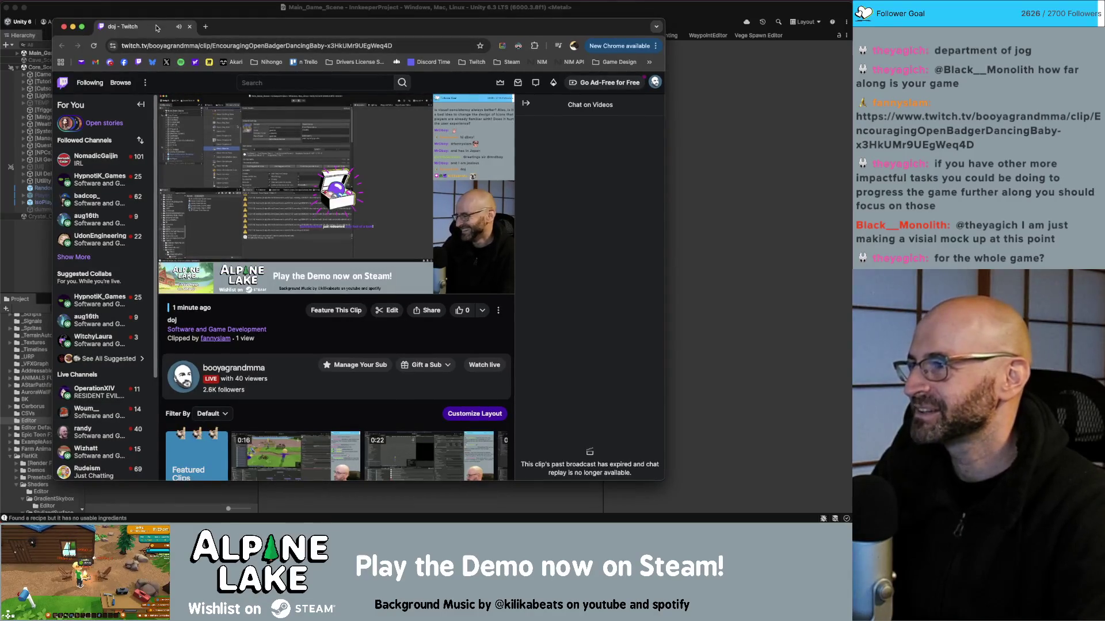
{"action": "key", "text": "super+Tab"}
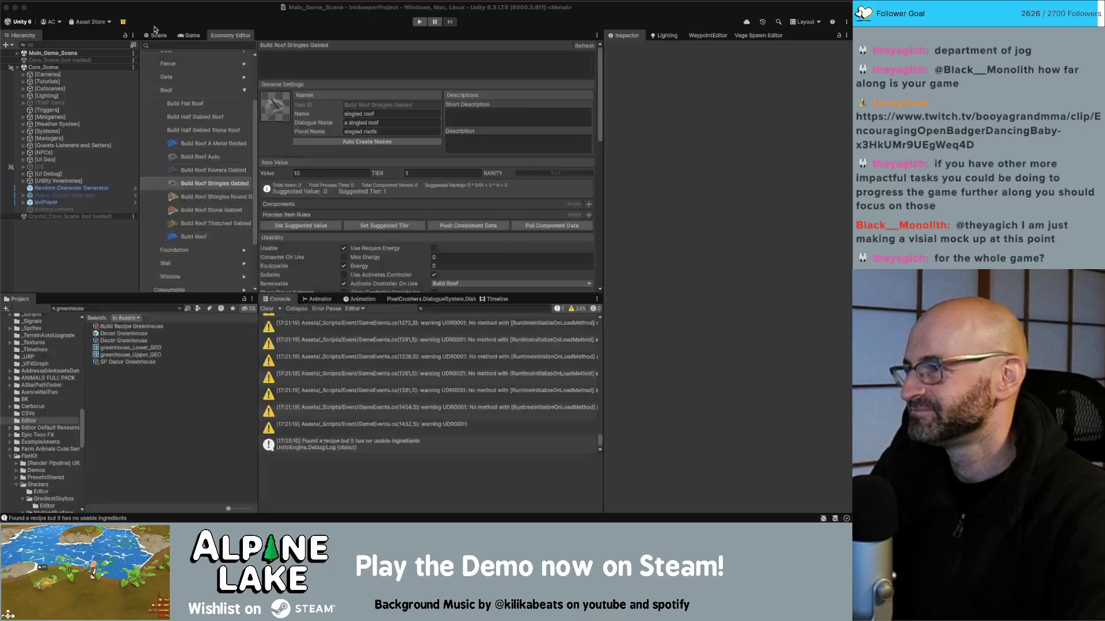
Focus Unity and select Build Roof Kawara Gabled in the Economy Editor list
{"action": "left_click", "coordinate": [182, 18]}
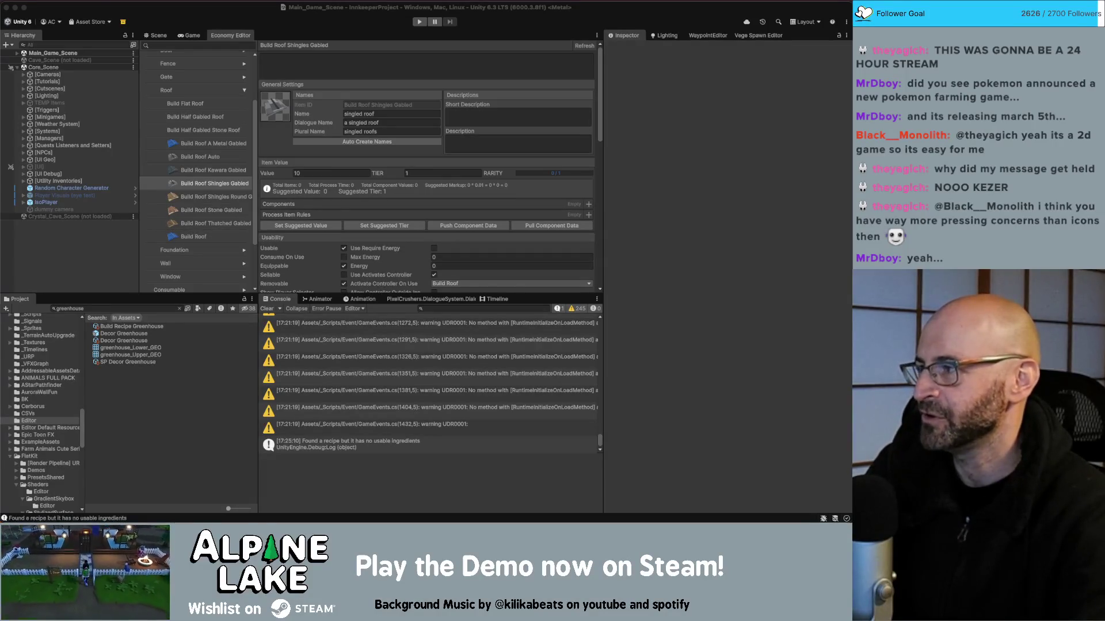
{"action": "left_click", "coordinate": [222, 172]}
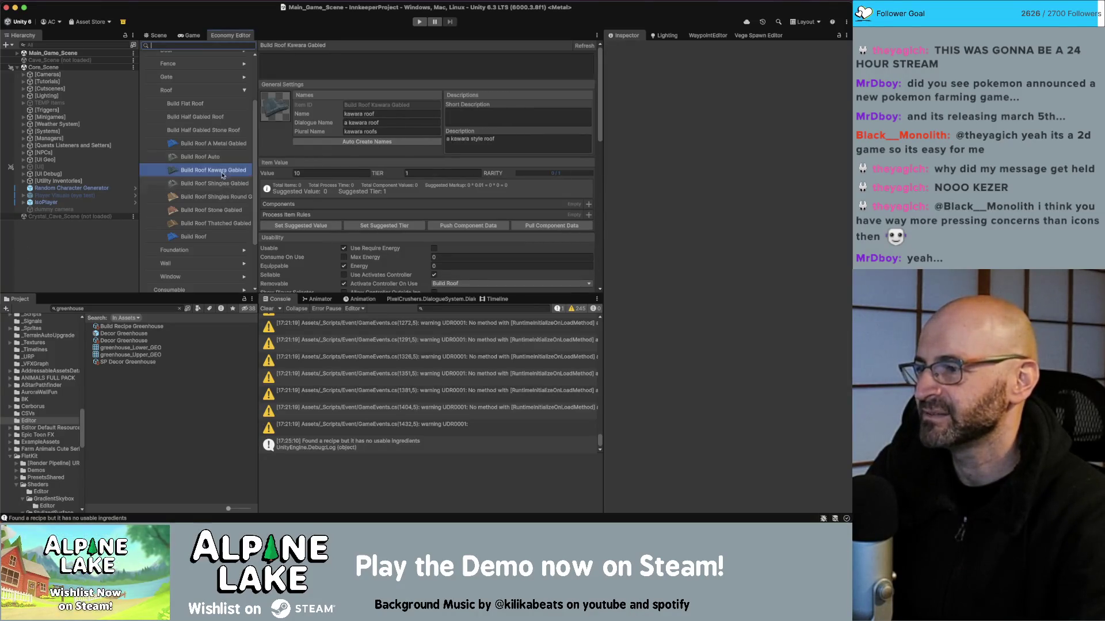
Insert 'gabled' into the Shingles Gabled roof's name and regenerate its dialogue and plural names
{"action": "left_click", "coordinate": [222, 183]}
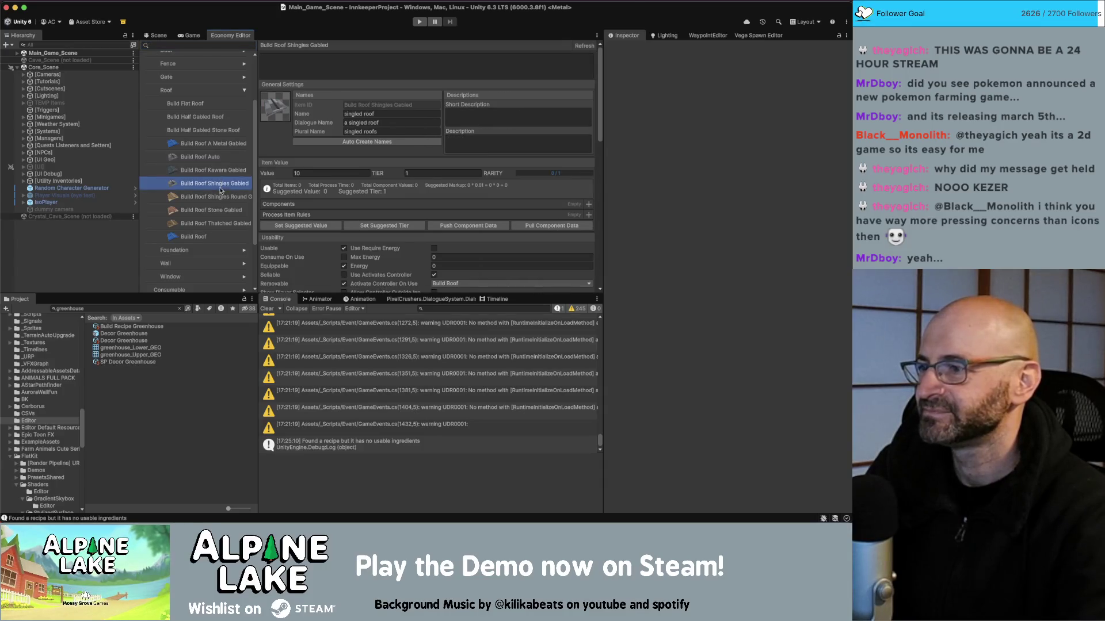
{"action": "left_click", "coordinate": [219, 198]}
{"action": "left_click", "coordinate": [219, 211]}
{"action": "left_click", "coordinate": [356, 114]}
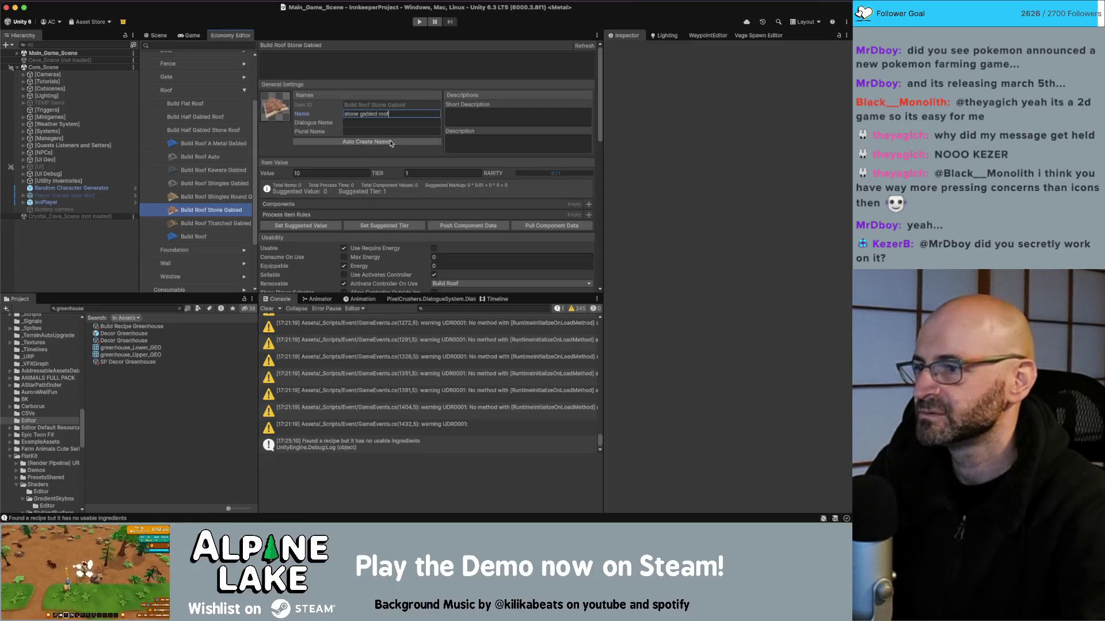
{"action": "left_click", "coordinate": [234, 184]}
{"action": "left_click", "coordinate": [371, 114]}
{"action": "left_click", "coordinate": [364, 114]}
{"action": "type", "text": "gled"}
{"action": "left_click", "coordinate": [351, 141]}
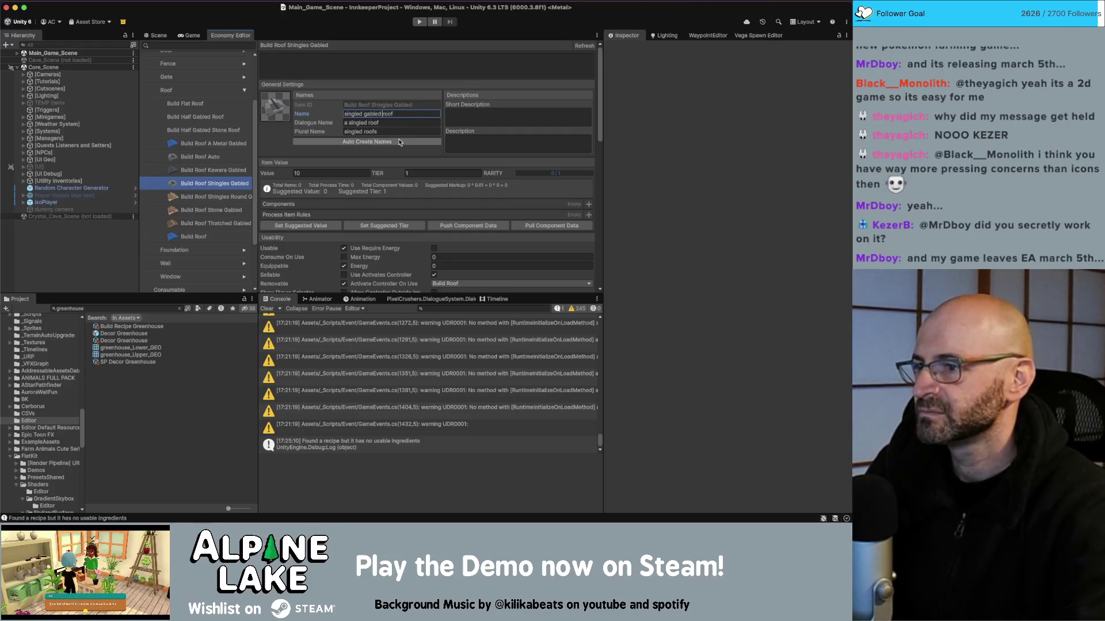
Rename the Kawara and Thatched roofs to kawara gabled roof and thatched gabled roof, regenerating names
{"action": "left_click", "coordinate": [222, 171]}
{"action": "left_click", "coordinate": [362, 113]}
{"action": "type", "text": "gable"}
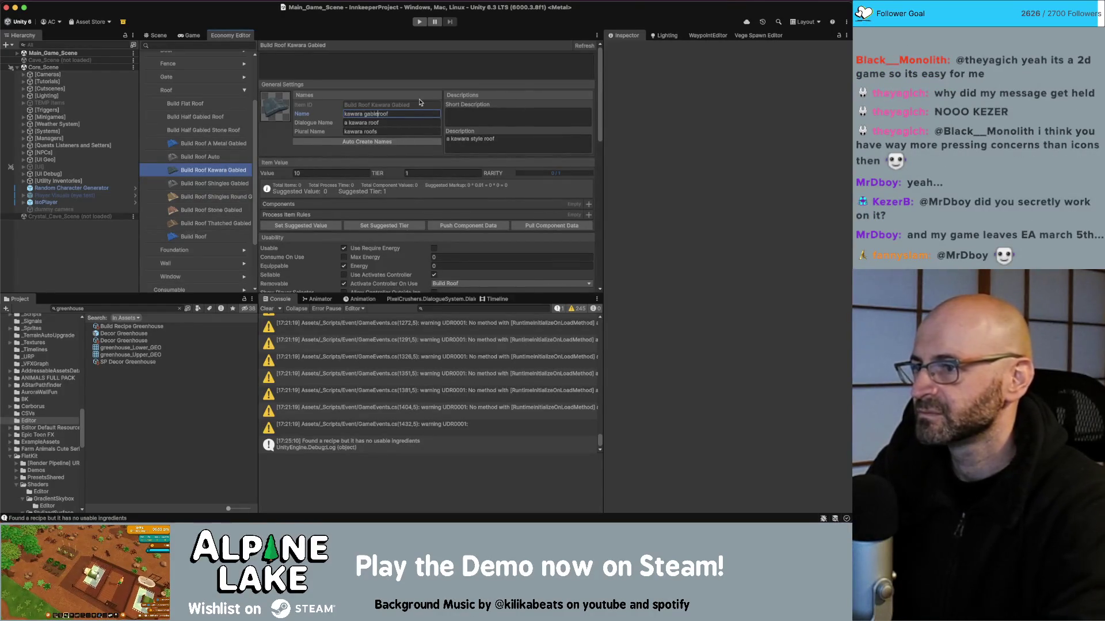
{"action": "type", "text": "d"}
{"action": "left_click", "coordinate": [368, 142]}
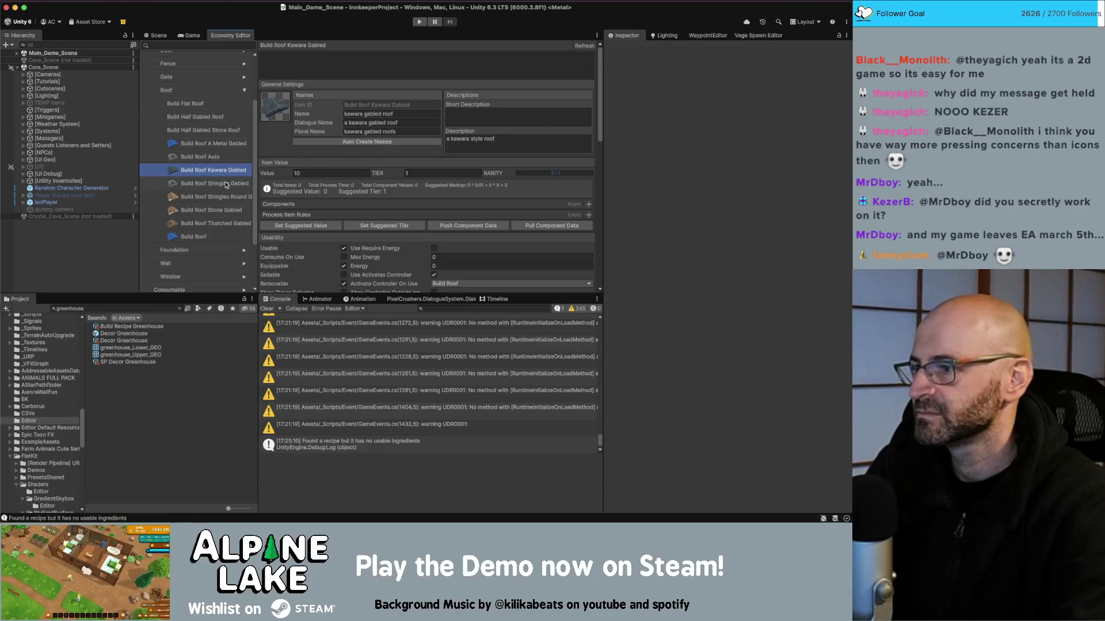
{"action": "left_click", "coordinate": [218, 210]}
{"action": "left_click", "coordinate": [219, 223]}
{"action": "left_click", "coordinate": [367, 113]}
{"action": "type", "text": "gabled"}
{"action": "left_click", "coordinate": [367, 142]}
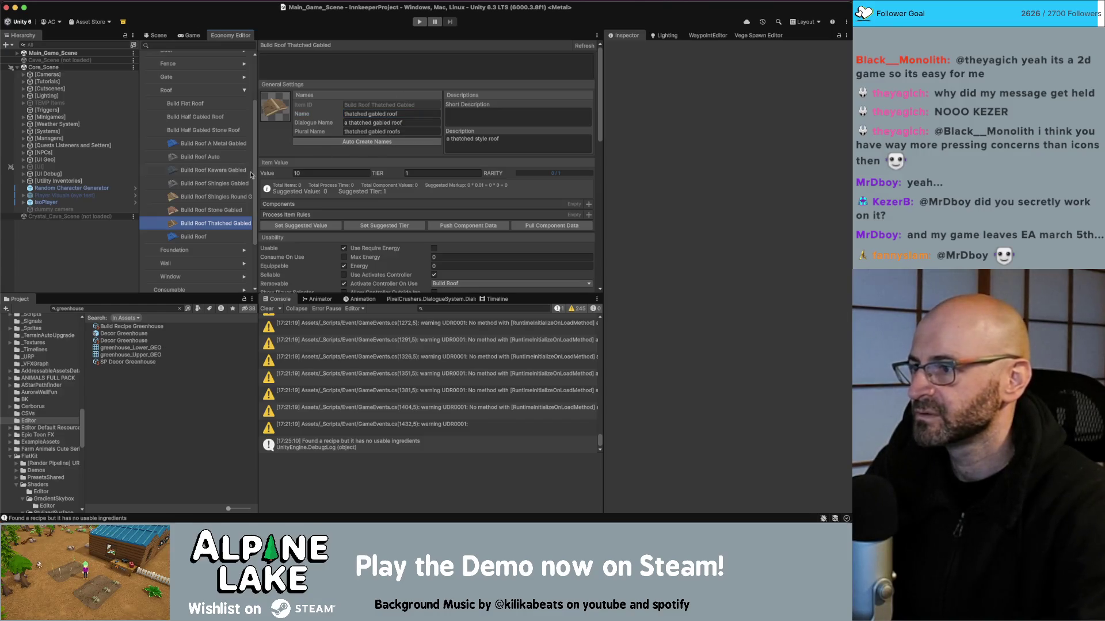
{"action": "left_click", "coordinate": [207, 239]}
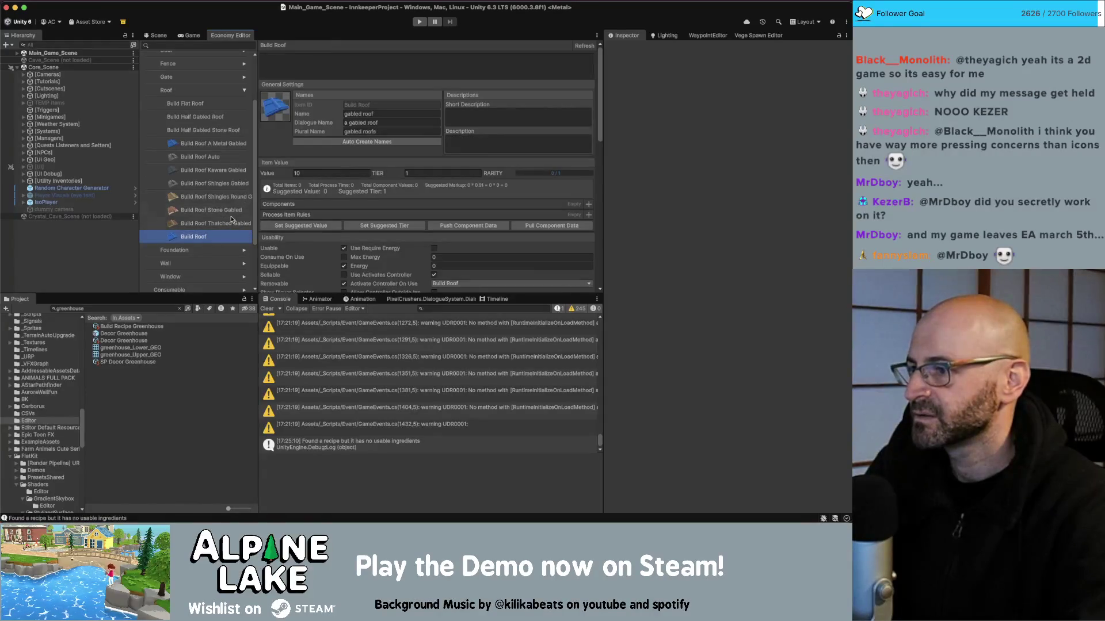
{"action": "scroll", "coordinate": [233, 219], "scroll_direction": "down", "scroll_amount": 3}
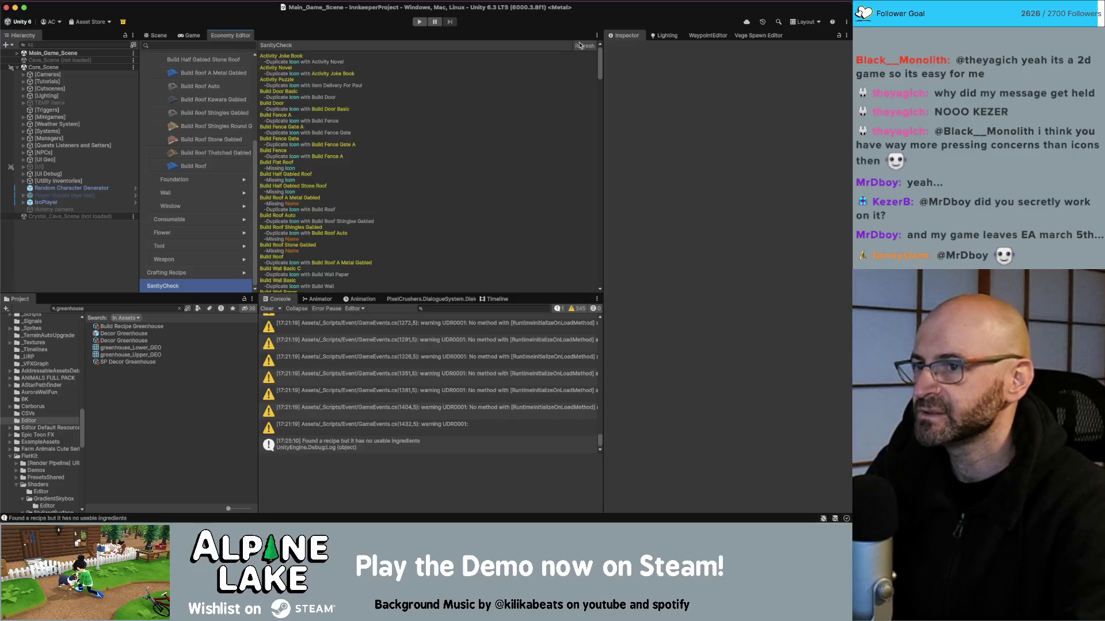
Refresh the SanityCheck report and scroll through its results
{"action": "left_click", "coordinate": [583, 46]}
{"action": "scroll", "coordinate": [376, 163], "scroll_direction": "down", "scroll_amount": 5}
{"action": "scroll", "coordinate": [376, 162], "scroll_direction": "down", "scroll_amount": 5}
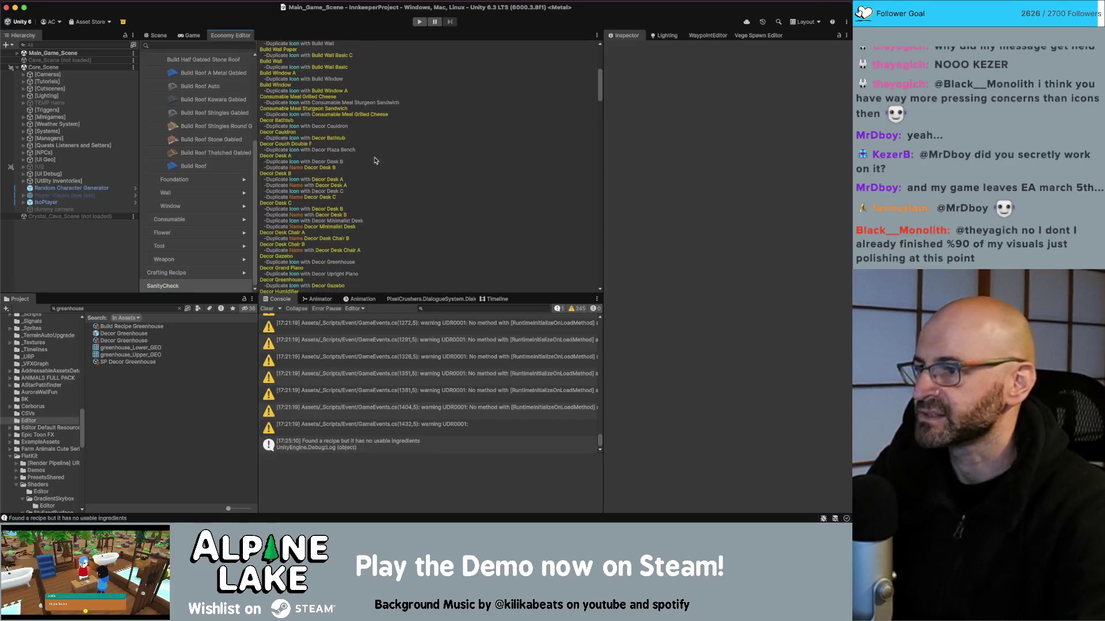
{"action": "scroll", "coordinate": [224, 158], "scroll_direction": "up", "scroll_amount": 5}
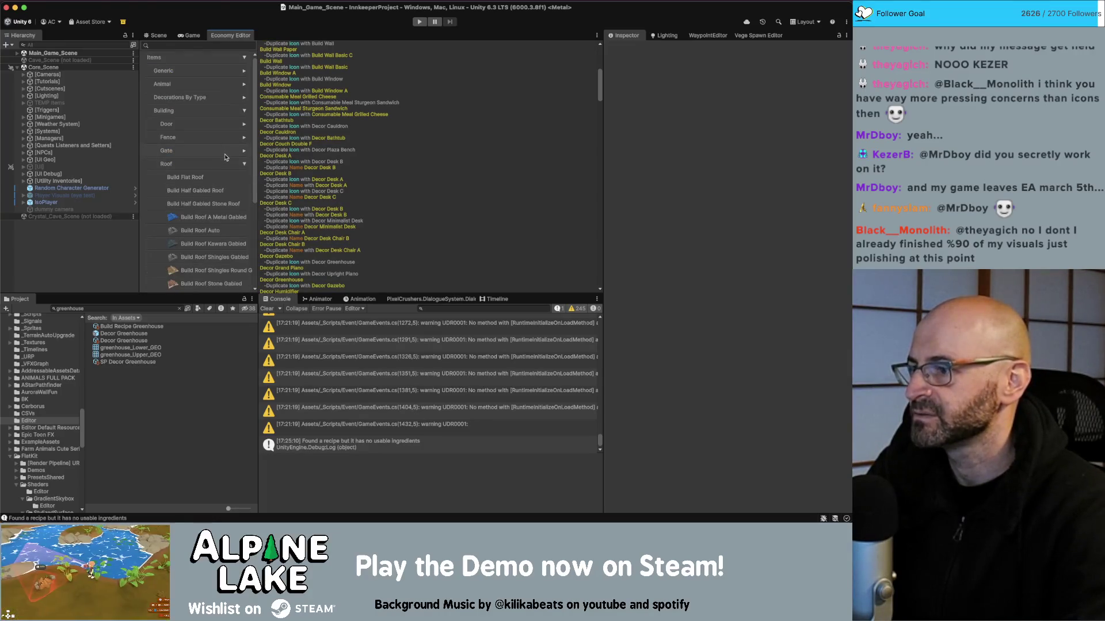
Filter the Project window search down to 'items'
{"action": "left_click", "coordinate": [134, 307]}
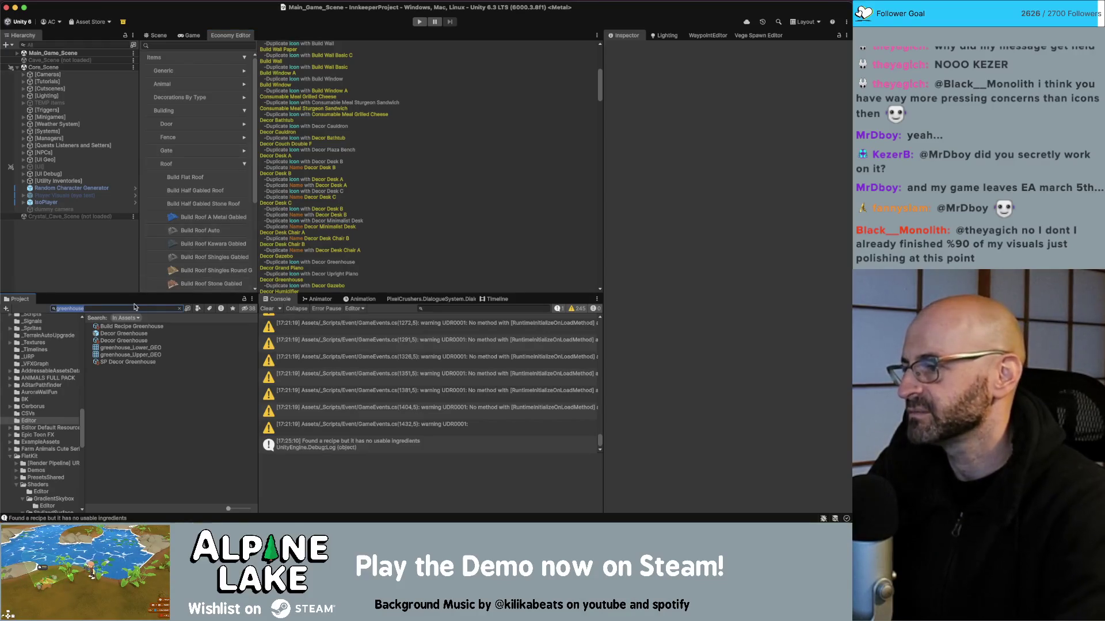
{"action": "type", "text": "it"}
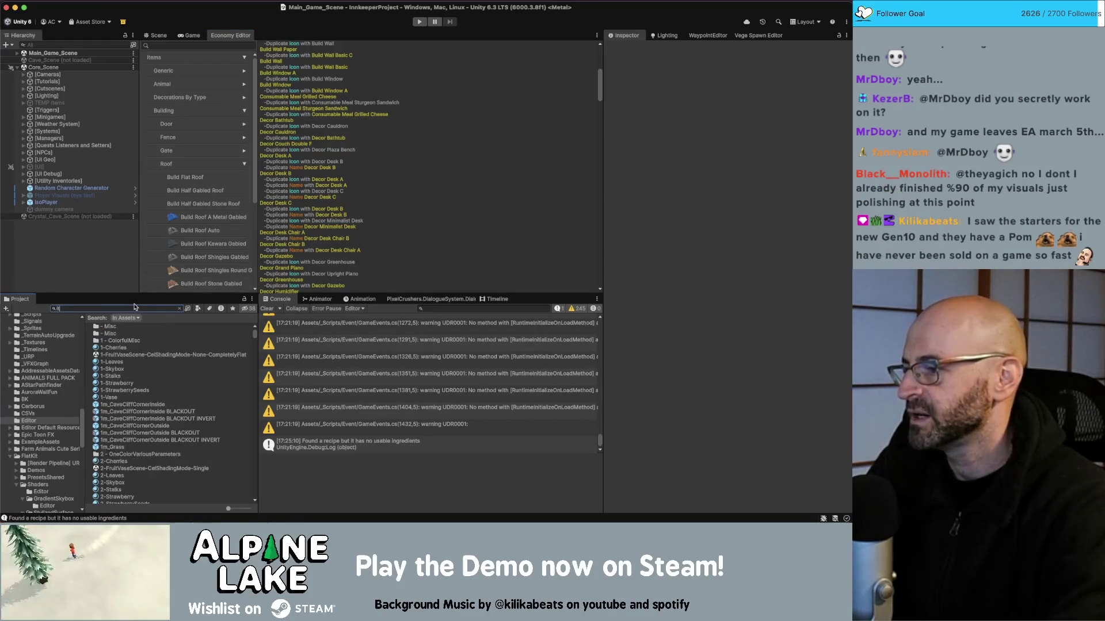
{"action": "type", "text": "emscree"}
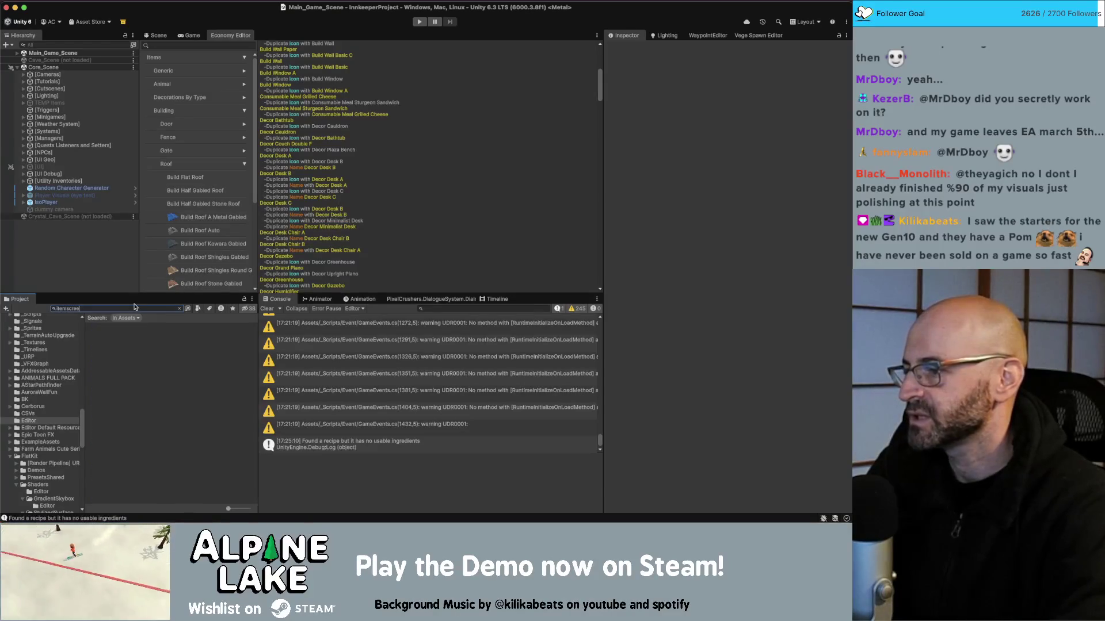
{"action": "key", "text": "BackSpace"}
{"action": "key", "text": "BackSpace"}
{"action": "key", "text": "BackSpace"}
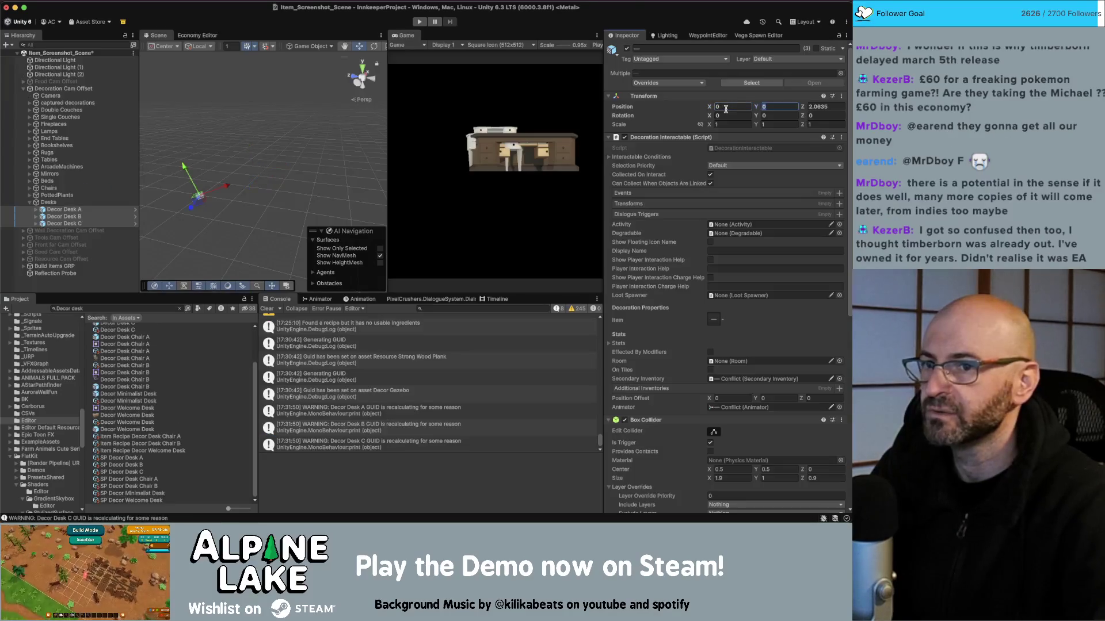
Frame the Desks group and move it forward into the screenshot camera's view
{"action": "left_click", "coordinate": [49, 202]}
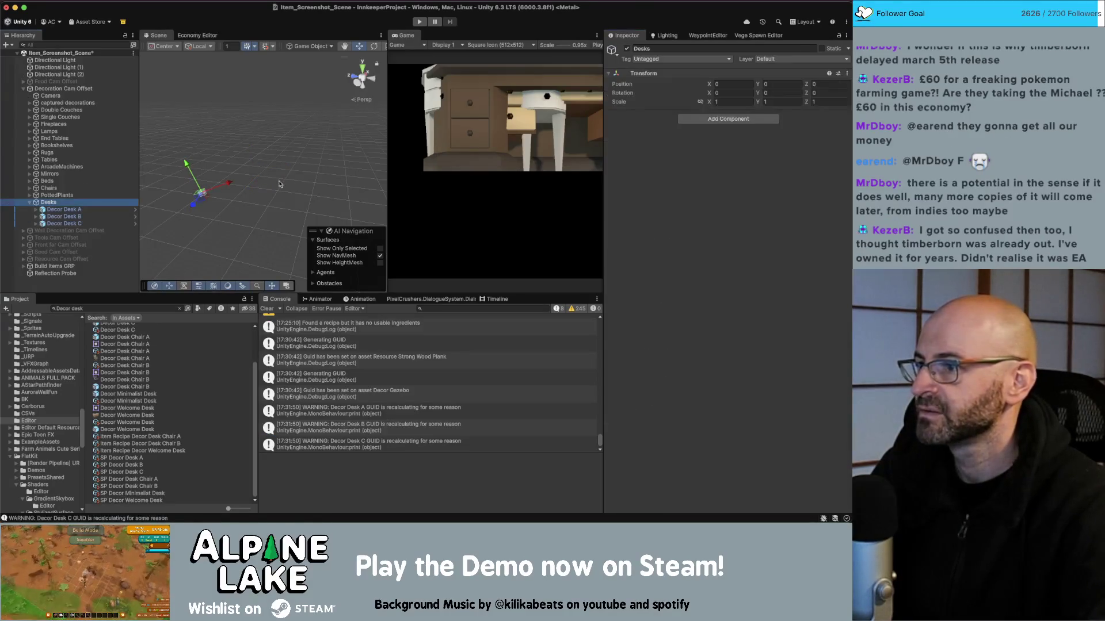
{"action": "key", "text": "f"}
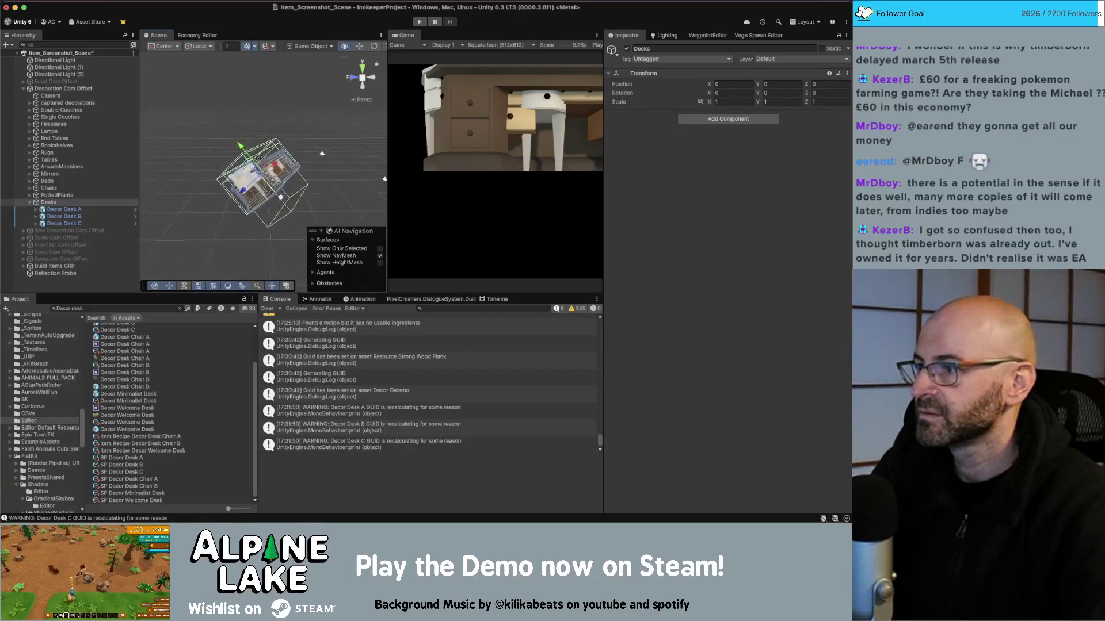
{"action": "left_click_drag", "start_coordinate": [172, 184], "coordinate": [140, 185]}
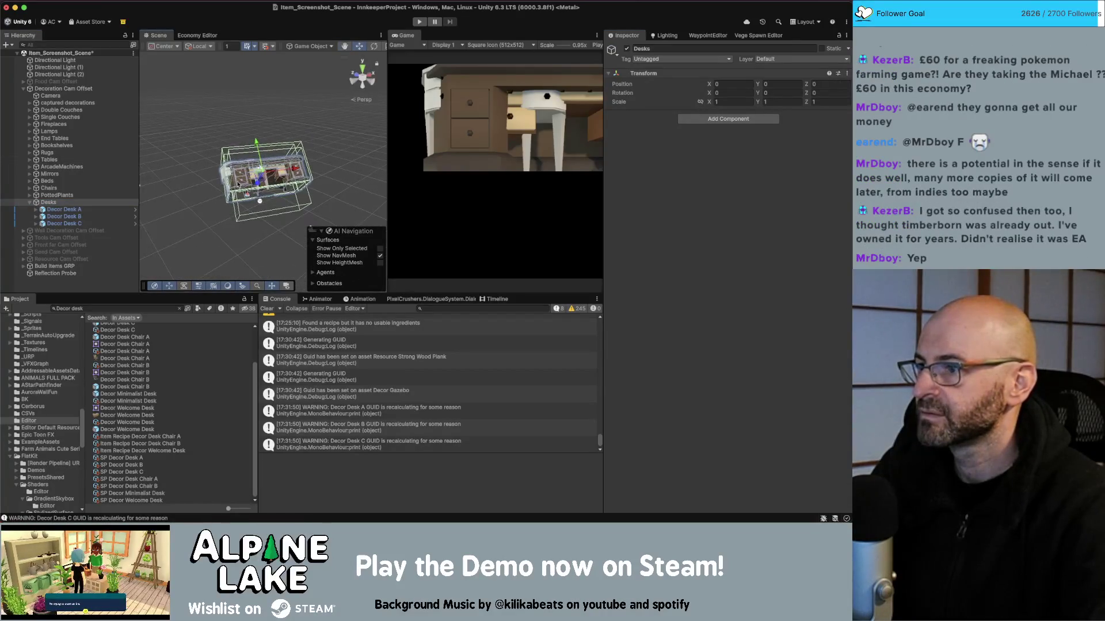
{"action": "scroll", "coordinate": [256, 184], "scroll_direction": "up", "scroll_amount": 5}
{"action": "left_click_drag", "start_coordinate": [258, 182], "coordinate": [346, 133]}
{"action": "scroll", "coordinate": [253, 184], "scroll_direction": "down", "scroll_amount": 5}
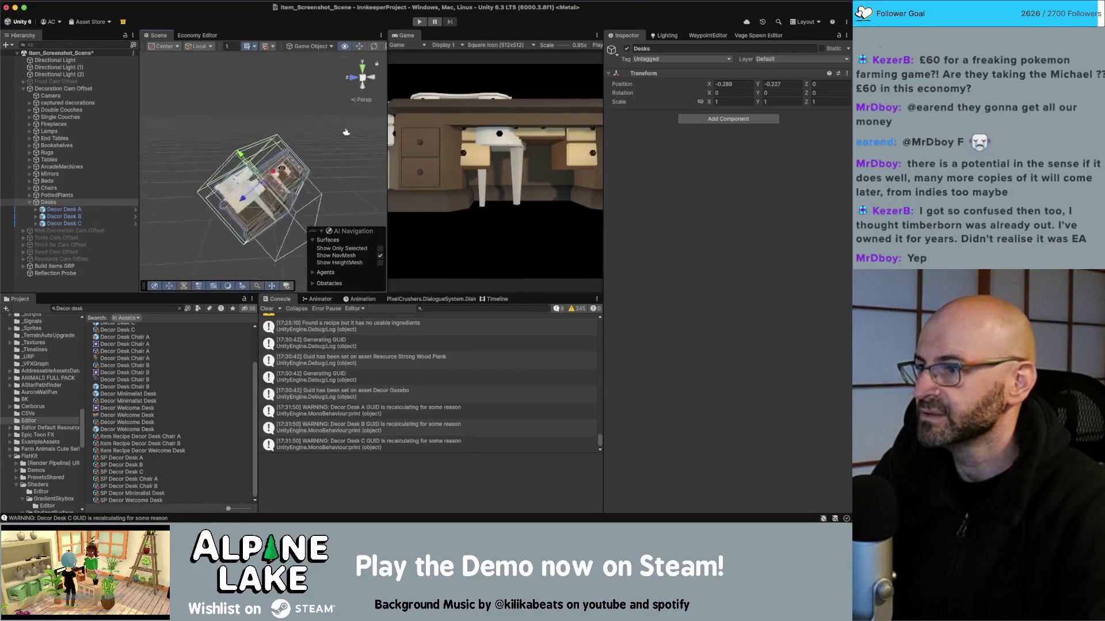
{"action": "mouse_move", "coordinate": [253, 189]}
{"action": "left_mouse_down"}
{"action": "mouse_move", "coordinate": [240, 200]}
{"action": "mouse_move", "coordinate": [263, 162]}
{"action": "mouse_move", "coordinate": [276, 175]}
{"action": "mouse_move", "coordinate": [241, 186]}
{"action": "left_mouse_up"}
{"action": "key", "text": "w"}
{"action": "key", "text": "w"}
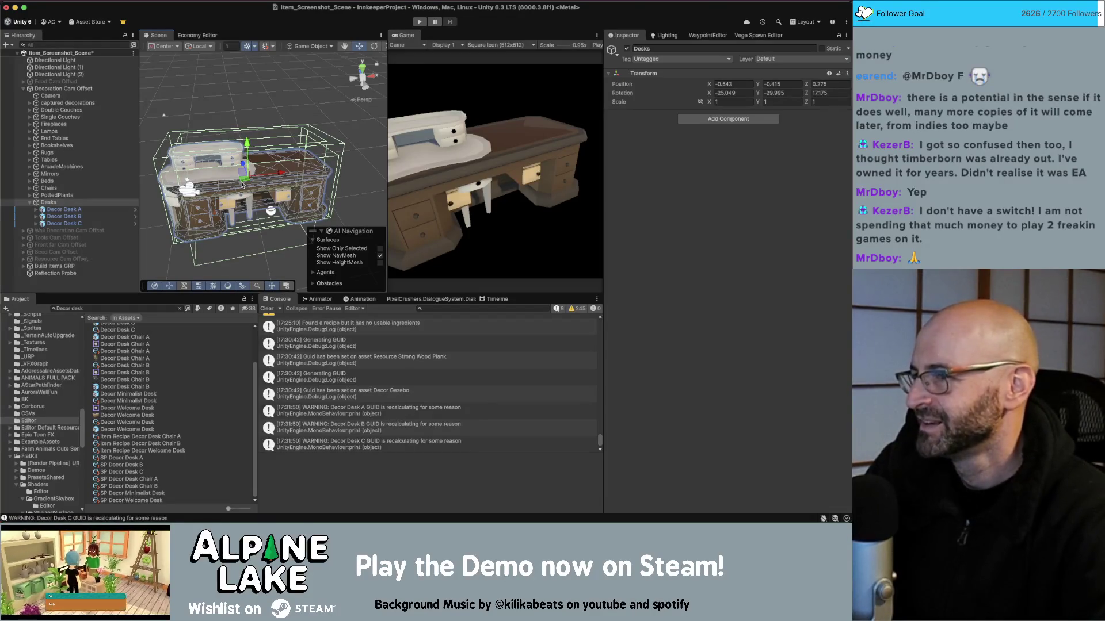
Slide Decor Desk B, then the whole Desks group, to the right along X
{"action": "left_click", "coordinate": [68, 217]}
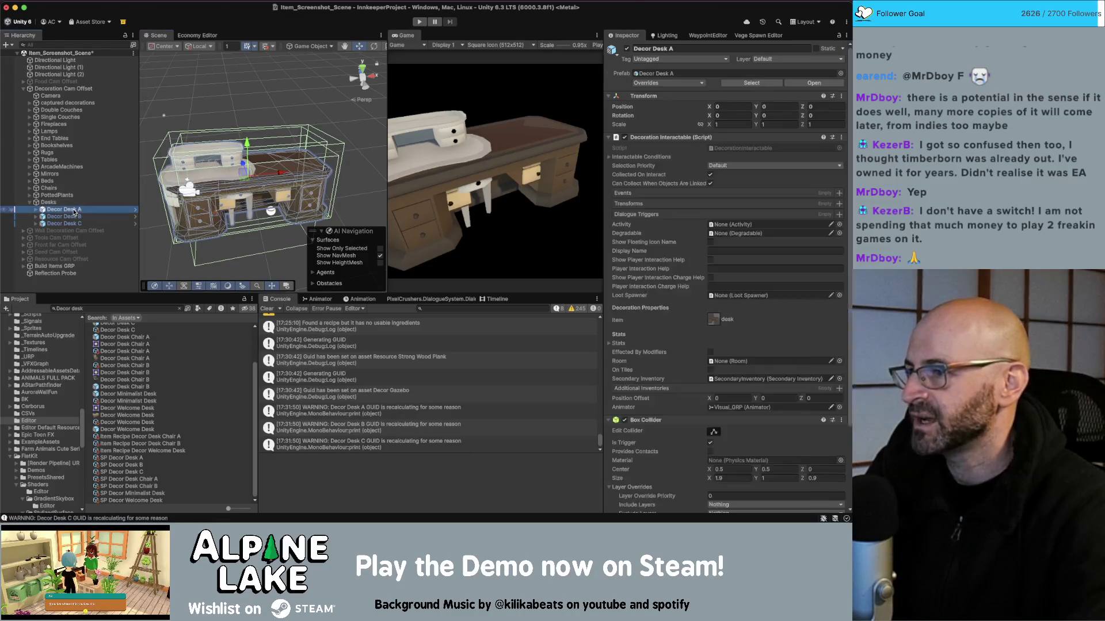
{"action": "mouse_move", "coordinate": [281, 160]}
{"action": "left_mouse_down"}
{"action": "mouse_move", "coordinate": [340, 167]}
{"action": "mouse_move", "coordinate": [298, 171]}
{"action": "mouse_move", "coordinate": [326, 168]}
{"action": "left_mouse_up"}
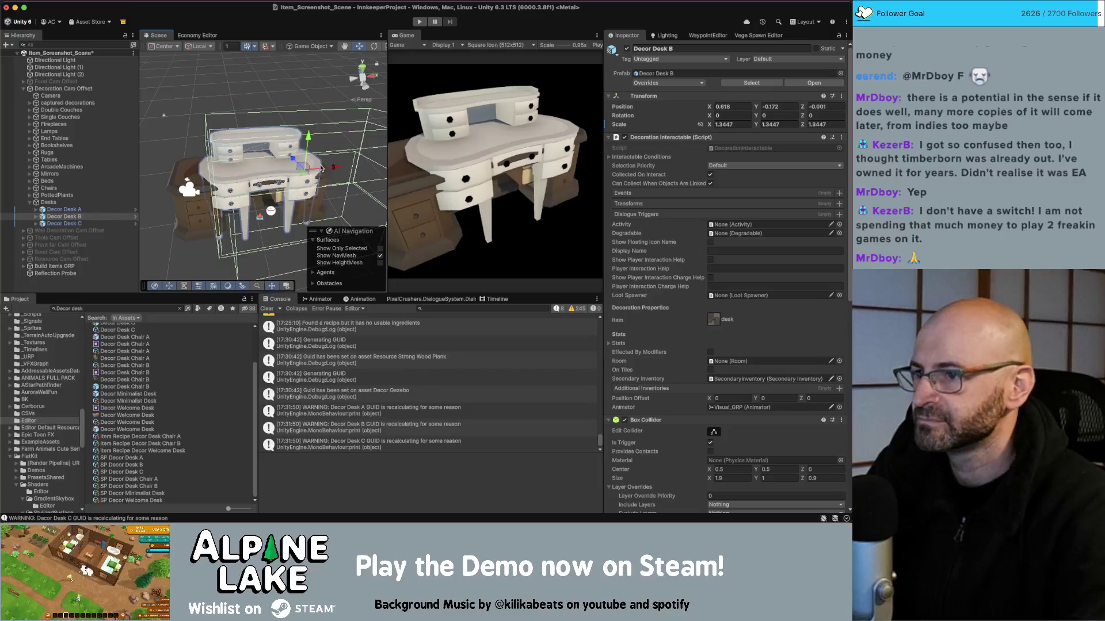
{"action": "left_click", "coordinate": [113, 203]}
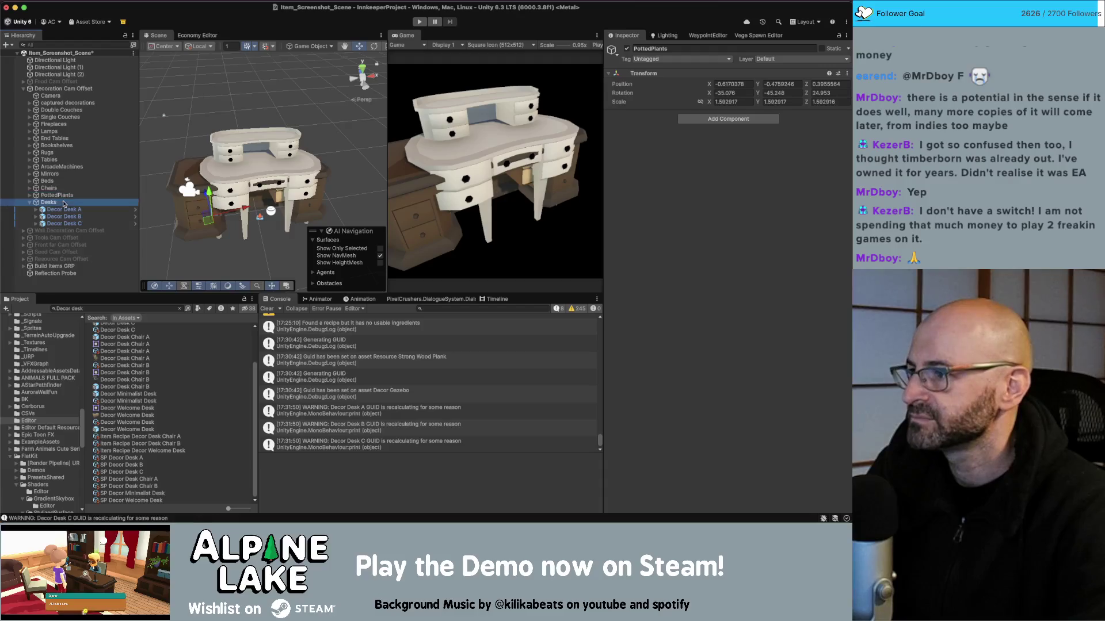
{"action": "left_click_drag", "start_coordinate": [278, 171], "coordinate": [326, 171]}
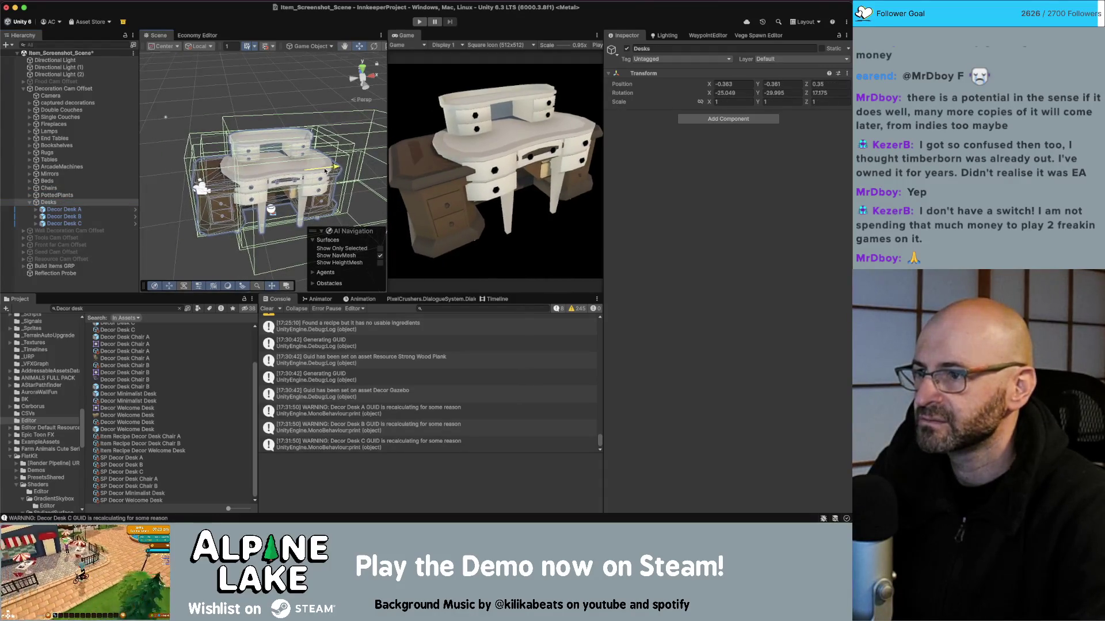
Deactivate Decor Desk A and B so only Decor Desk C remains visible
{"action": "left_click", "coordinate": [326, 171]}
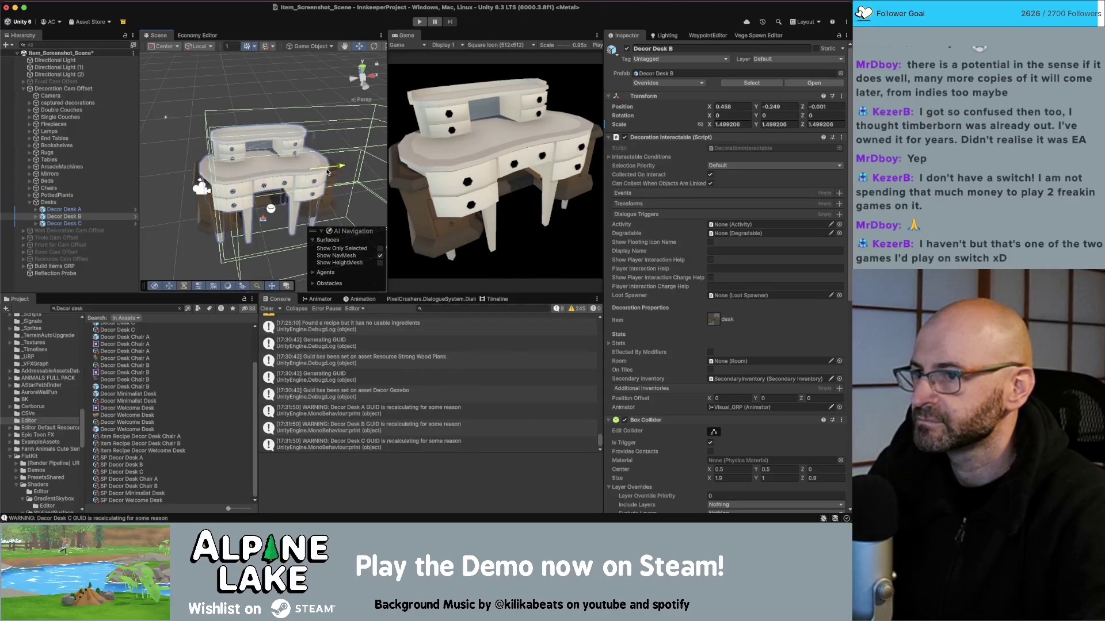
{"action": "left_click", "coordinate": [101, 225]}
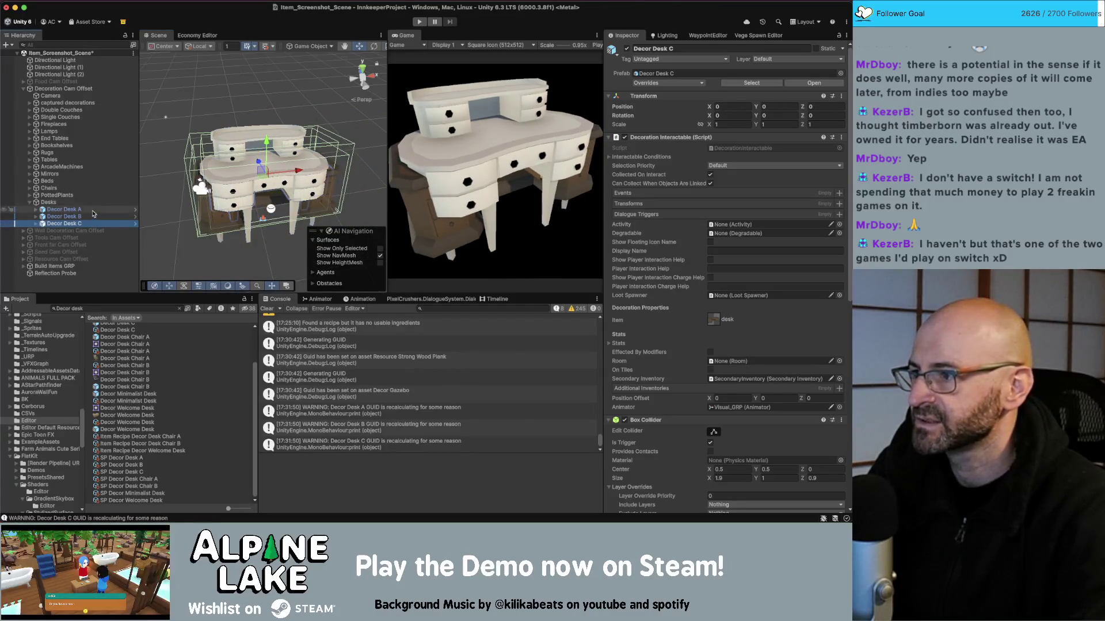
{"action": "left_click", "coordinate": [62, 210]}
{"action": "left_click", "coordinate": [61, 216], "text": "shift"}
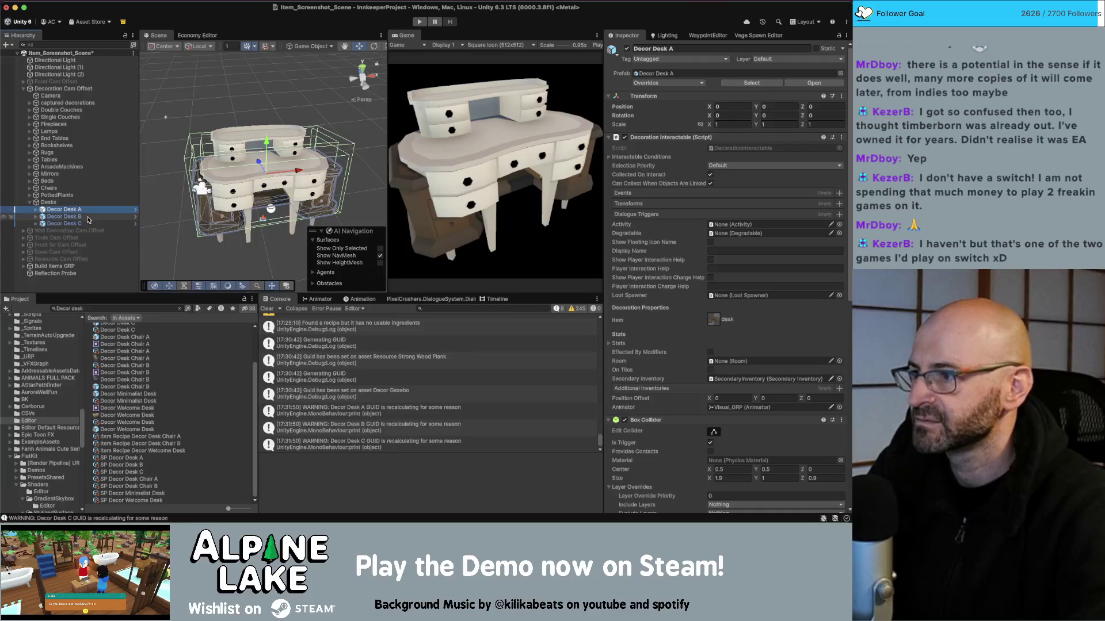
{"action": "left_click", "coordinate": [627, 48]}
{"action": "left_click", "coordinate": [80, 224]}
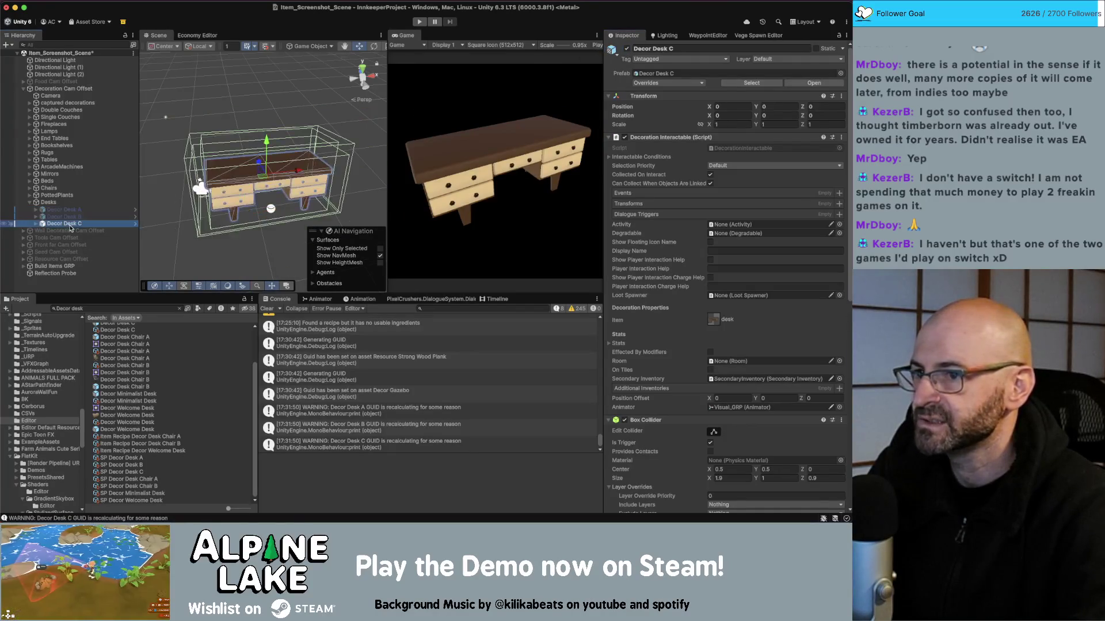
{"action": "left_click", "coordinate": [68, 210]}
{"action": "left_click", "coordinate": [50, 95]}
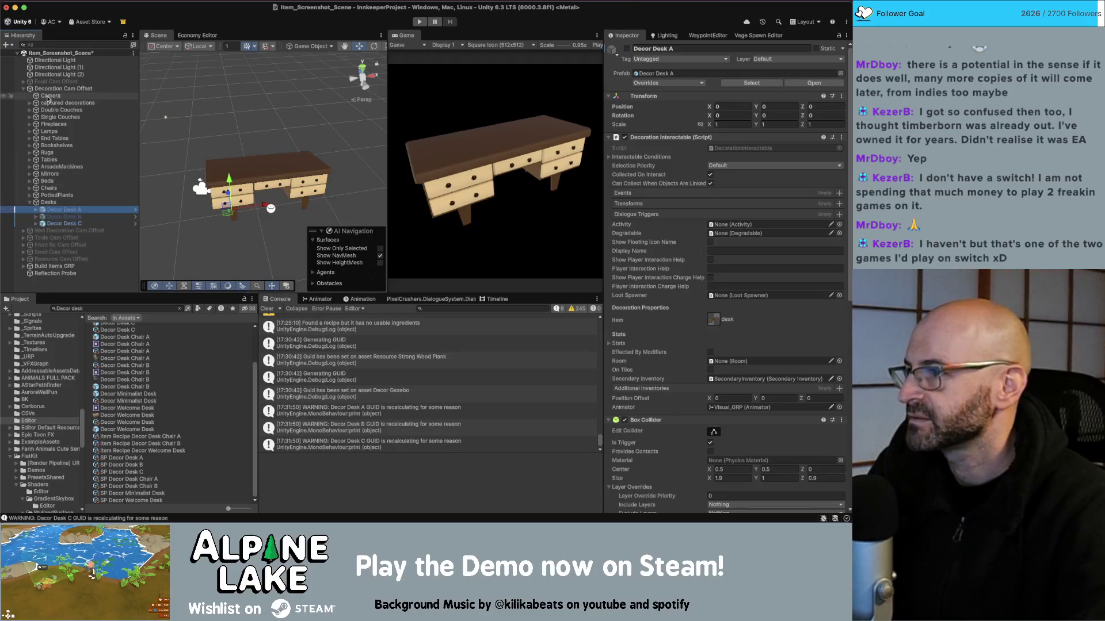
Select Decor Desks A, B and C with the screenshot camera and auto-capture their group screenshots
{"action": "scroll", "coordinate": [643, 277], "scroll_direction": "down", "scroll_amount": 1}
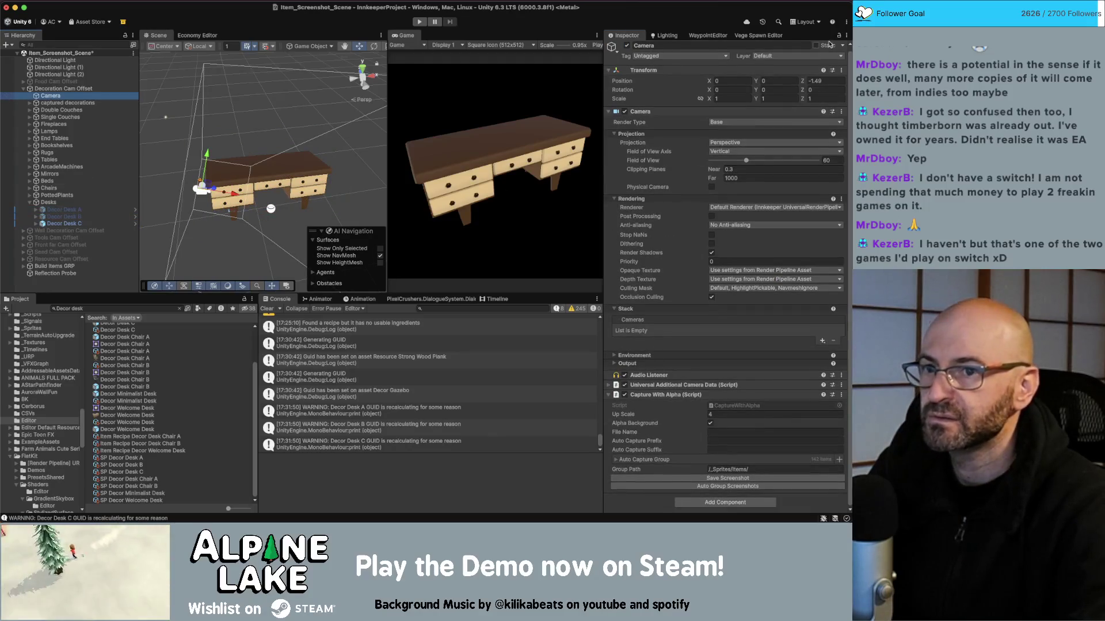
{"action": "left_click", "coordinate": [783, 189]}
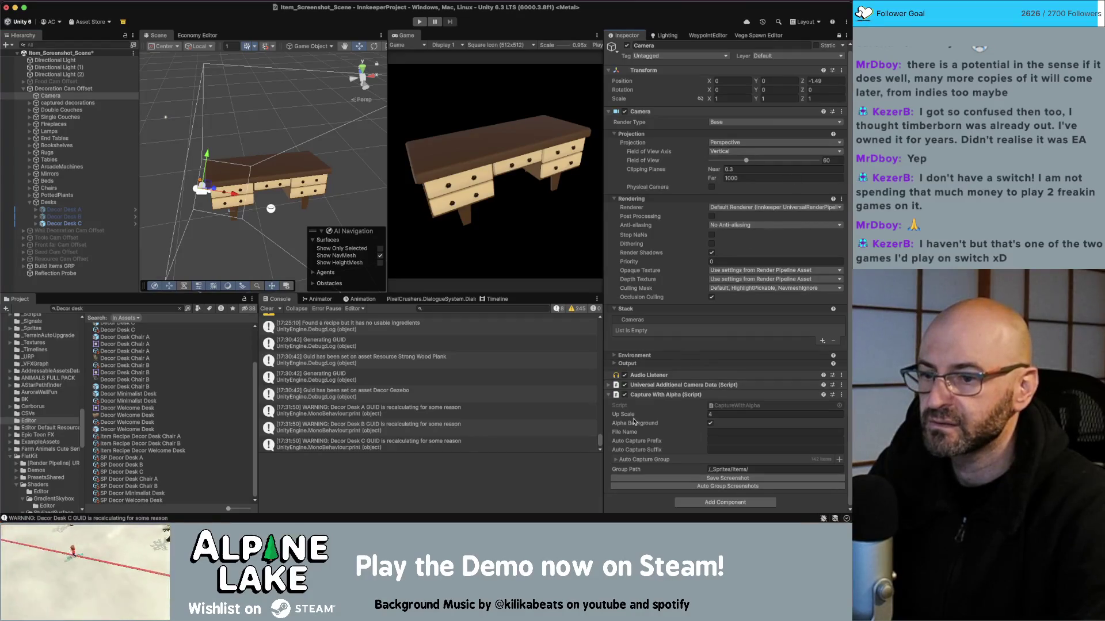
{"action": "left_click", "coordinate": [65, 210]}
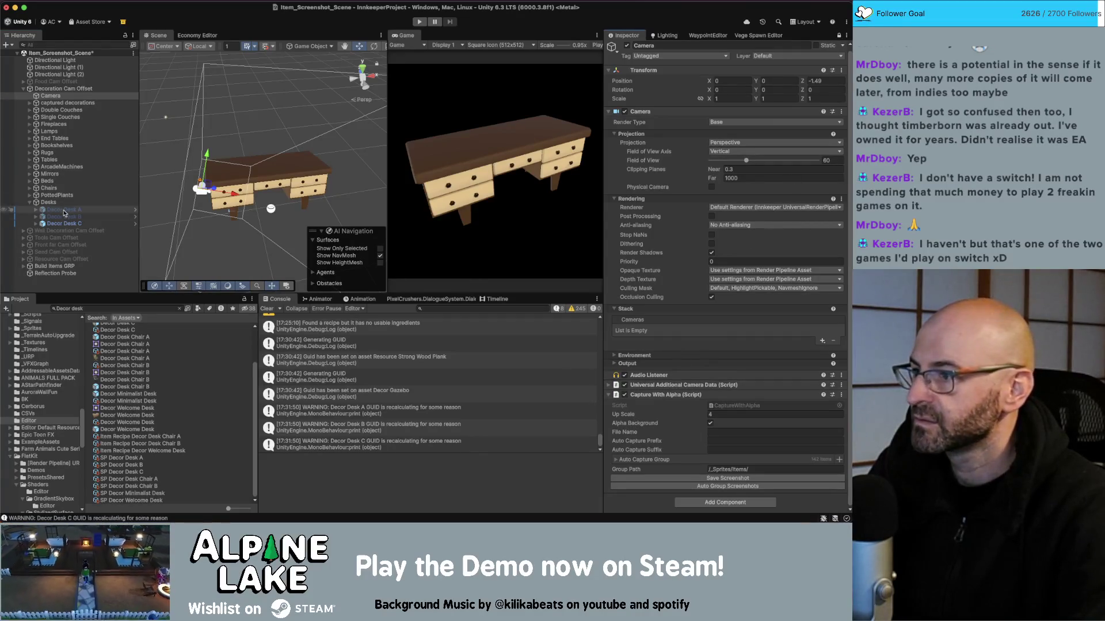
{"action": "left_click", "coordinate": [67, 223], "text": "shift"}
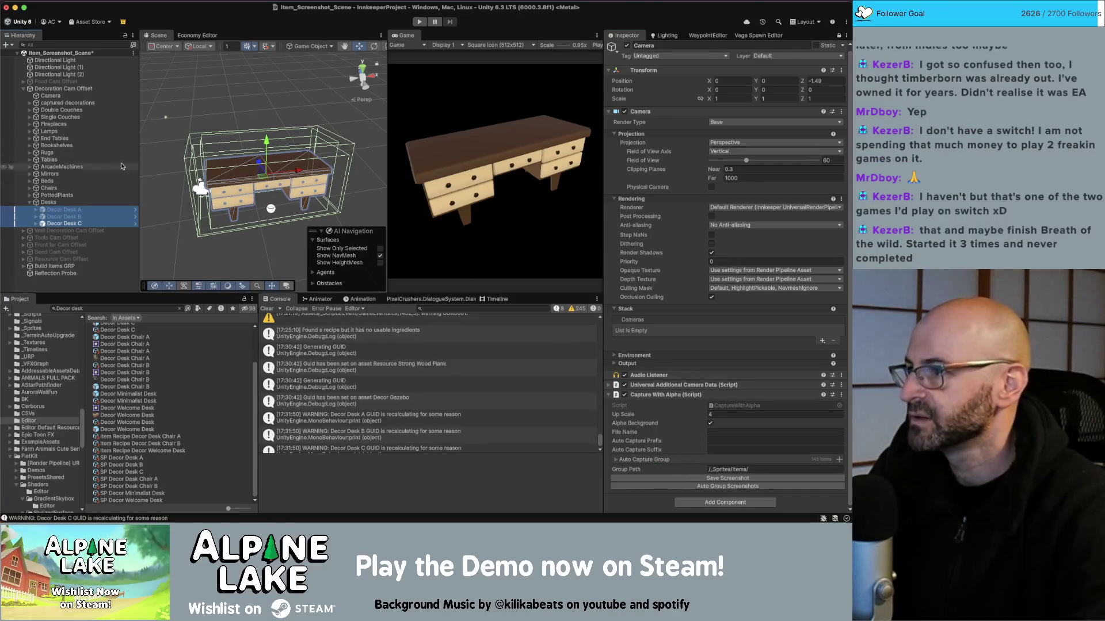
{"action": "left_click", "coordinate": [80, 96]}
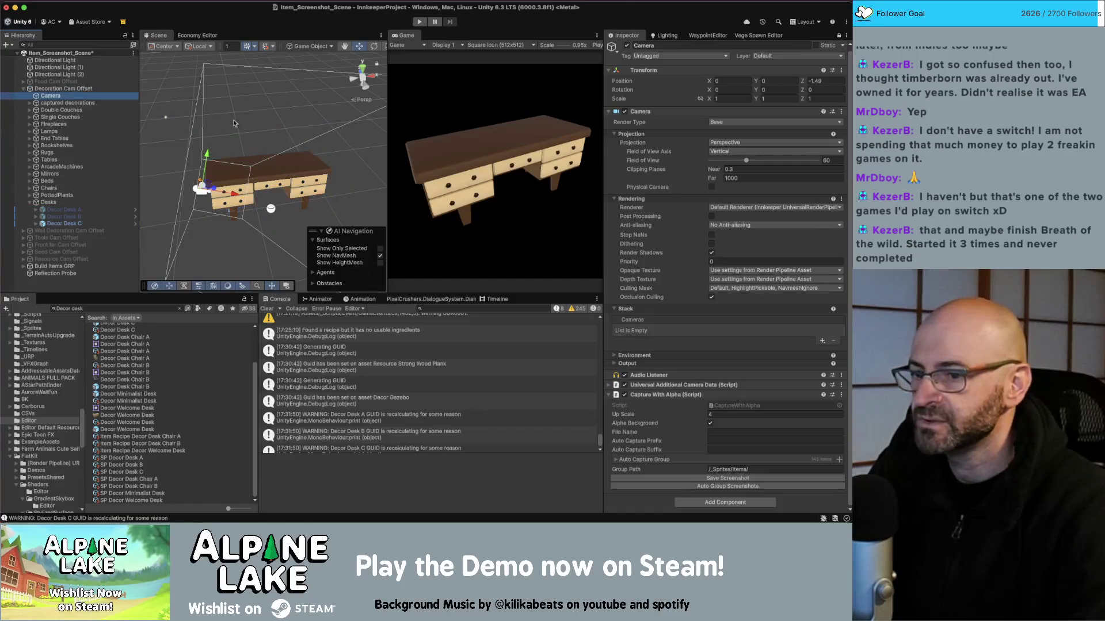
{"action": "left_click", "coordinate": [675, 487]}
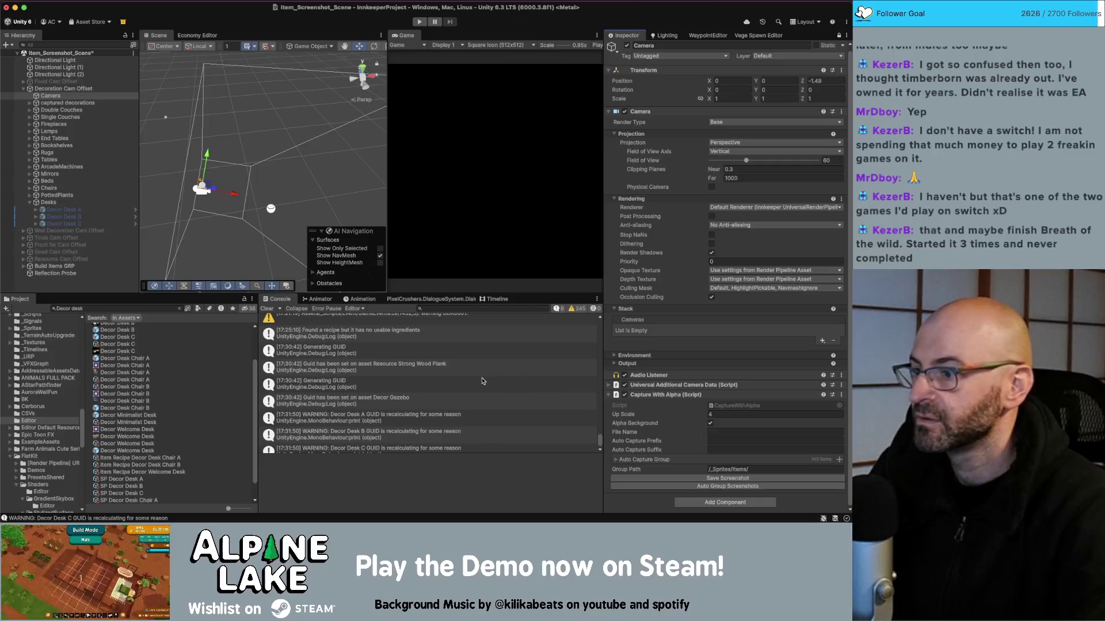
Select the Decor Desk A, B and C screenshot textures in the Project window
{"action": "left_click", "coordinate": [131, 352]}
{"action": "scroll", "coordinate": [128, 359], "scroll_direction": "up", "scroll_amount": 2}
{"action": "left_click", "coordinate": [126, 357], "text": "super"}
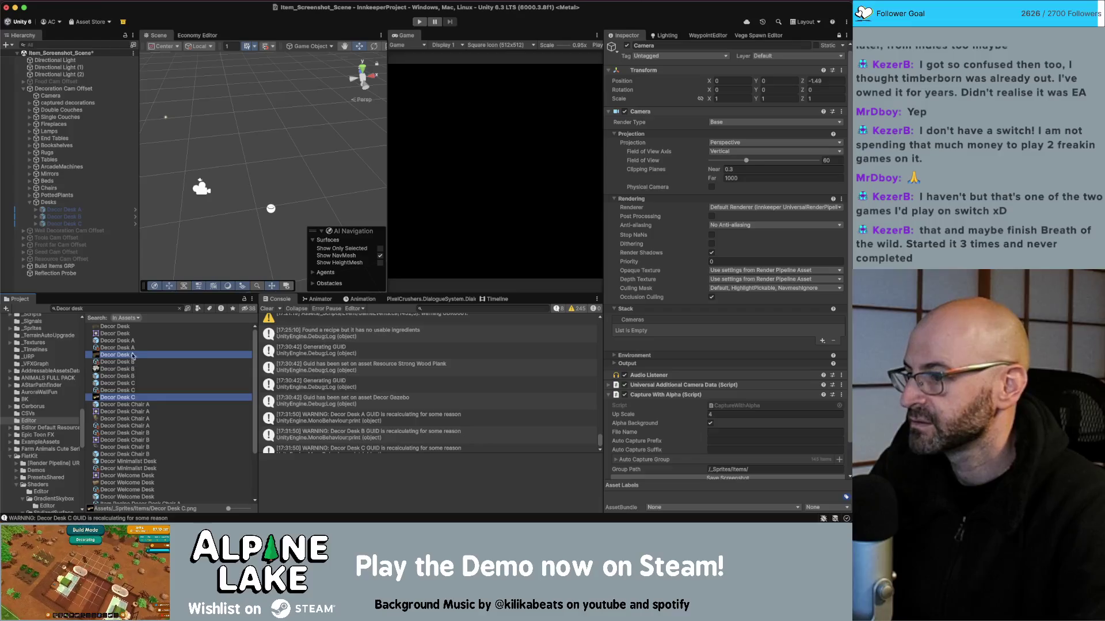
{"action": "left_click", "coordinate": [132, 371], "text": "super"}
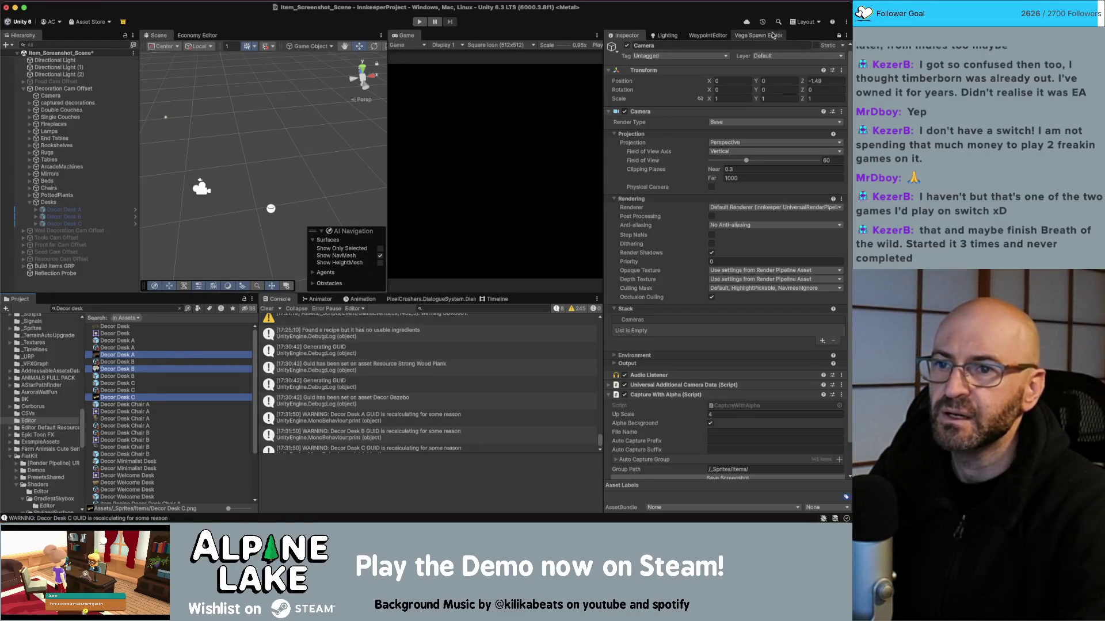
Import the three textures as Single Sprite (2D and UI) with Generate Mipmap on, and apply
{"action": "left_click", "coordinate": [838, 36]}
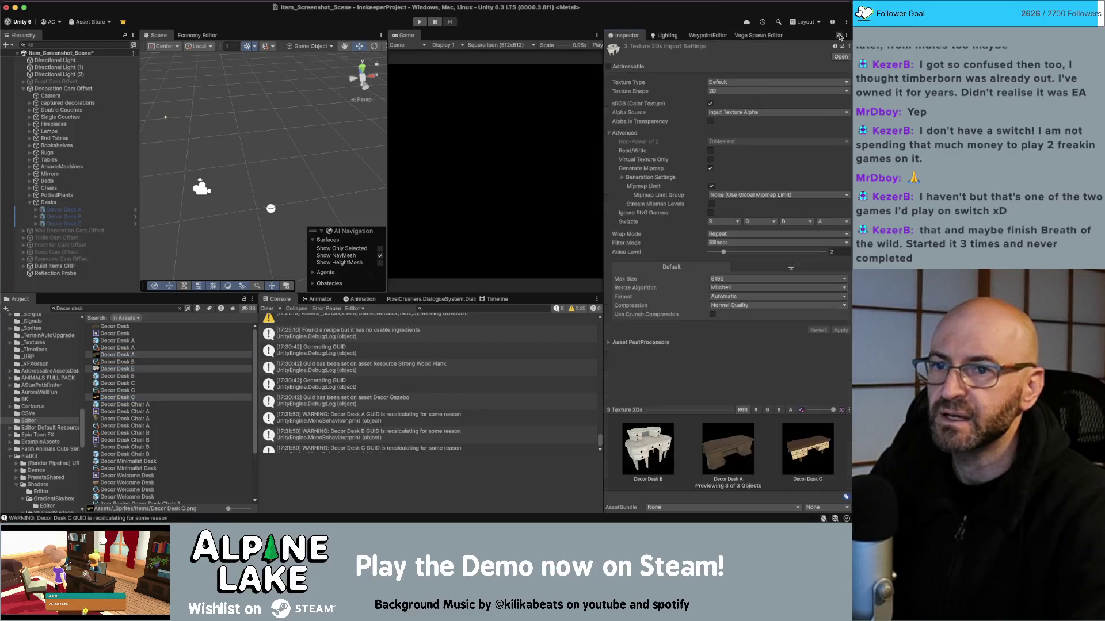
{"action": "left_click", "coordinate": [751, 82]}
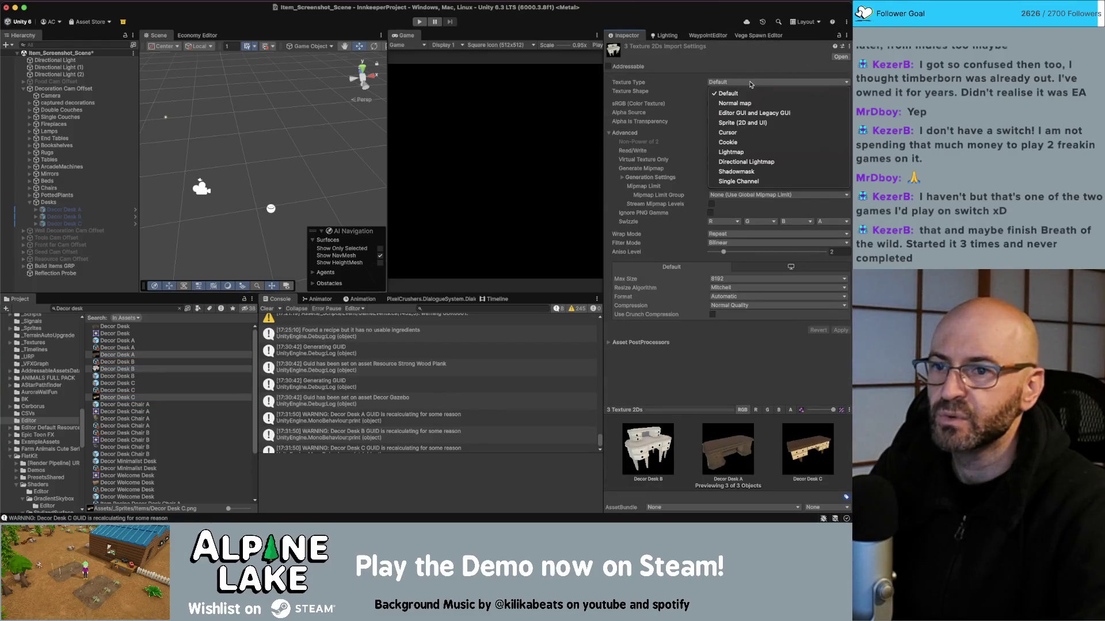
{"action": "left_click", "coordinate": [742, 122]}
{"action": "left_click", "coordinate": [732, 103]}
{"action": "left_click", "coordinate": [733, 114]}
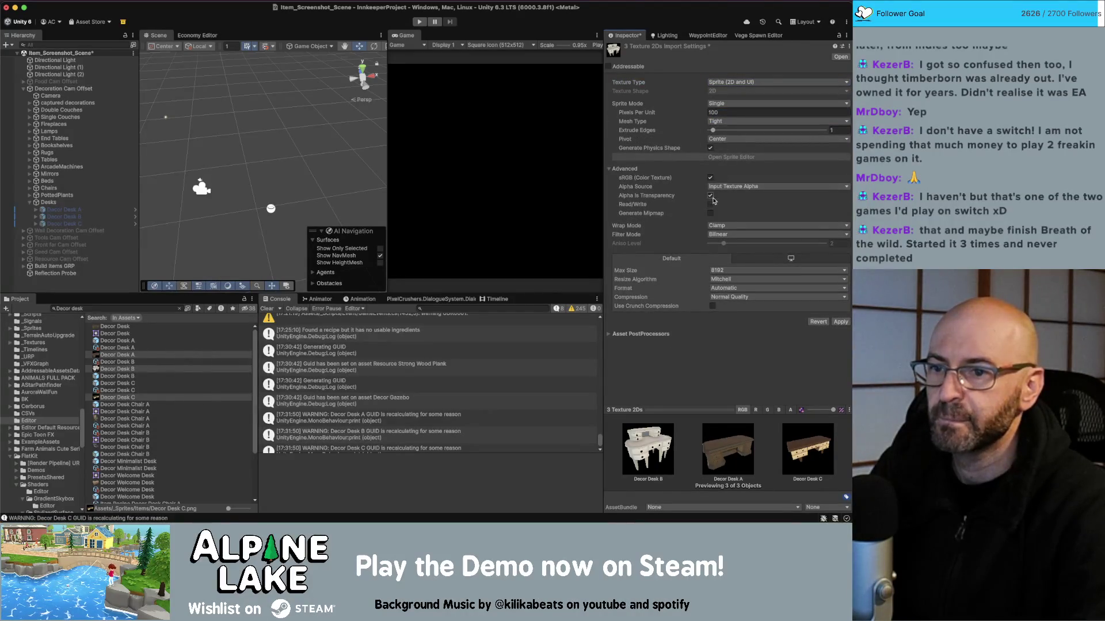
{"action": "left_click", "coordinate": [710, 213]}
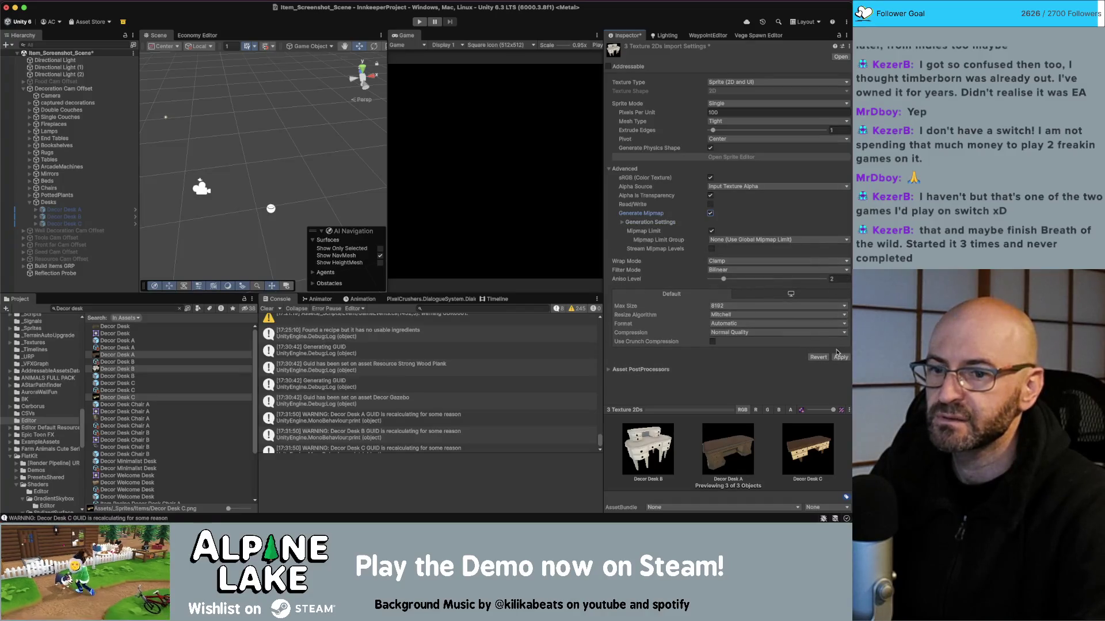
{"action": "left_click", "coordinate": [839, 357]}
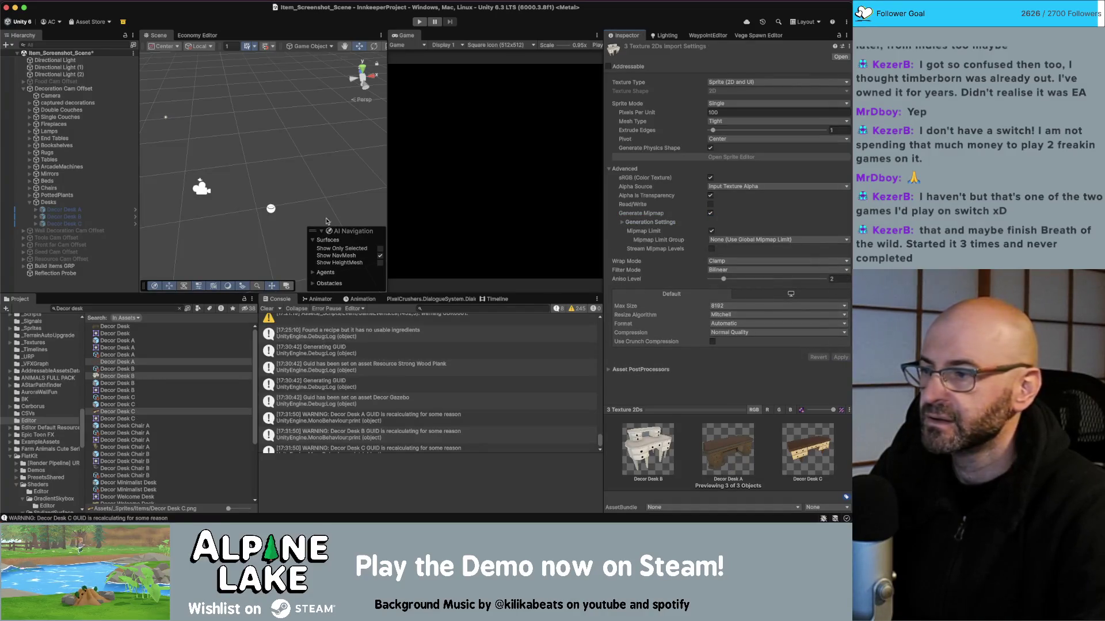
{"action": "left_click", "coordinate": [115, 354]}
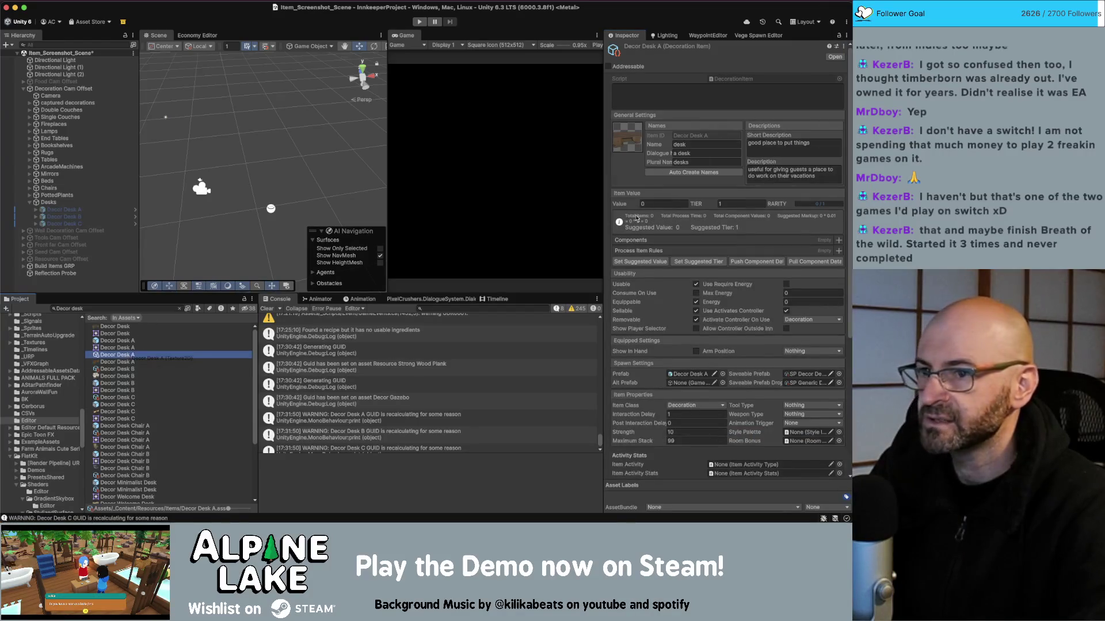
Review the Decor Desk B and C item assets and textures, then return to the Economy Editor
{"action": "left_click", "coordinate": [122, 370]}
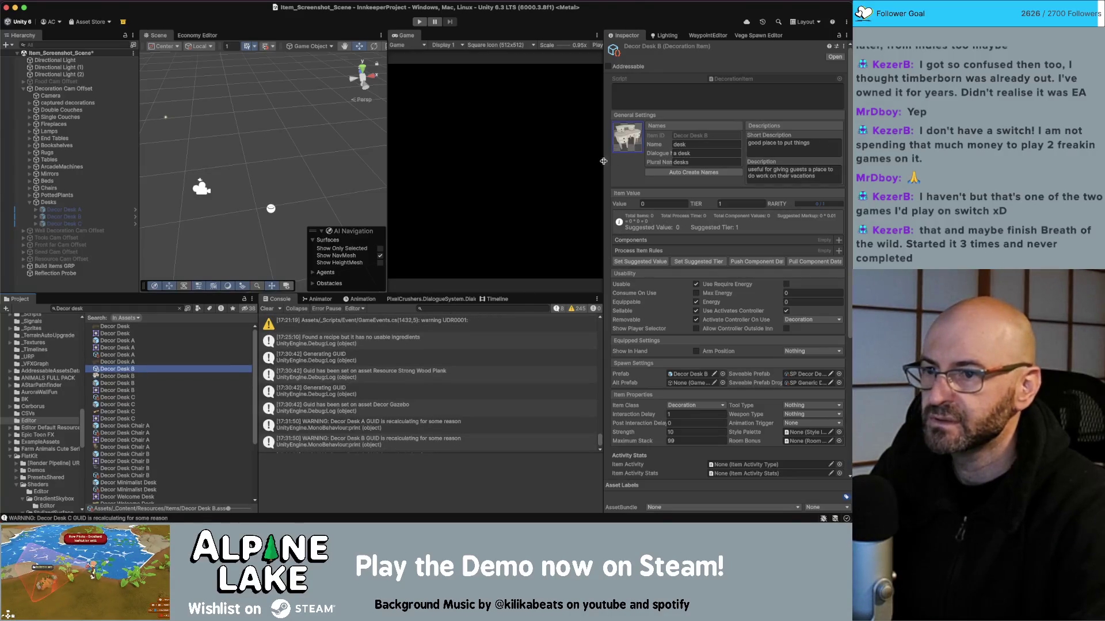
{"action": "left_click", "coordinate": [126, 399]}
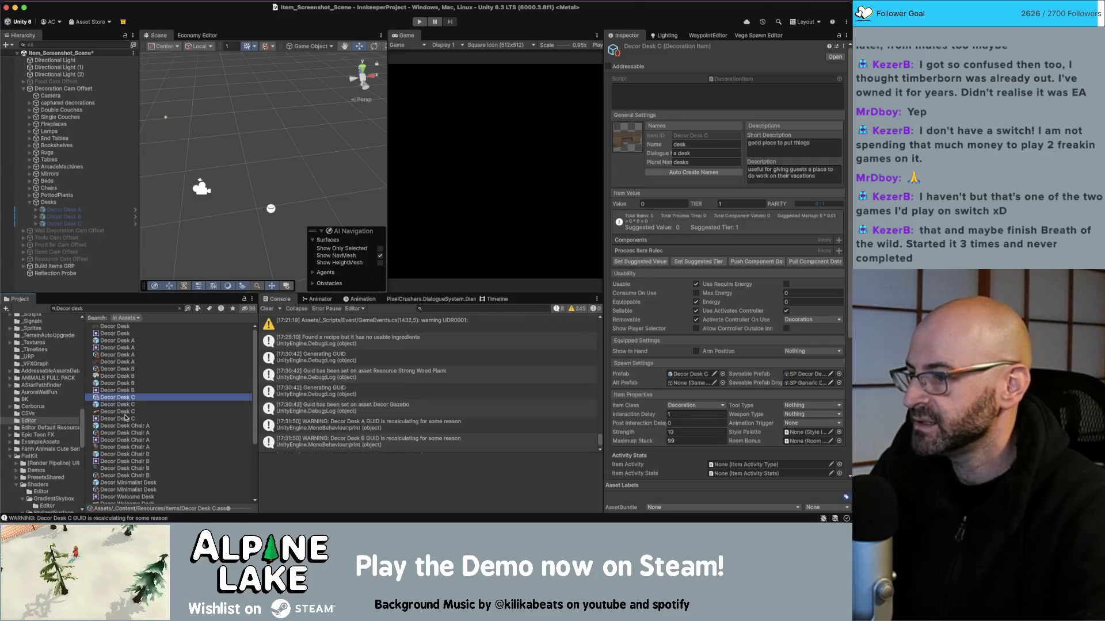
{"action": "left_click", "coordinate": [125, 403]}
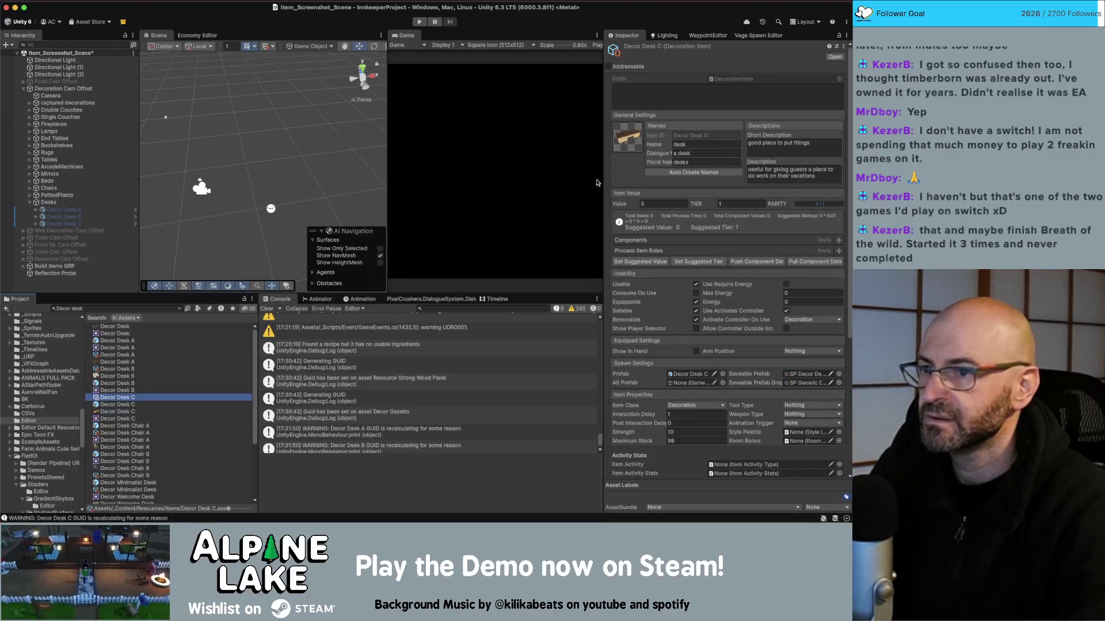
{"action": "left_click", "coordinate": [196, 35]}
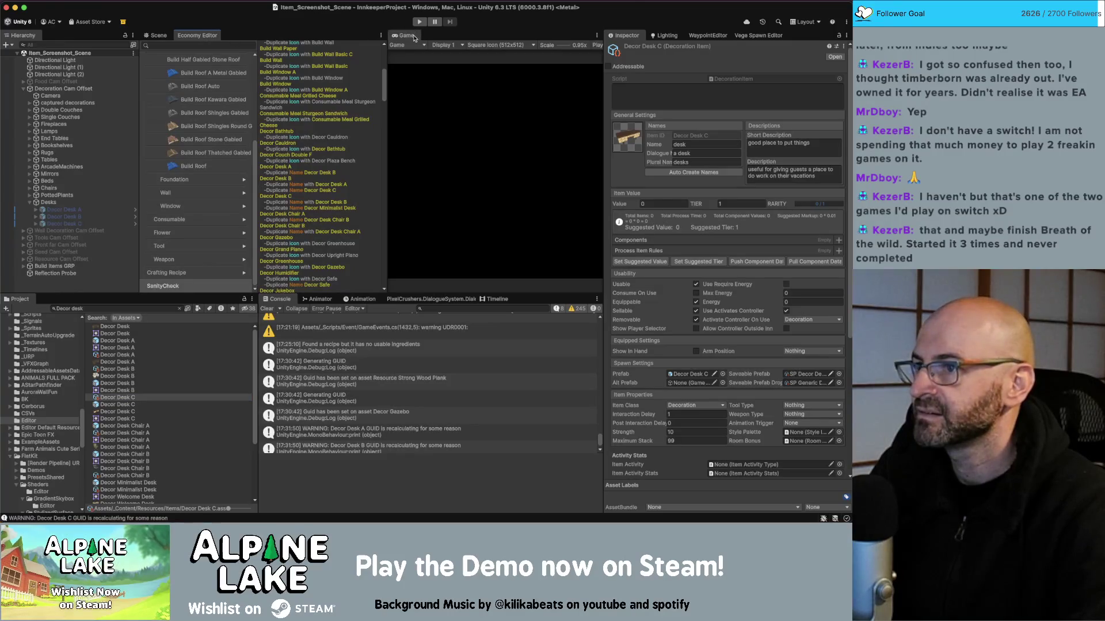
Widen the Economy Editor panel and scroll the sanity-check results to the Decor desk entries
{"action": "left_click_drag", "start_coordinate": [386, 52], "coordinate": [525, 51]}
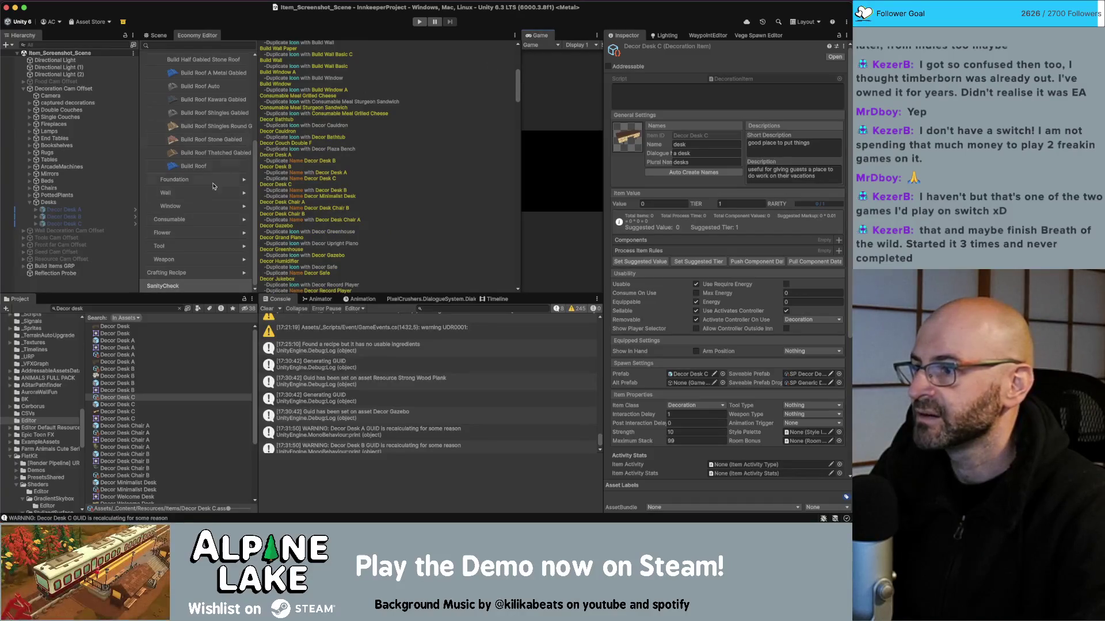
{"action": "scroll", "coordinate": [504, 53], "scroll_direction": "up", "scroll_amount": 10}
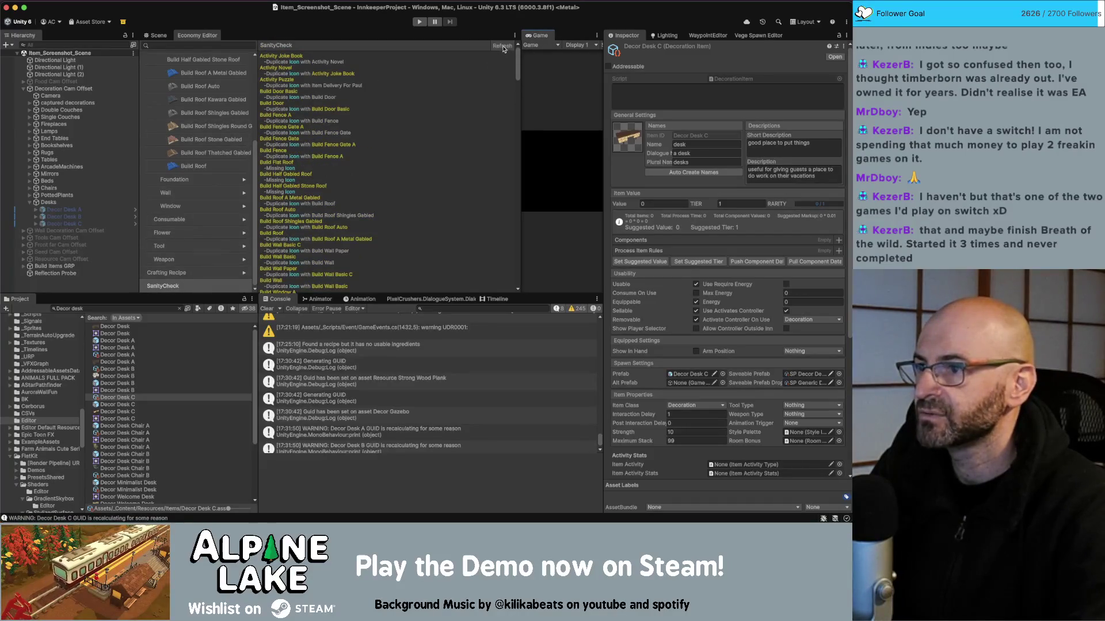
{"action": "scroll", "coordinate": [435, 104], "scroll_direction": "down", "scroll_amount": 2}
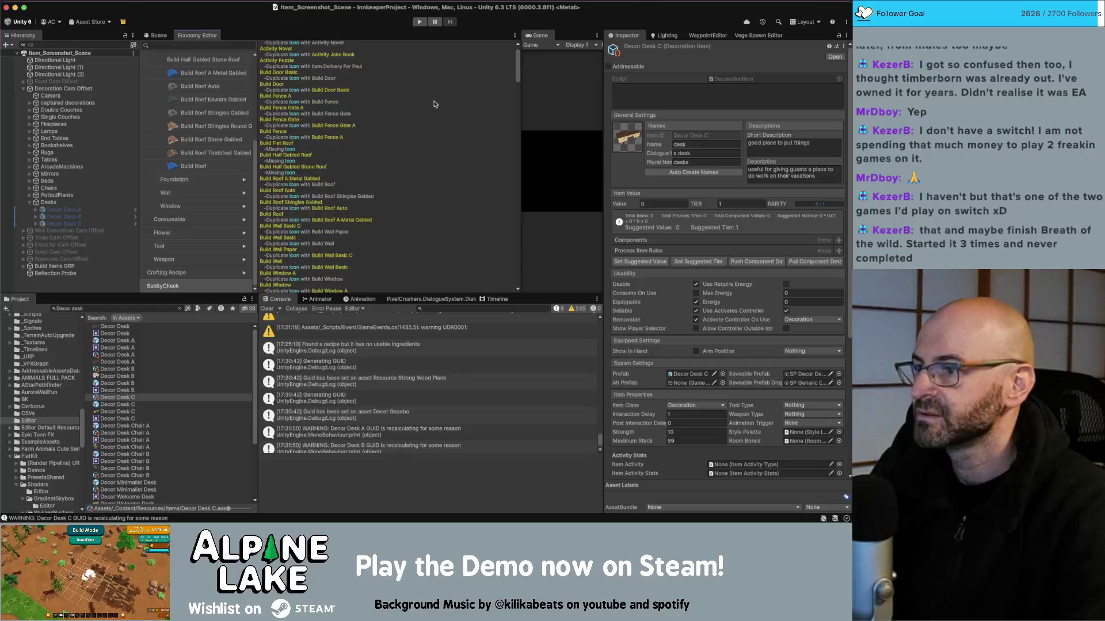
{"action": "scroll", "coordinate": [435, 104], "scroll_direction": "down", "scroll_amount": 5}
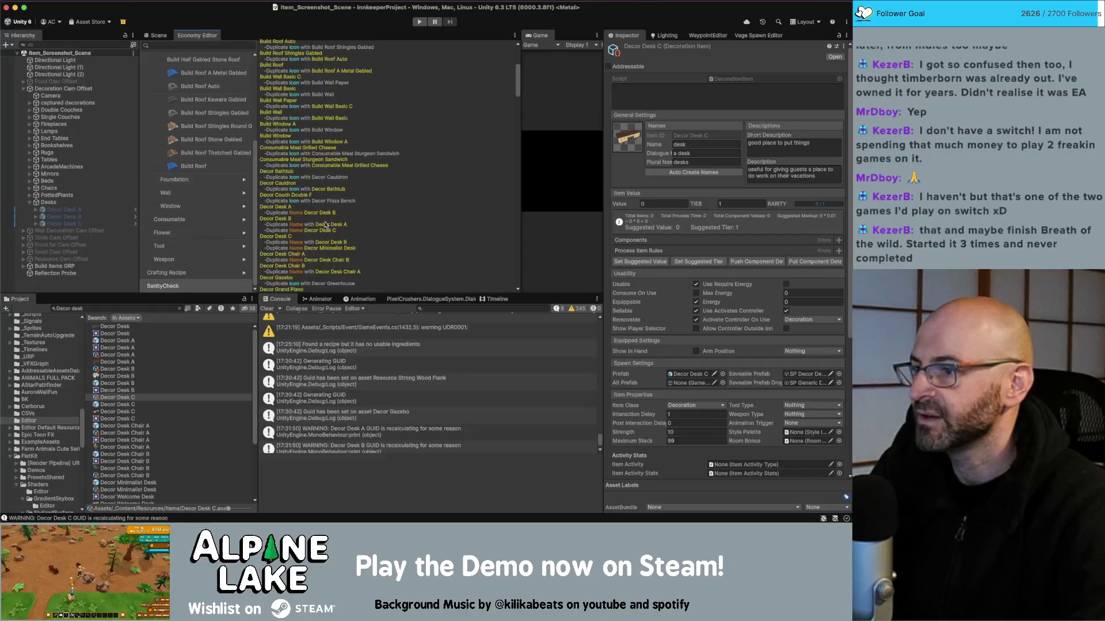
{"action": "scroll", "coordinate": [195, 173], "scroll_direction": "up", "scroll_amount": 3}
{"action": "left_click", "coordinate": [209, 45]}
Filter items by 'desk' and prefix Decor Desk A's name with 'elegant', auto-creating its names
{"action": "type", "text": "desk"}
{"action": "left_click", "coordinate": [225, 58]}
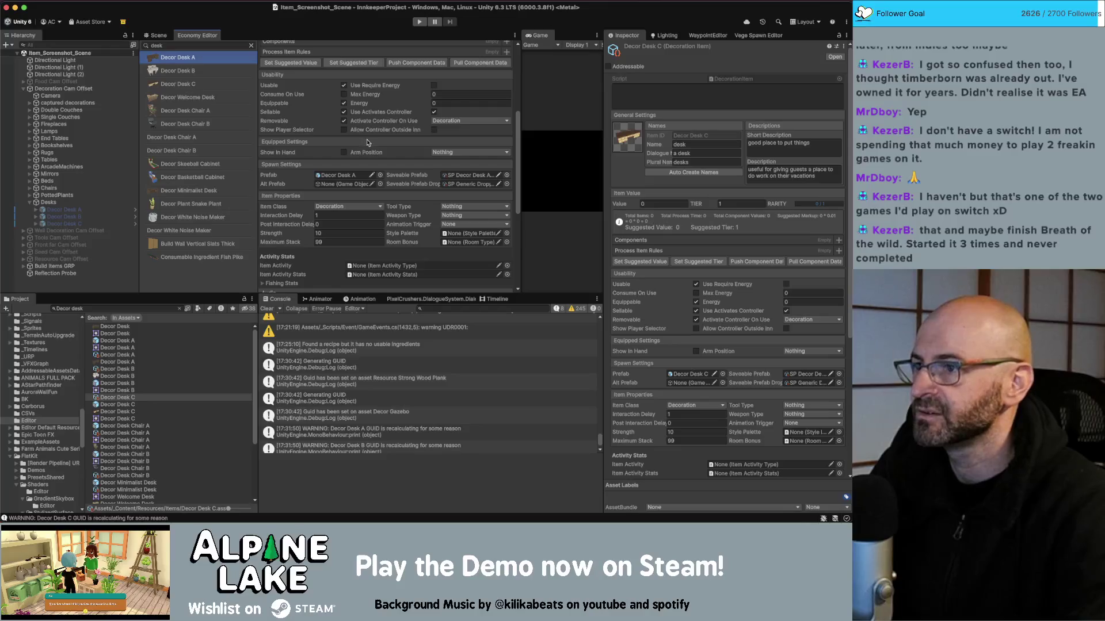
{"action": "scroll", "coordinate": [293, 194], "scroll_direction": "up", "scroll_amount": 5}
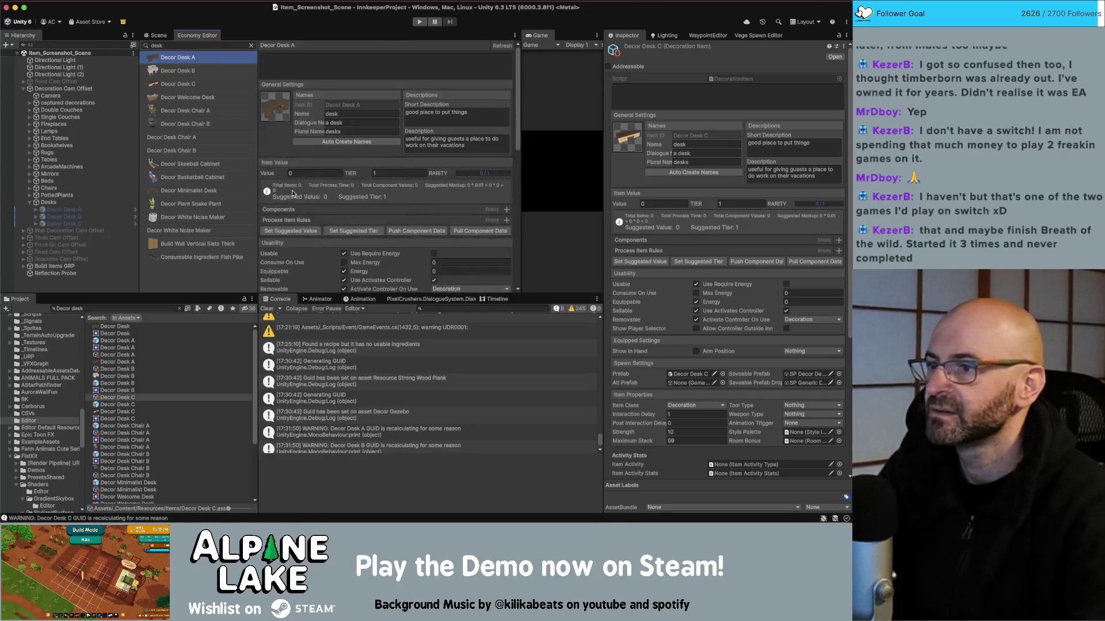
{"action": "left_click", "coordinate": [344, 114]}
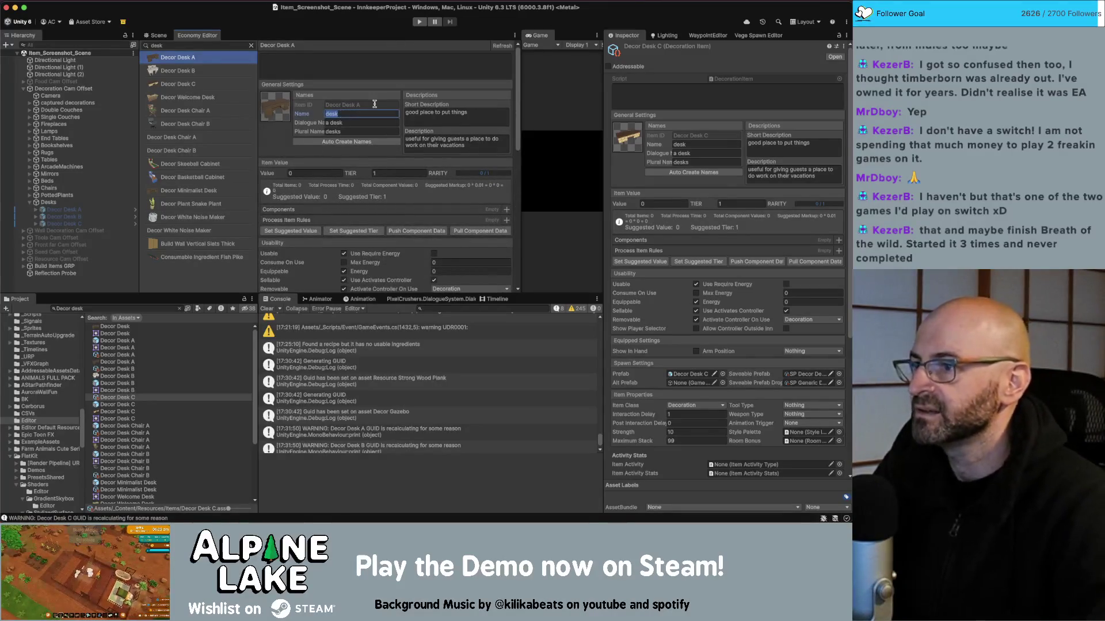
{"action": "key", "text": "Left"}
{"action": "type", "text": "eleg"}
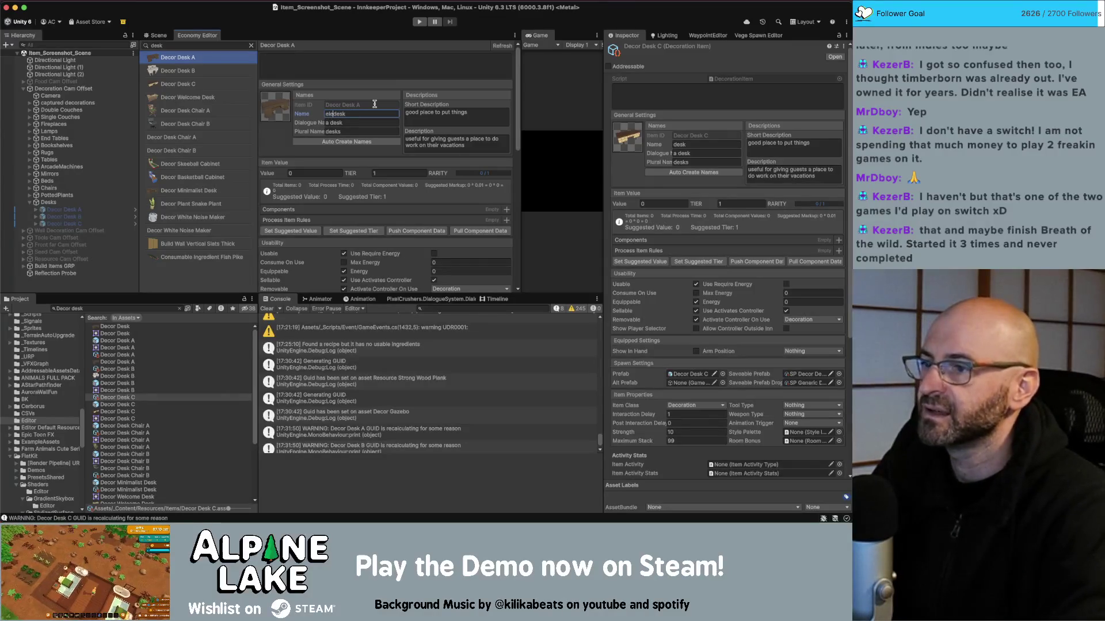
{"action": "type", "text": "ent"}
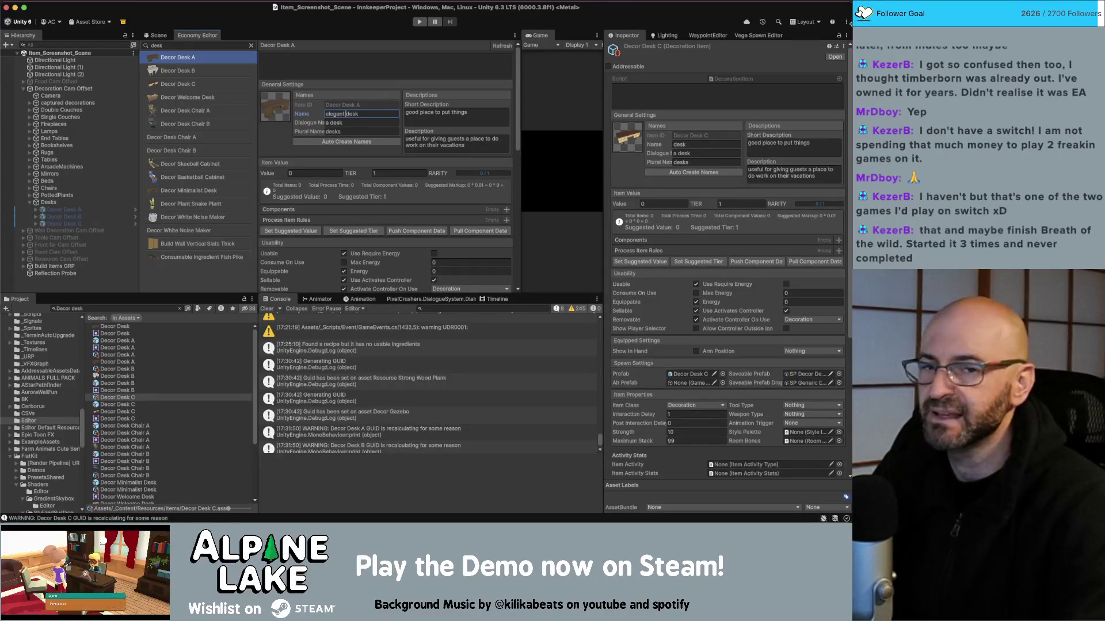
{"action": "key", "text": "super+Tab"}
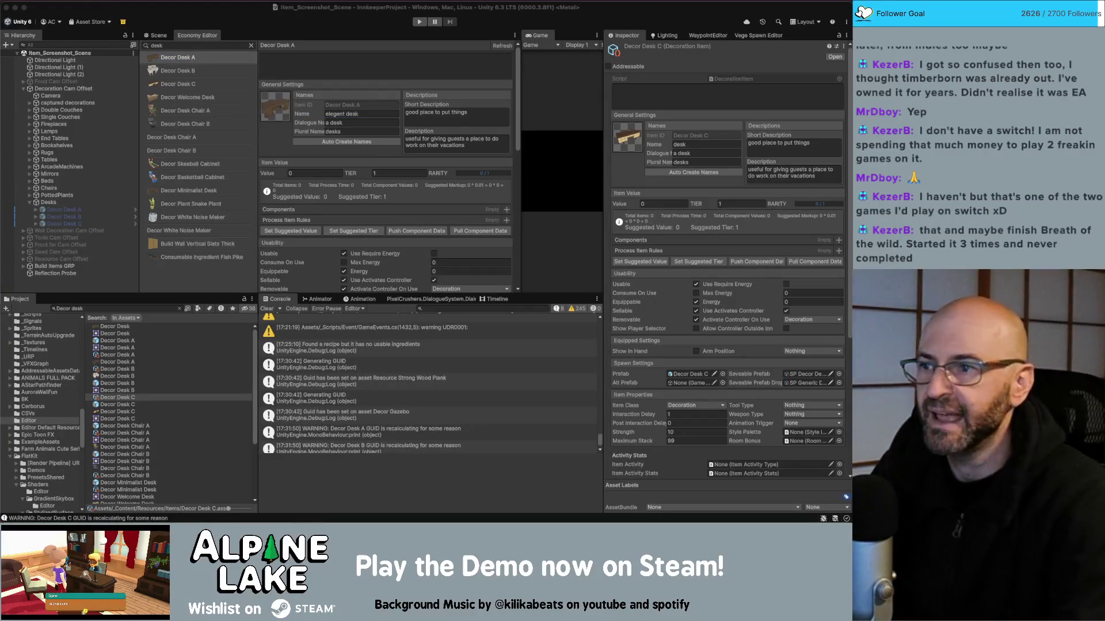
{"action": "left_click", "coordinate": [340, 115]}
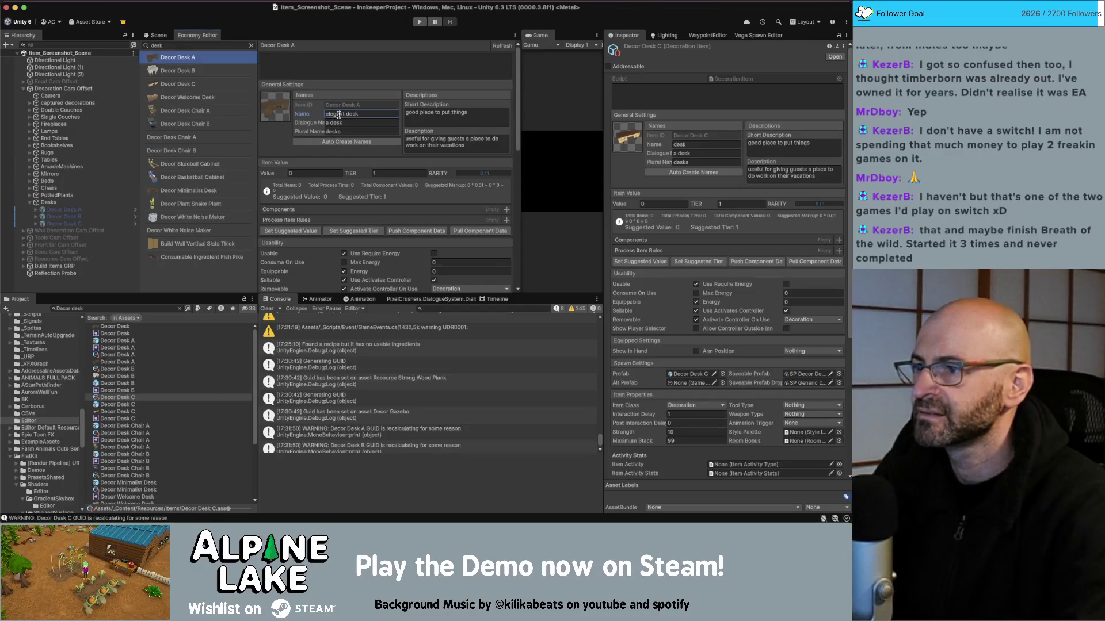
{"action": "key", "text": "Right"}
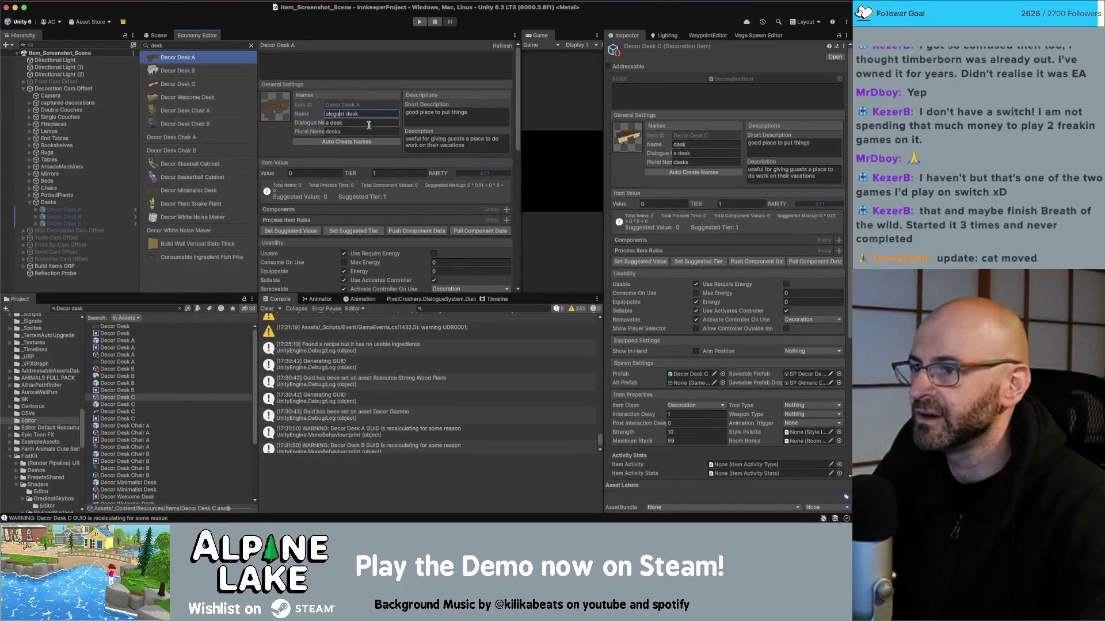
{"action": "left_click", "coordinate": [368, 142]}
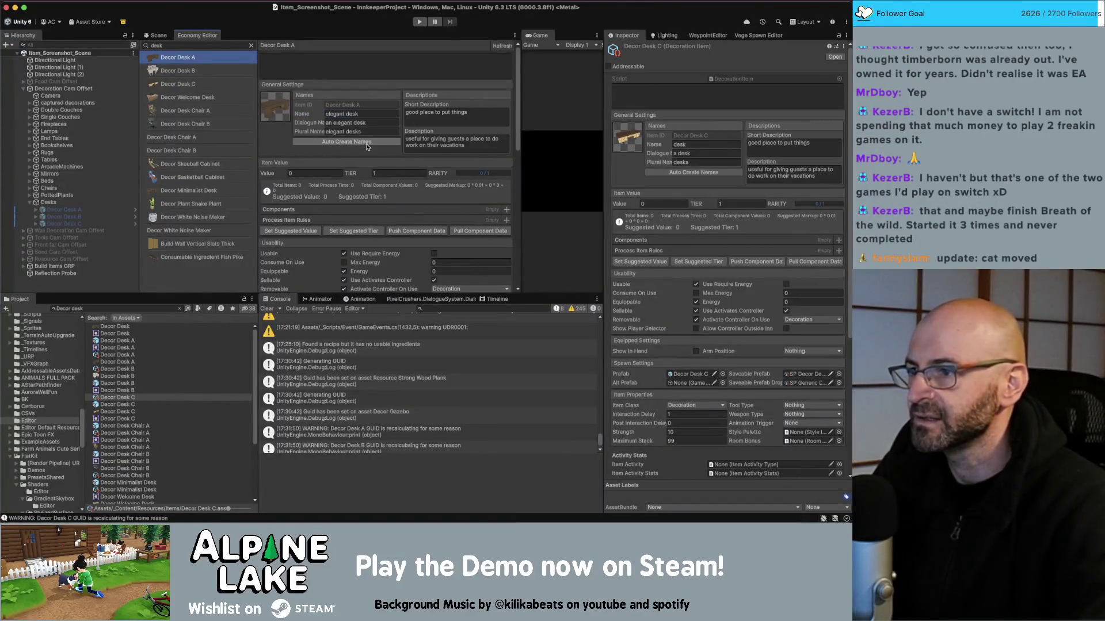
Rename Decor Desk B to 'antique desk' and auto-create its dialogue and plural names
{"action": "left_click", "coordinate": [201, 72]}
{"action": "left_click", "coordinate": [358, 112]}
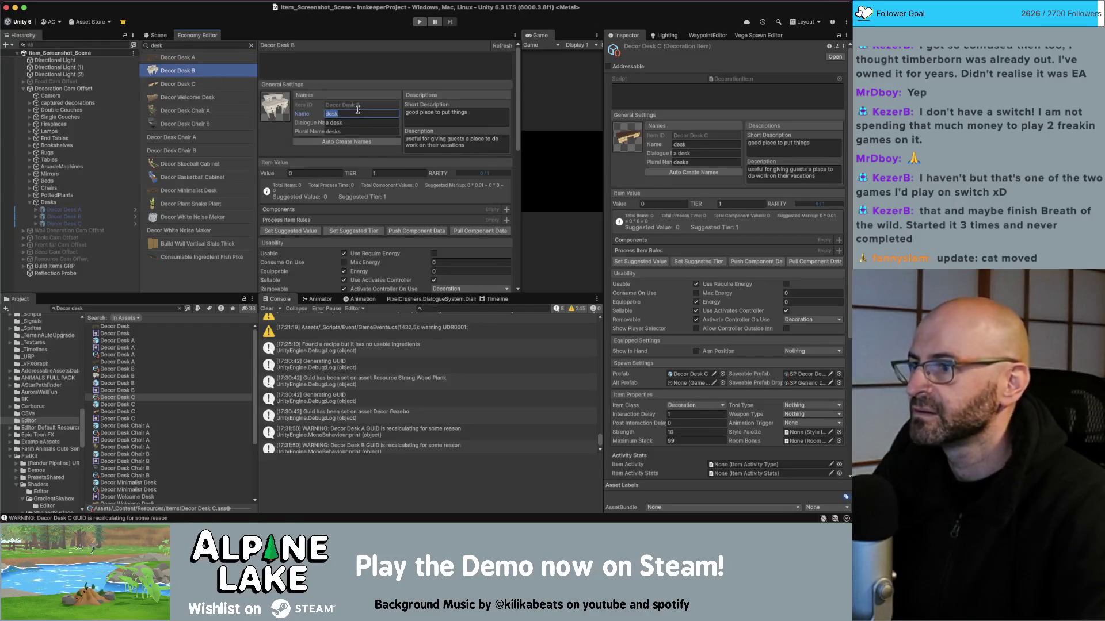
{"action": "type", "text": "antique desk"}
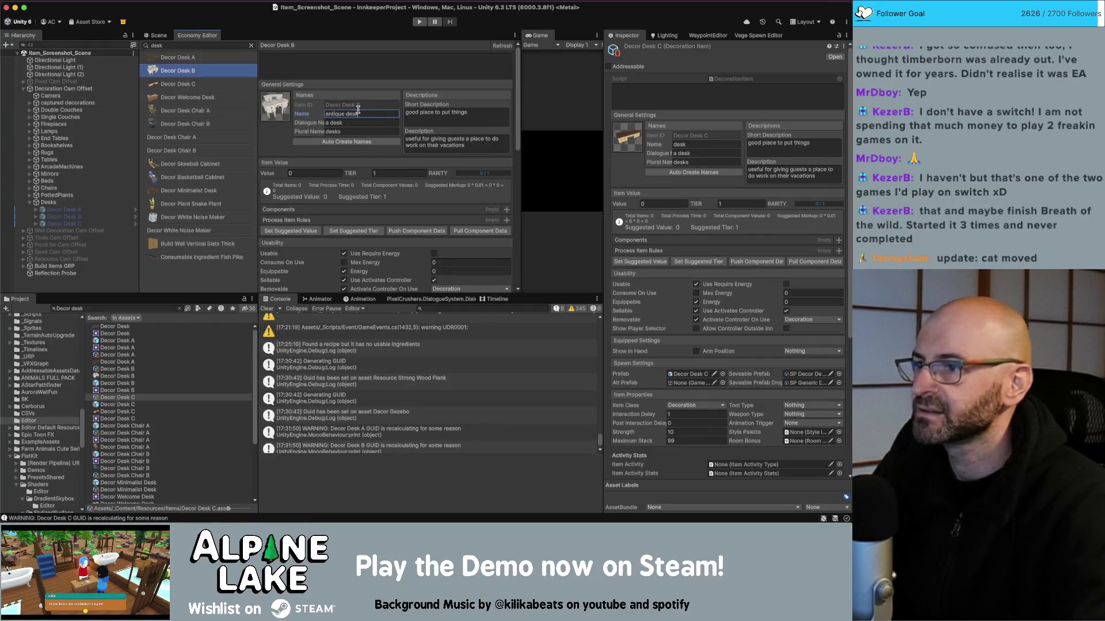
{"action": "left_click", "coordinate": [367, 142]}
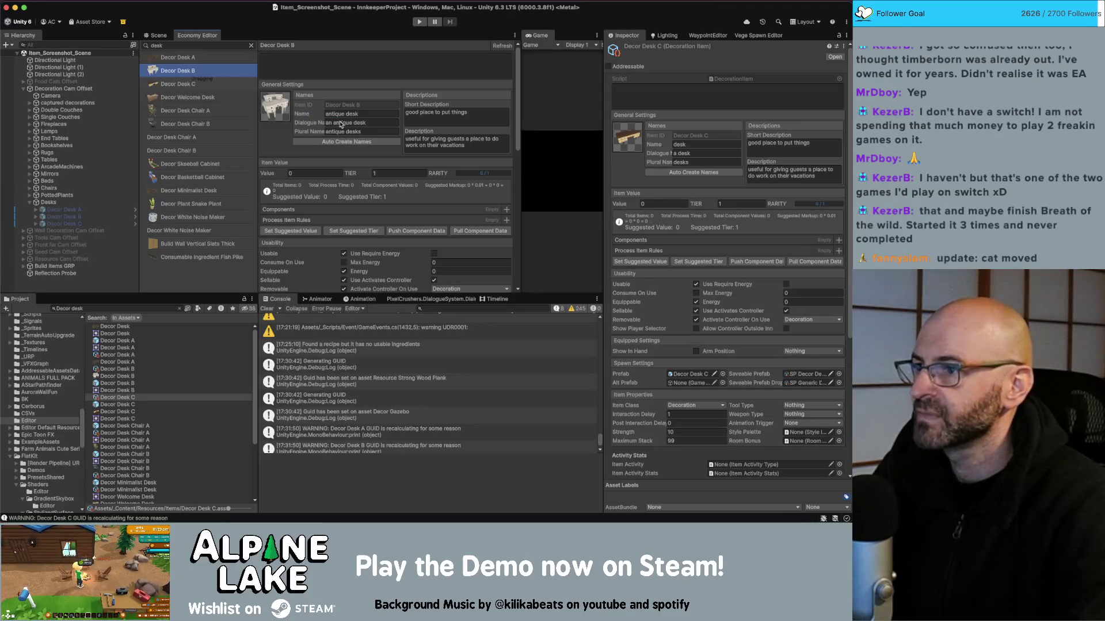
Rename Decor Desk C to 'modern desk' and regenerate its dialogue and plural names
{"action": "left_click", "coordinate": [221, 85]}
{"action": "left_click", "coordinate": [358, 112]}
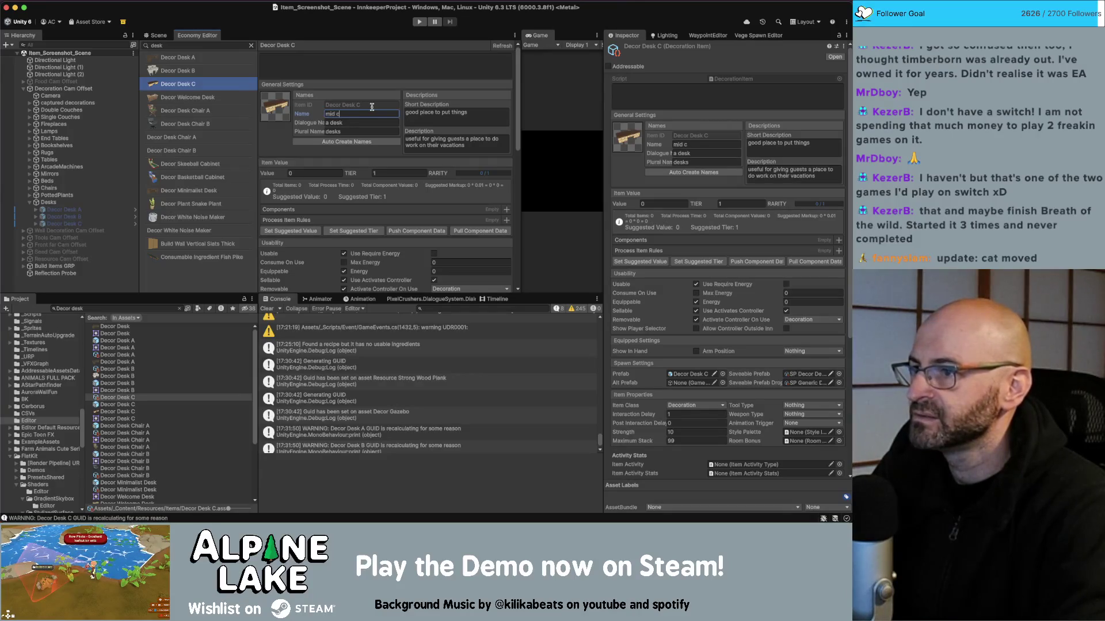
{"action": "type", "text": "enetury modern d"}
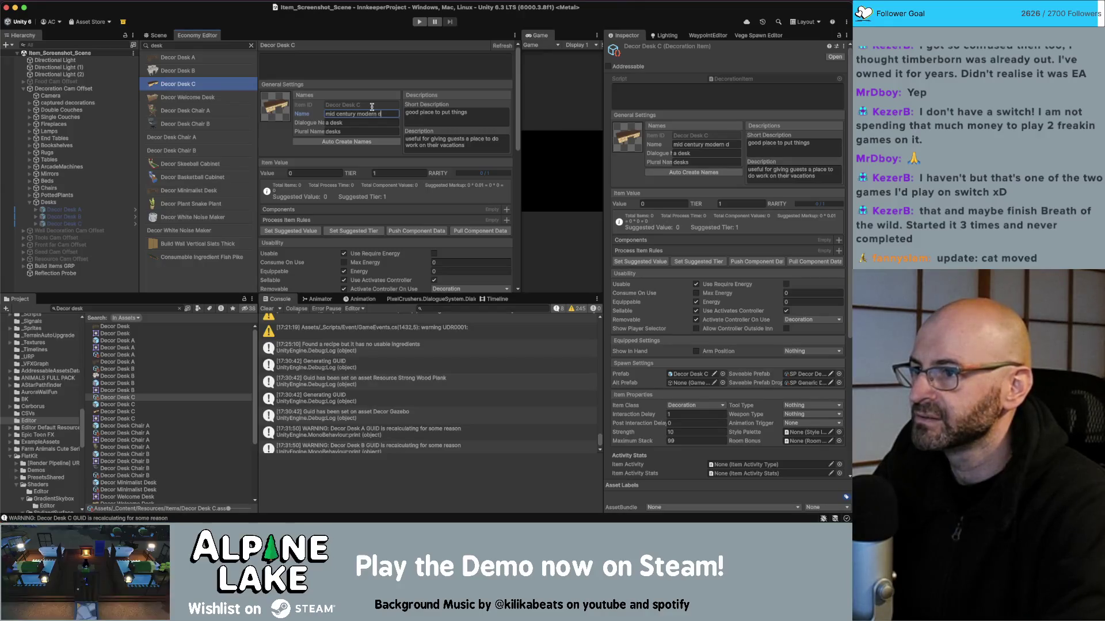
{"action": "type", "text": "esk"}
{"action": "left_click", "coordinate": [352, 142]}
{"action": "left_click", "coordinate": [357, 114]}
{"action": "key", "text": "shift+Home"}
{"action": "type", "text": "moden"}
{"action": "key", "text": "BackSpace"}
{"action": "type", "text": "rn"}
{"action": "left_click", "coordinate": [362, 142]}
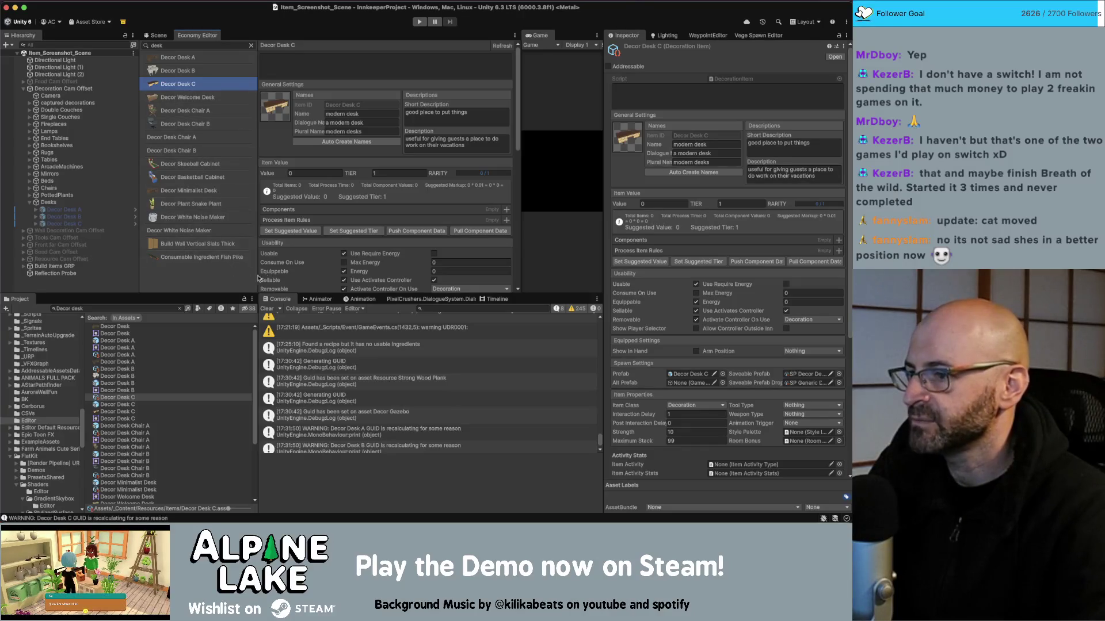
{"action": "left_click", "coordinate": [251, 45]}
Open the SanityCheck entry, refresh it, and scroll through the duplicate and missing icon and name issues
{"action": "scroll", "coordinate": [216, 238], "scroll_direction": "down", "scroll_amount": 2}
{"action": "scroll", "coordinate": [215, 241], "scroll_direction": "down", "scroll_amount": 10}
{"action": "left_click", "coordinate": [199, 286]}
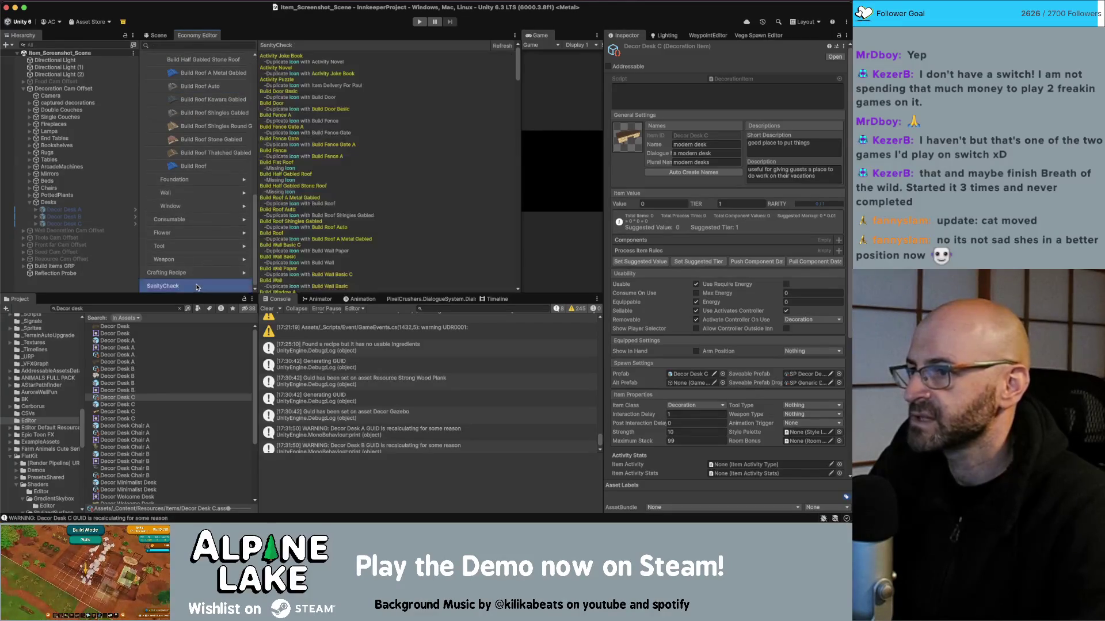
{"action": "left_click", "coordinate": [502, 46]}
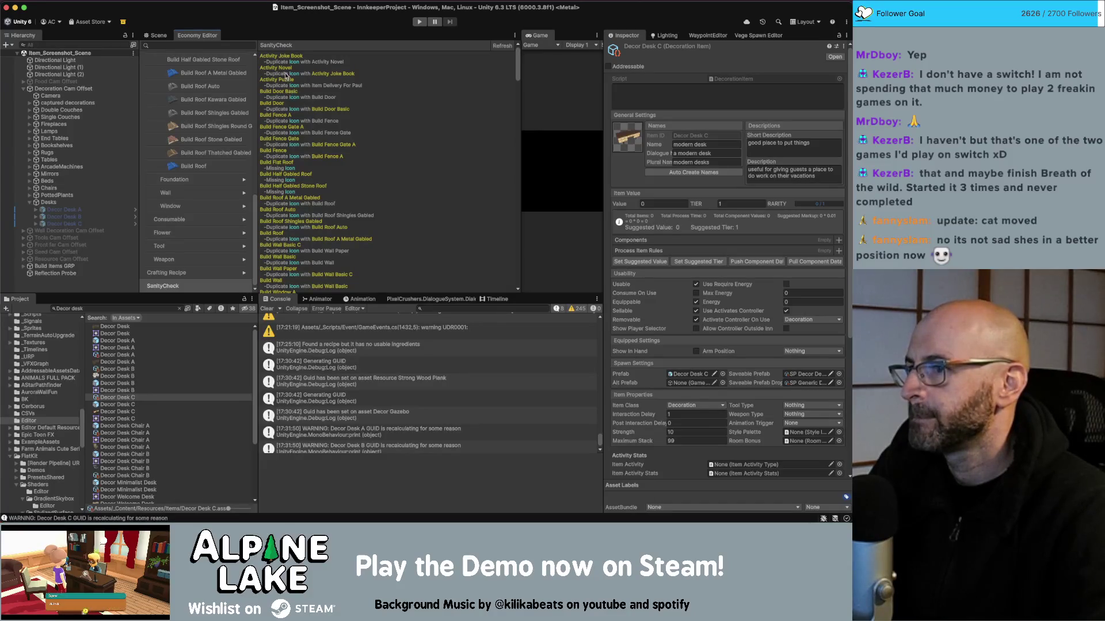
{"action": "scroll", "coordinate": [296, 145], "scroll_direction": "down", "scroll_amount": 5}
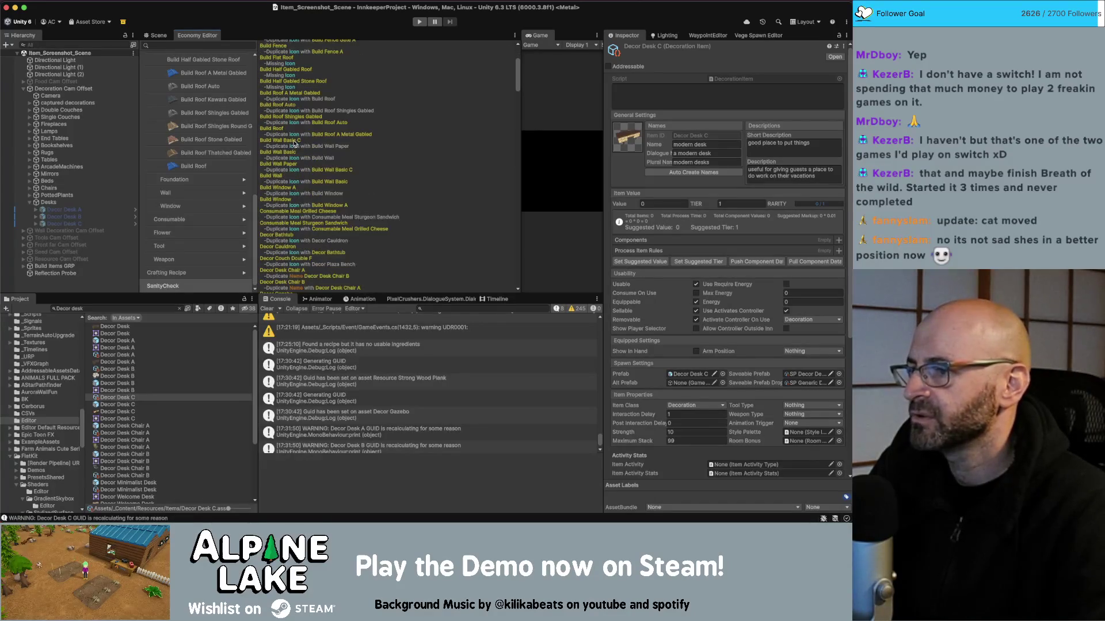
{"action": "scroll", "coordinate": [299, 140], "scroll_direction": "up", "scroll_amount": 5}
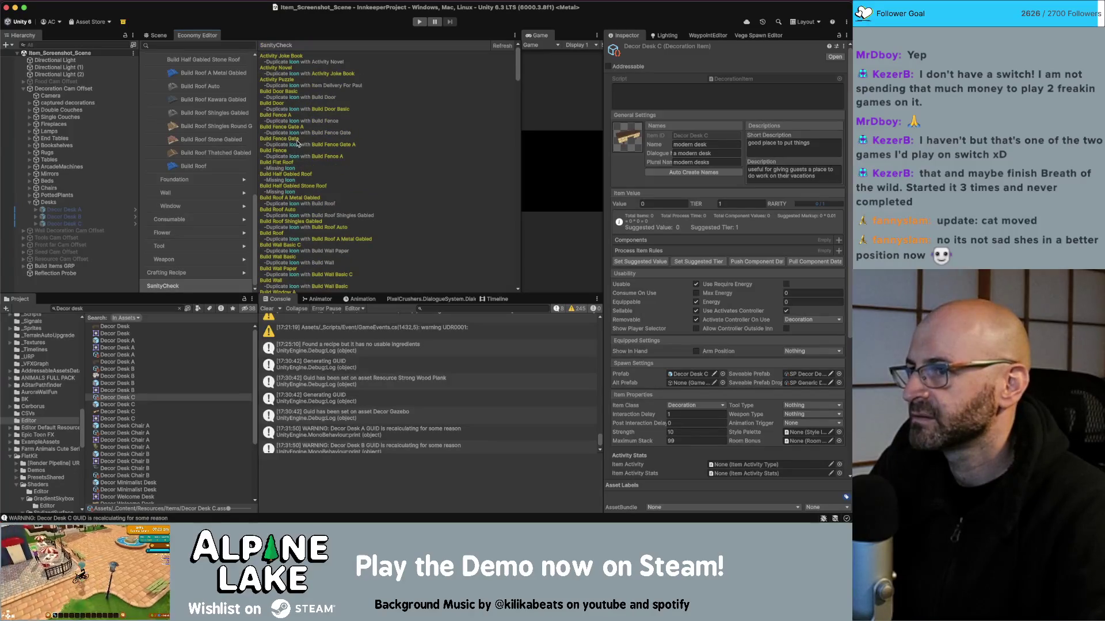
{"action": "scroll", "coordinate": [296, 161], "scroll_direction": "down", "scroll_amount": 6}
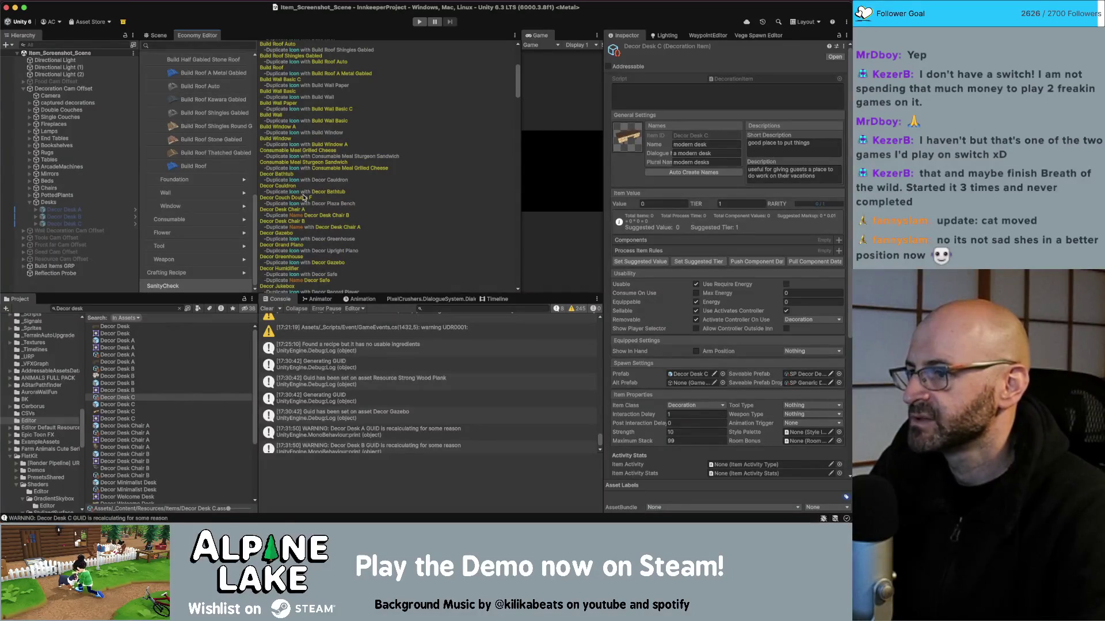
{"action": "scroll", "coordinate": [176, 152], "scroll_direction": "up", "scroll_amount": 10}
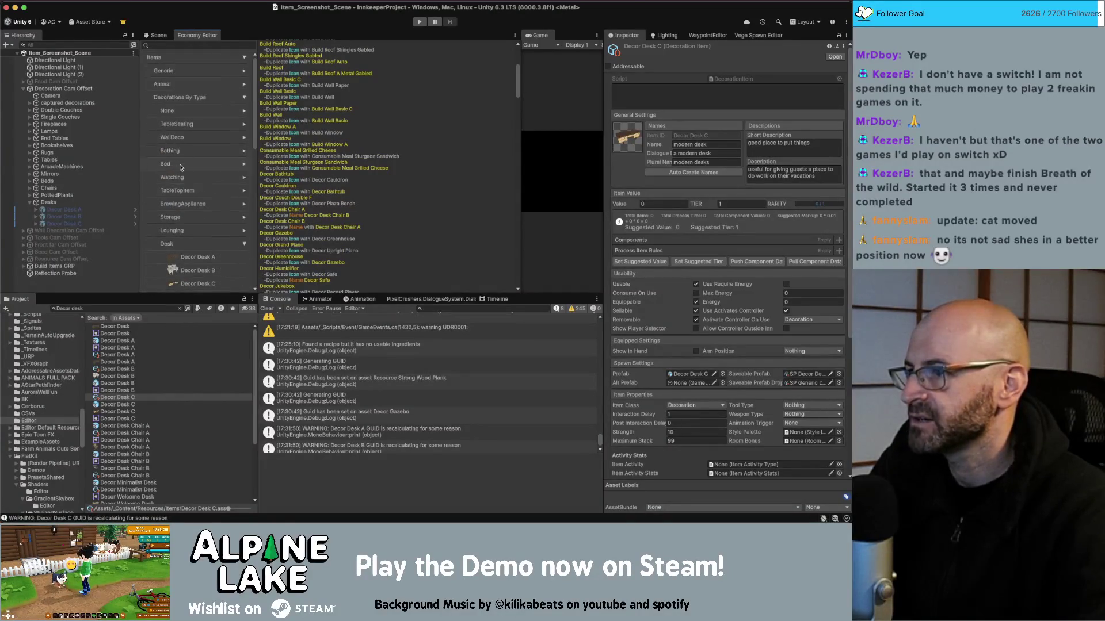
{"action": "left_click", "coordinate": [184, 46]}
Search 'desk chair' and rename Decor Desk Chair A to 'antique desk chair' with auto-created names
{"action": "type", "text": "desk chair"}
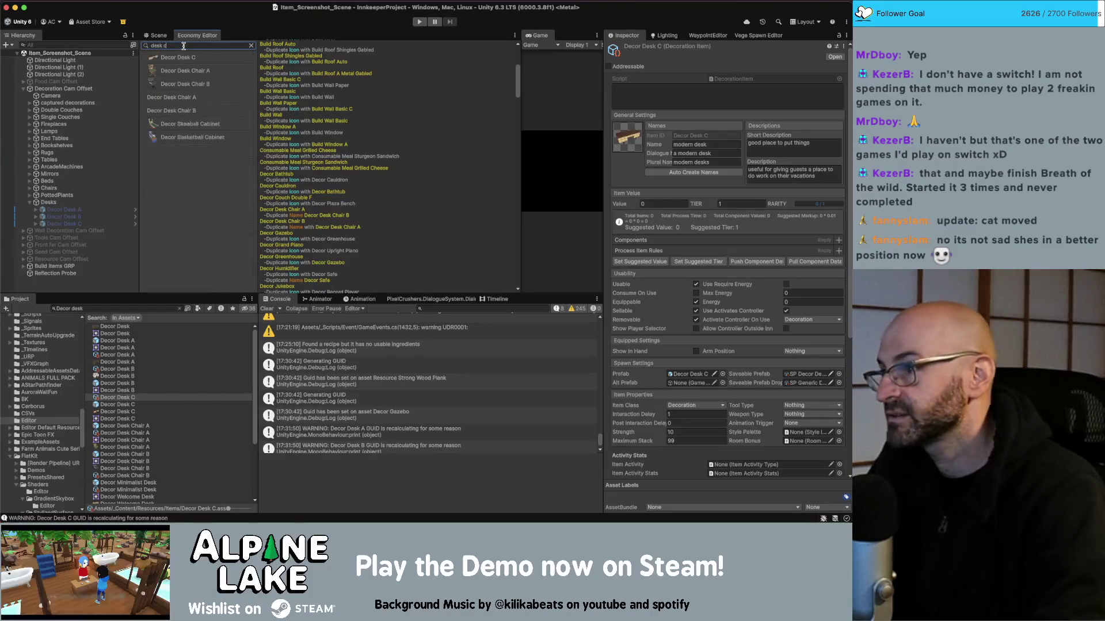
{"action": "left_click", "coordinate": [183, 56]}
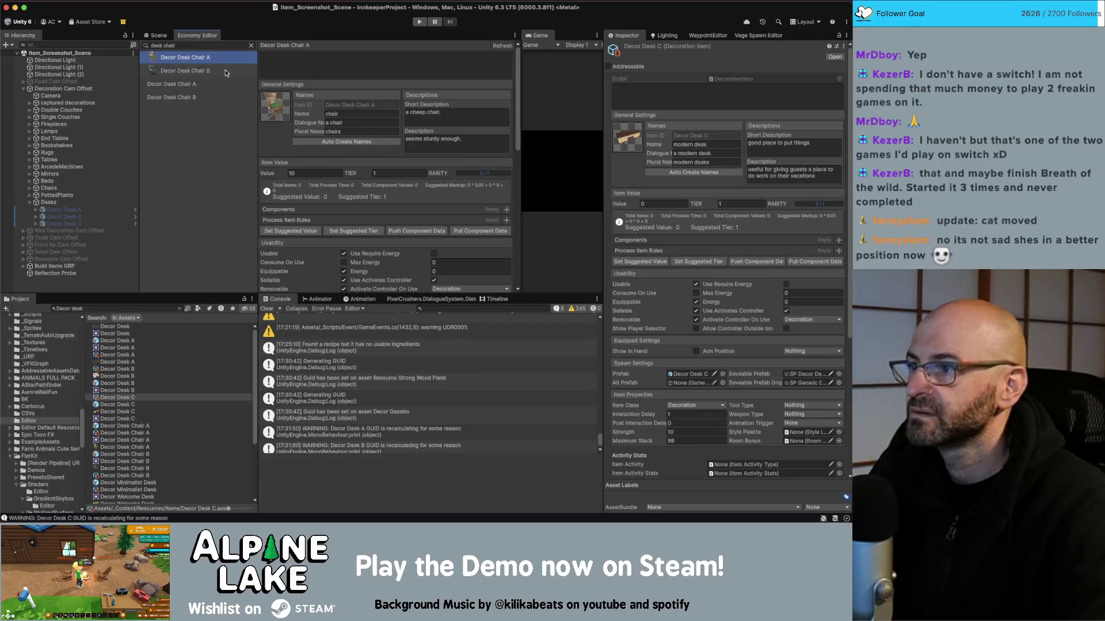
{"action": "left_click", "coordinate": [226, 73]}
{"action": "left_click", "coordinate": [211, 86]}
{"action": "key", "text": "Tab"}
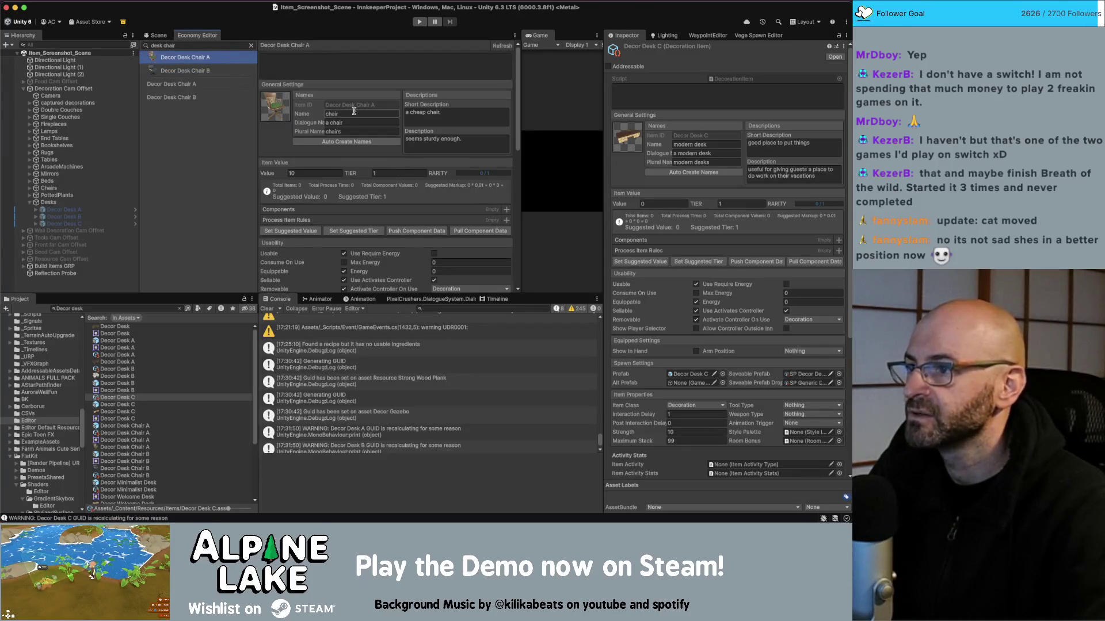
{"action": "left_click", "coordinate": [211, 72]}
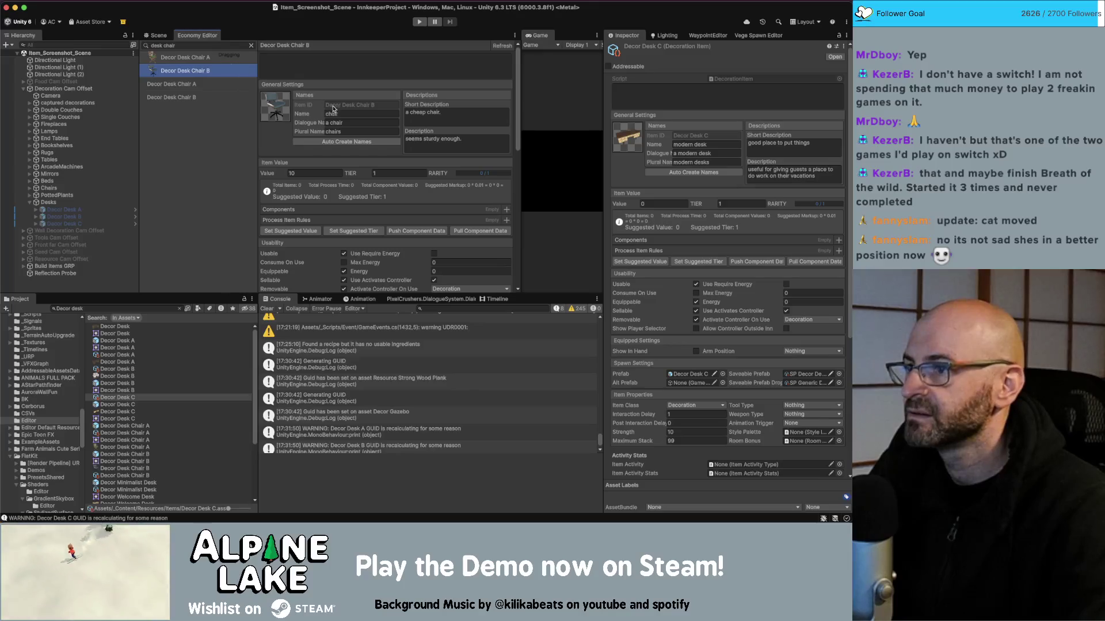
{"action": "left_click", "coordinate": [226, 60]}
{"action": "left_click", "coordinate": [353, 113]}
{"action": "type", "text": "am"}
{"action": "type", "text": "sk chair"}
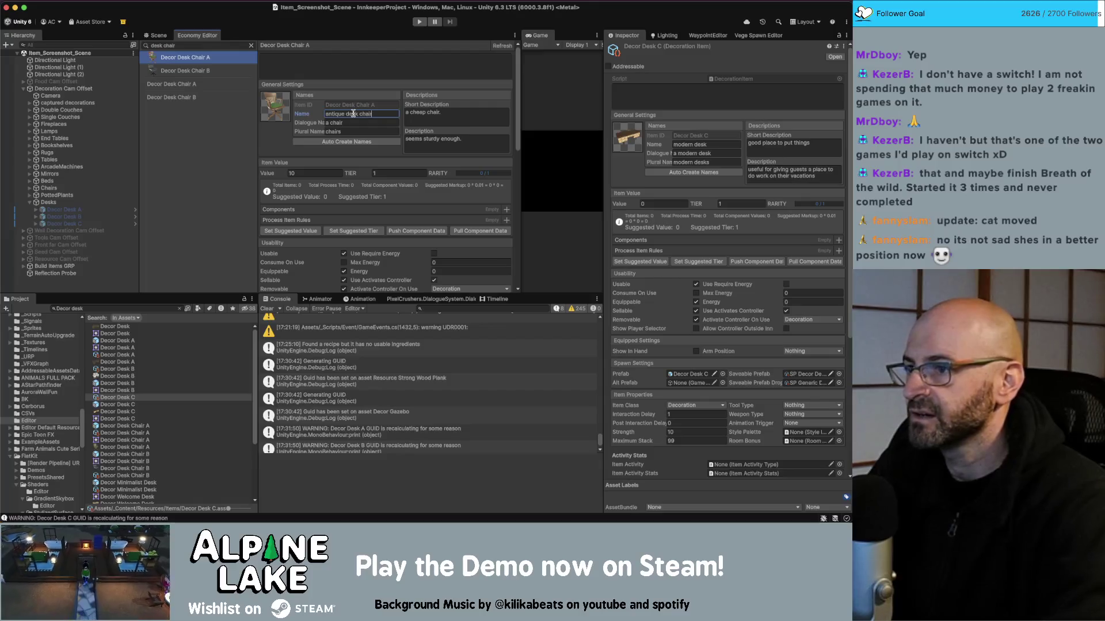
{"action": "left_click", "coordinate": [346, 142]}
Rename Decor Desk Chair B to 'modern desk chair', generate its names, and clear the search
{"action": "left_click", "coordinate": [238, 72]}
{"action": "left_click", "coordinate": [350, 114]}
{"action": "key", "text": "BackSpace"}
{"action": "type", "text": "dern "}
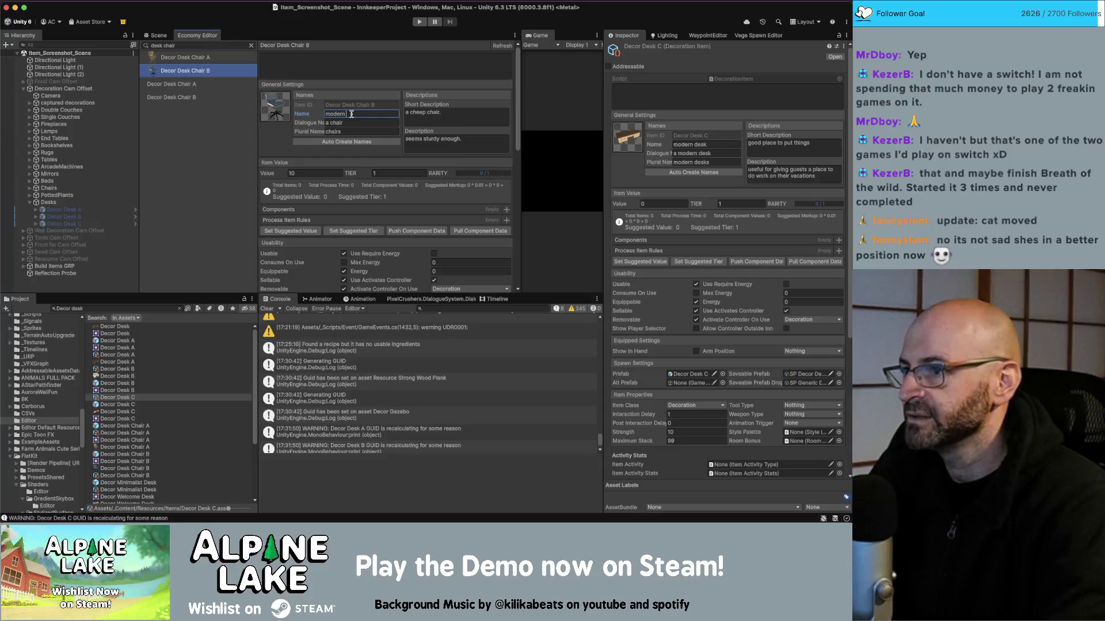
{"action": "type", "text": "desk chair"}
{"action": "left_click", "coordinate": [347, 142]}
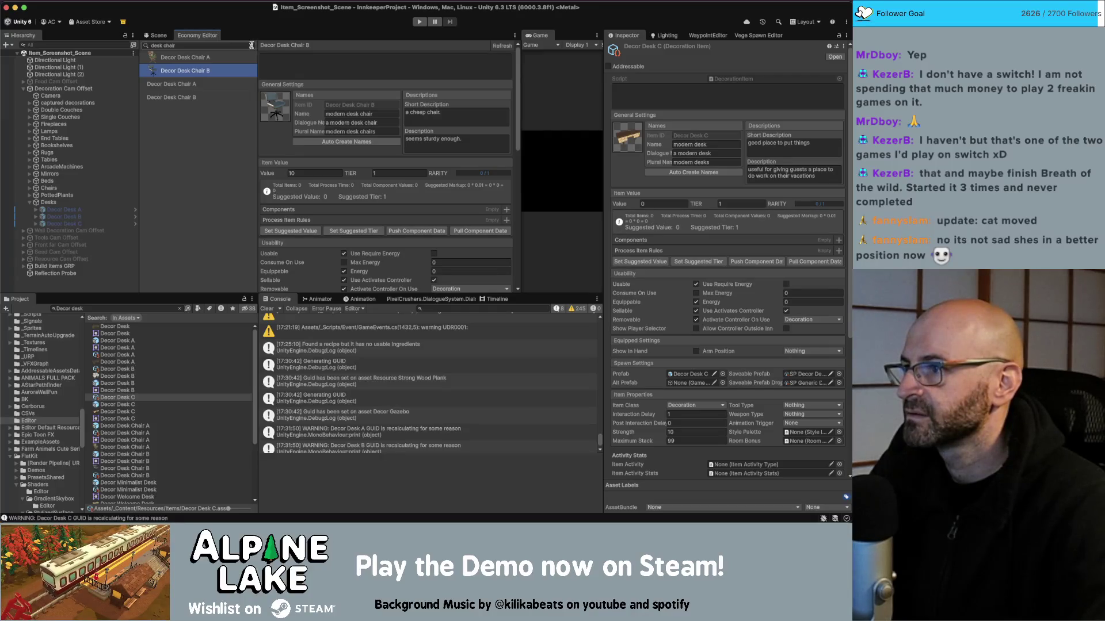
{"action": "left_click", "coordinate": [251, 45]}
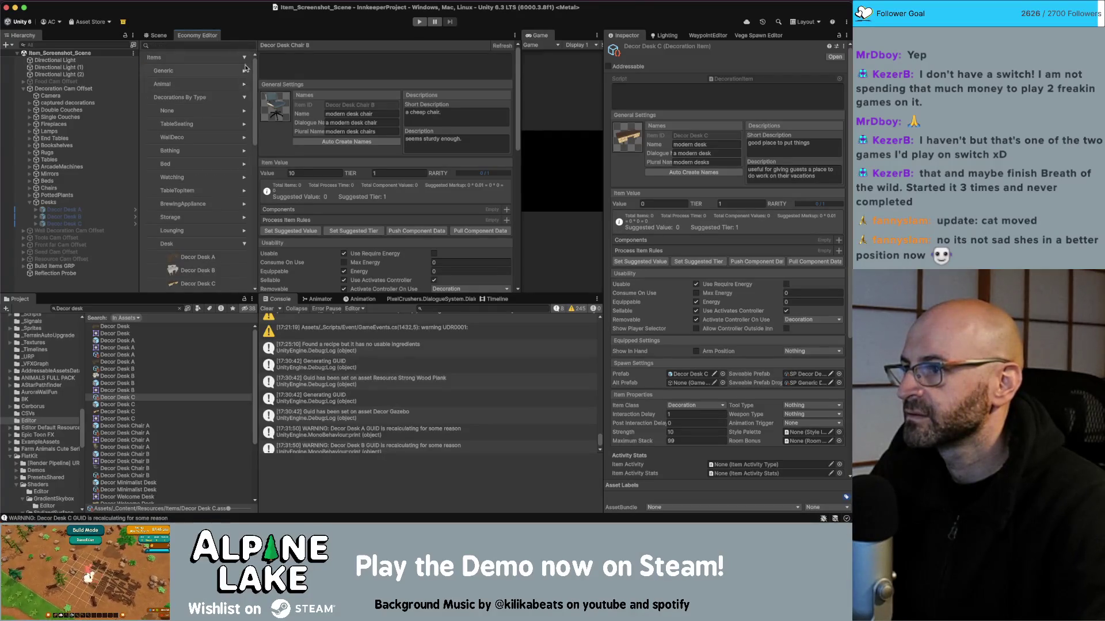
Filter items by 'rug', name Decor Rug A 'blue rug', and check Rug B's 'grass rug' name
{"action": "left_click", "coordinate": [211, 86]}
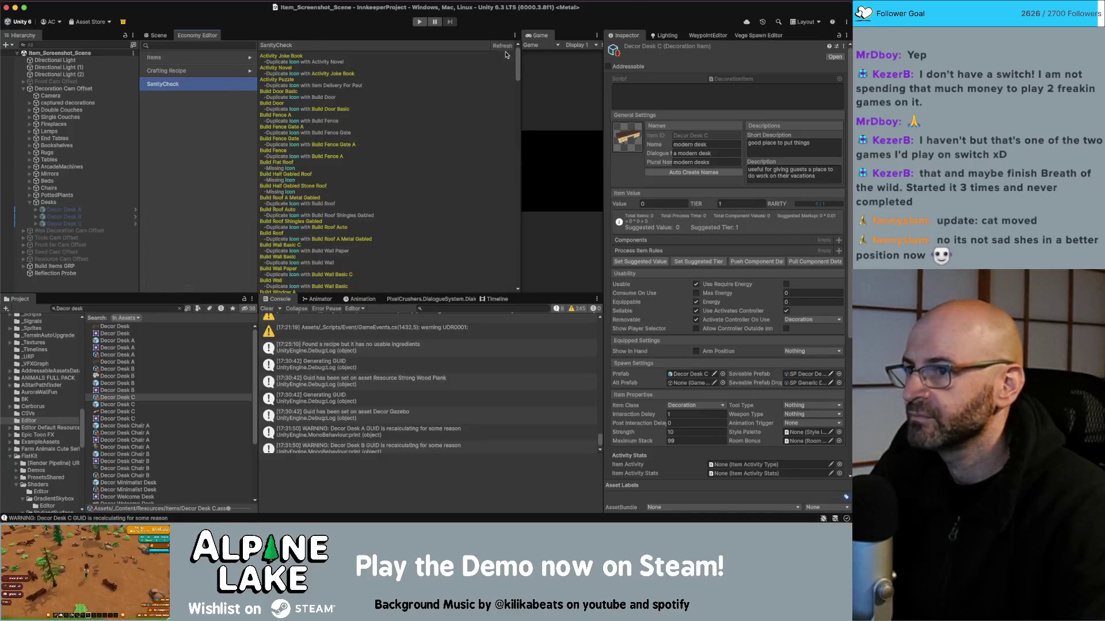
{"action": "scroll", "coordinate": [387, 158], "scroll_direction": "down", "scroll_amount": 10}
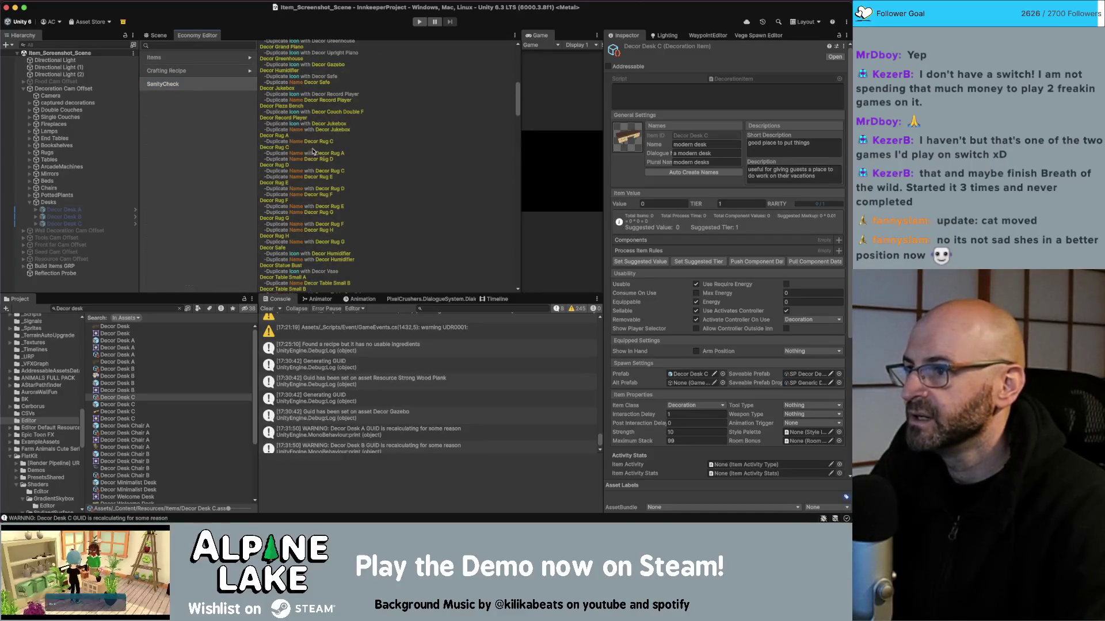
{"action": "left_click", "coordinate": [189, 45]}
{"action": "type", "text": "rug"}
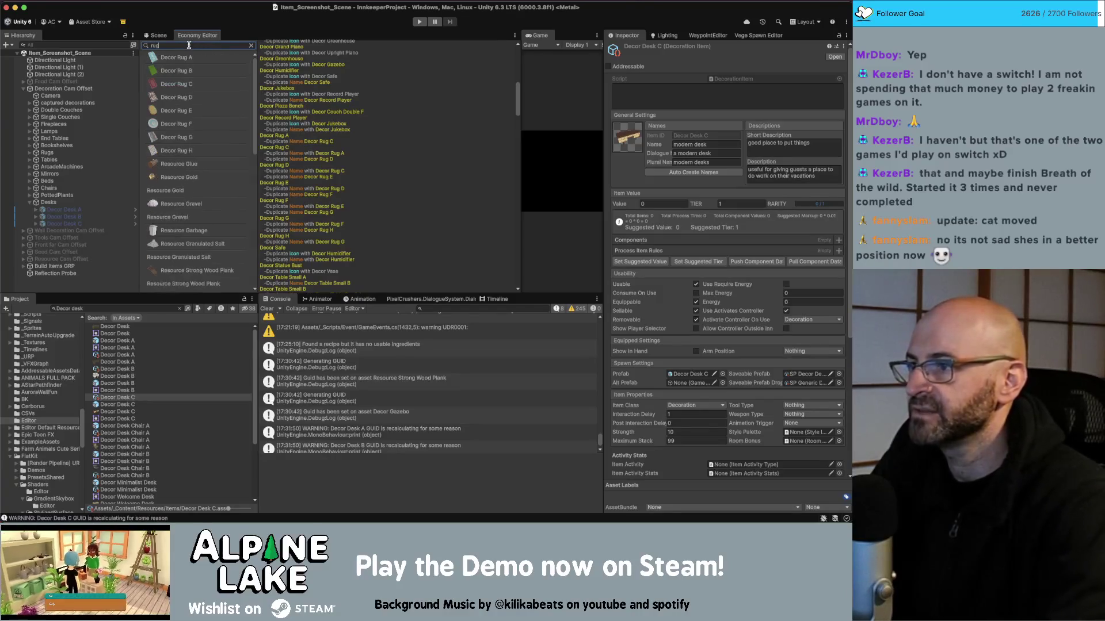
{"action": "left_click", "coordinate": [189, 57]}
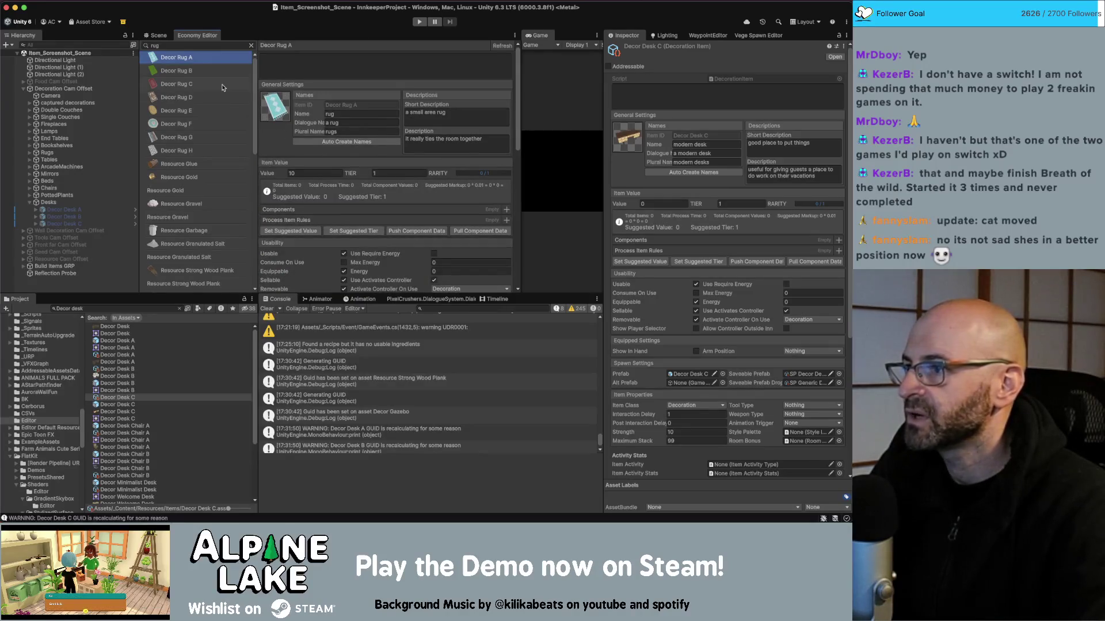
{"action": "left_click", "coordinate": [223, 73]}
{"action": "left_click", "coordinate": [225, 61]}
{"action": "left_click", "coordinate": [343, 113]}
{"action": "type", "text": "blue "}
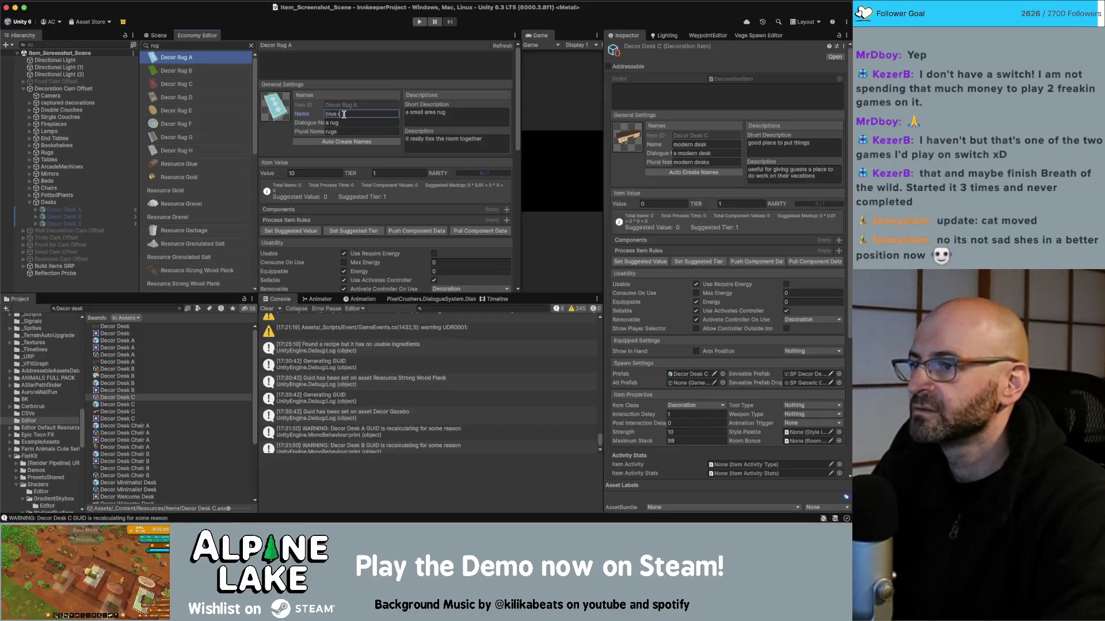
{"action": "type", "text": "rug"}
{"action": "key", "text": "Return"}
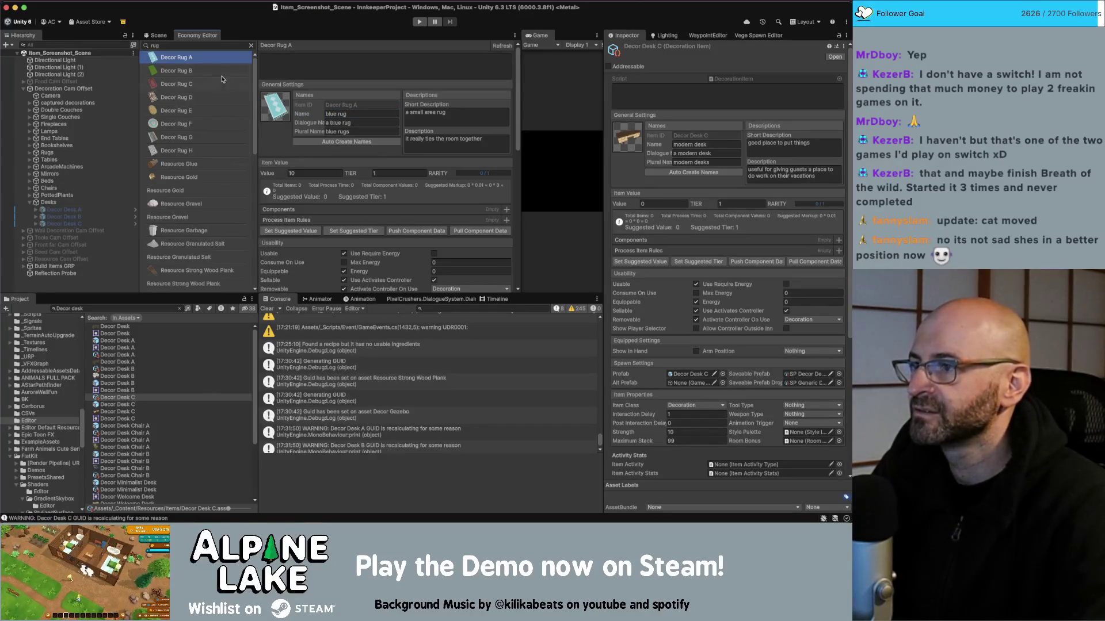
{"action": "left_click", "coordinate": [233, 71]}
{"action": "left_click", "coordinate": [357, 113]}
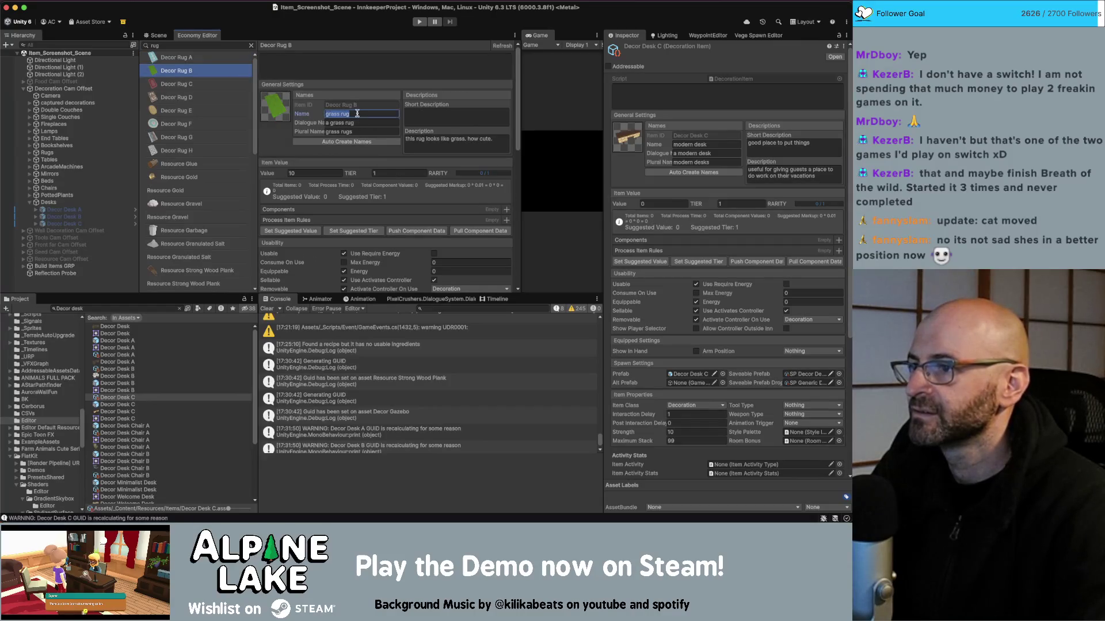
Rename Decor Rugs C, D and E to 'red rug', 'oriental rug' and 'woven rug'
{"action": "left_click", "coordinate": [223, 84]}
{"action": "left_click", "coordinate": [350, 113]}
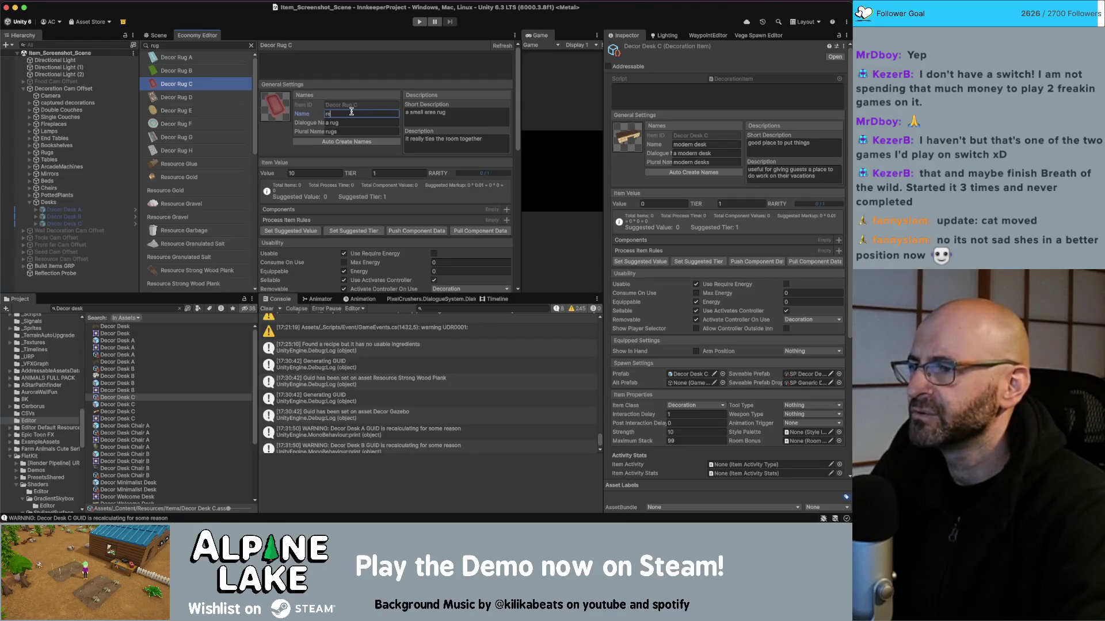
{"action": "key", "text": "Return"}
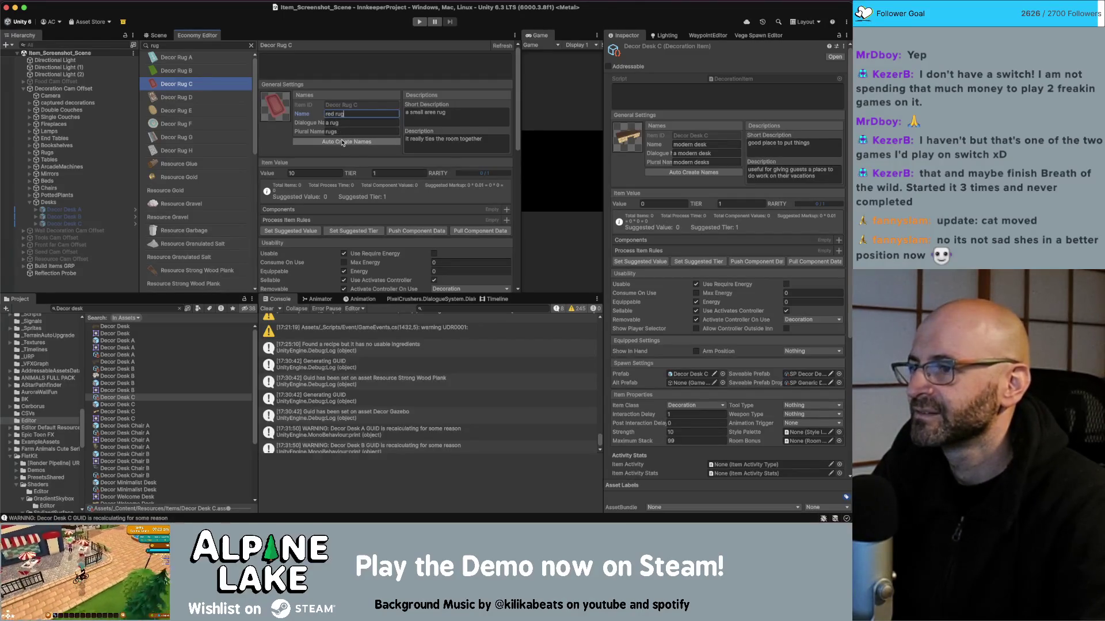
{"action": "left_click", "coordinate": [227, 98]}
{"action": "type", "text": "orienta"}
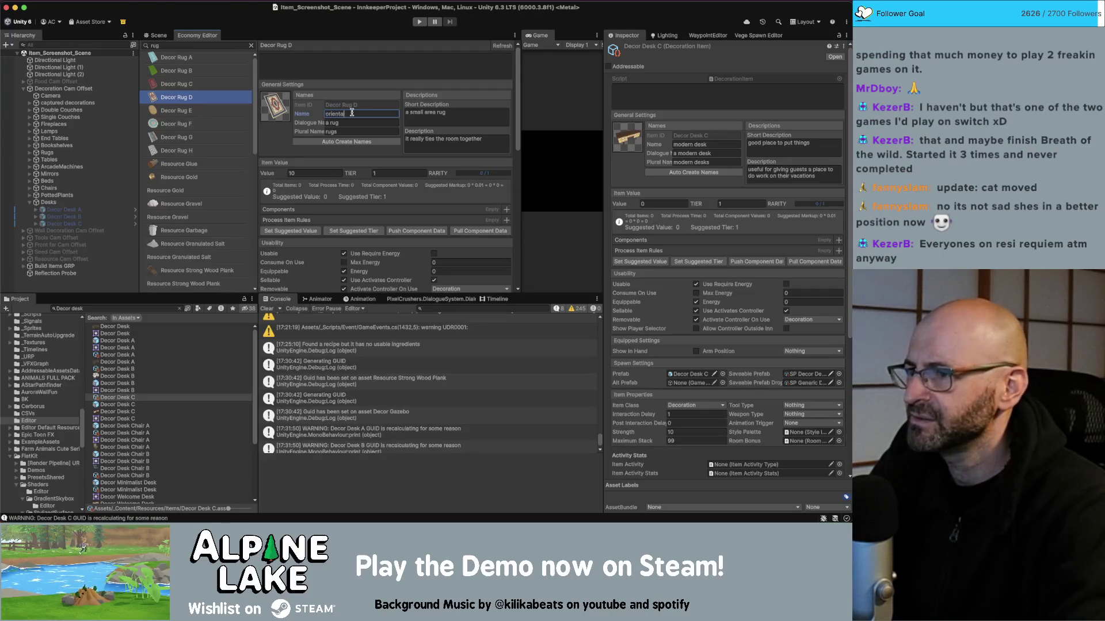
{"action": "type", "text": "l rug"}
{"action": "key", "text": "Return"}
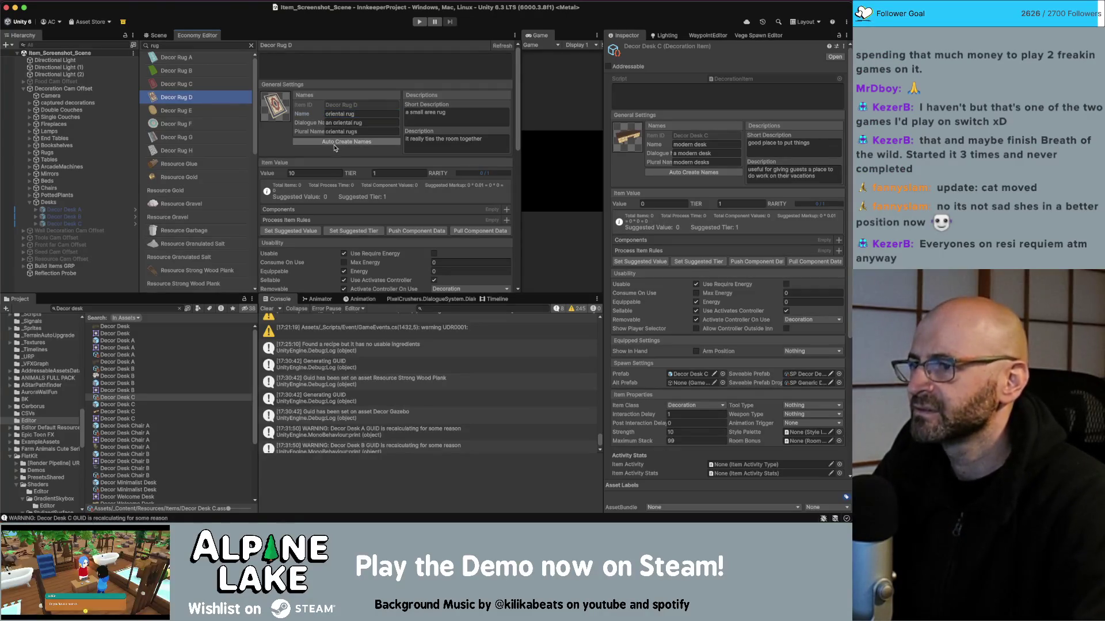
{"action": "left_click", "coordinate": [214, 109]}
{"action": "left_click", "coordinate": [342, 113]}
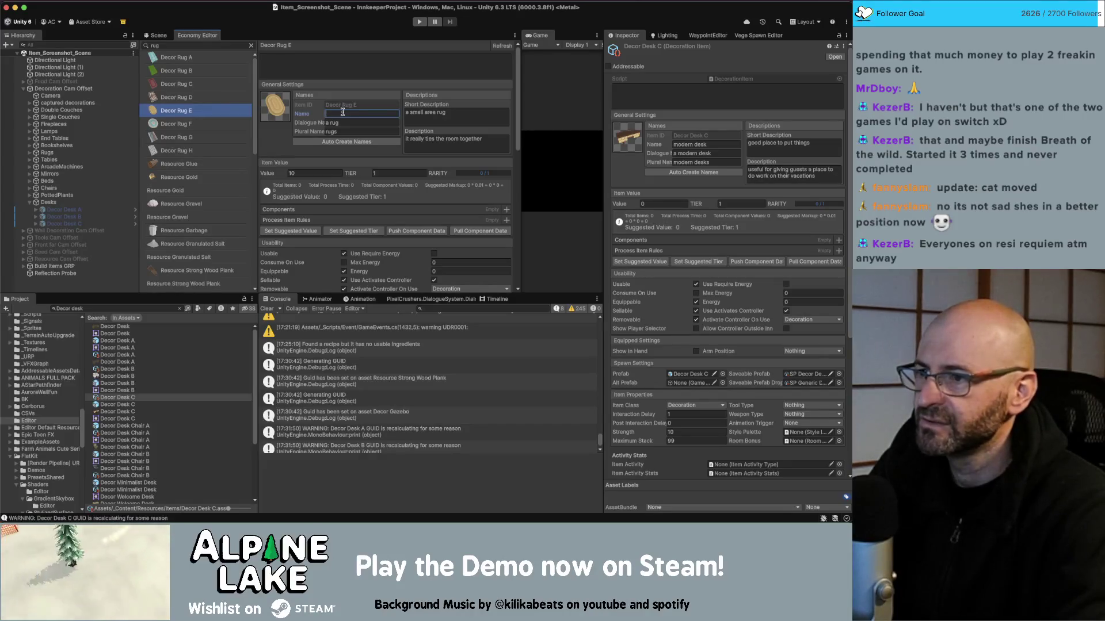
{"action": "type", "text": "wovenrug"}
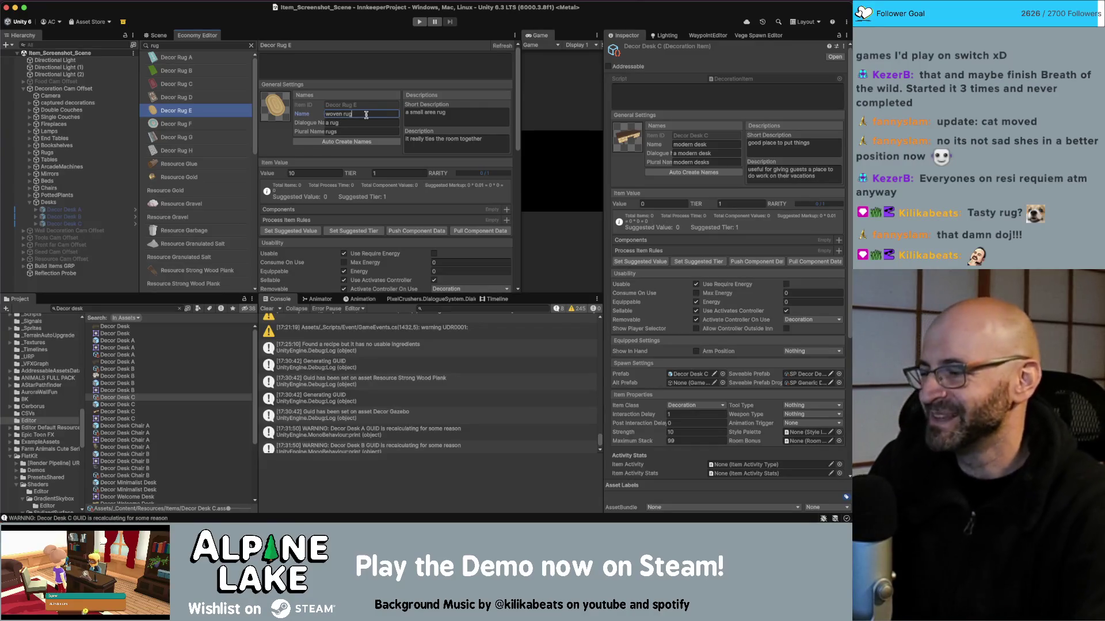
{"action": "left_click", "coordinate": [346, 141]}
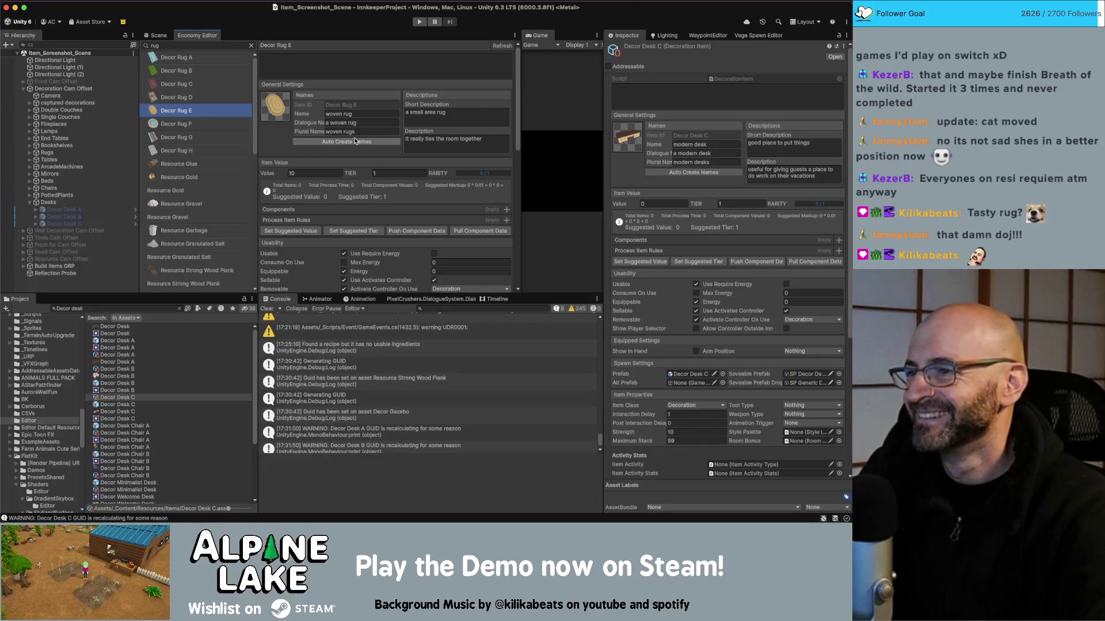
Rename Decor Rugs F, G and H to 'round rug', 'chic rug' and 'minimalist rug', then clear the search
{"action": "left_click", "coordinate": [202, 123]}
{"action": "left_click", "coordinate": [363, 113]}
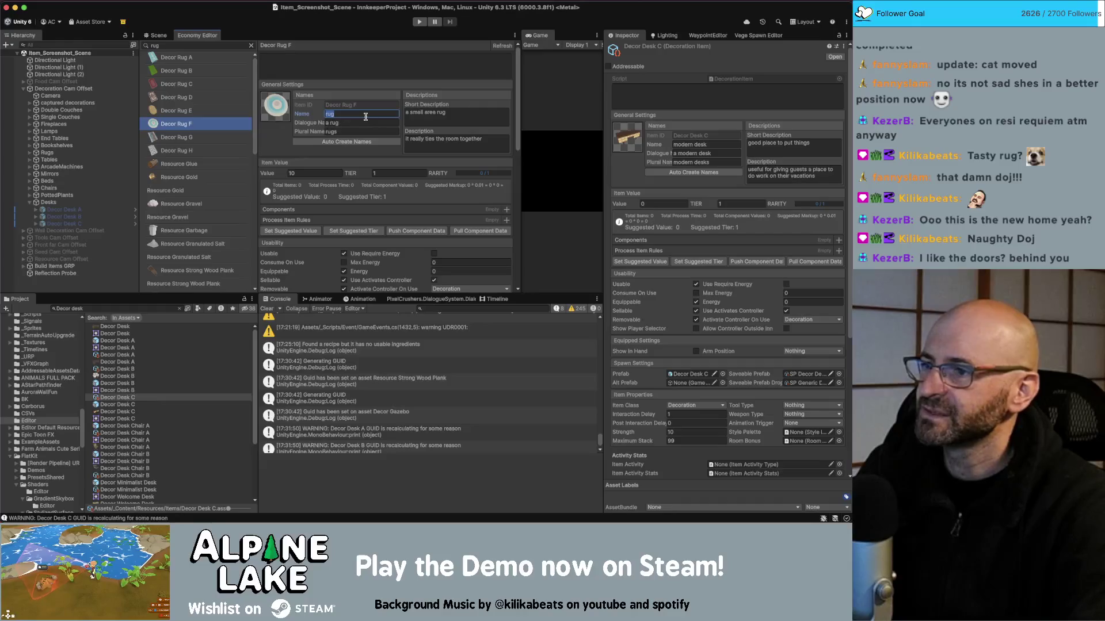
{"action": "type", "text": "oundrug"}
{"action": "left_click", "coordinate": [347, 142]}
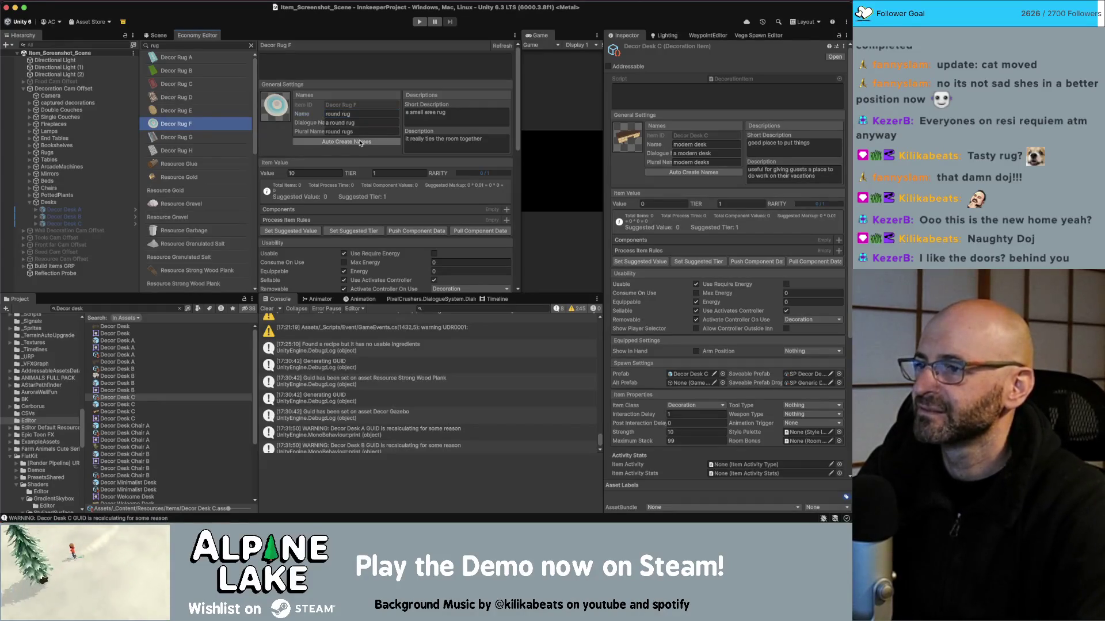
{"action": "left_click", "coordinate": [211, 136]}
{"action": "left_click", "coordinate": [357, 114]}
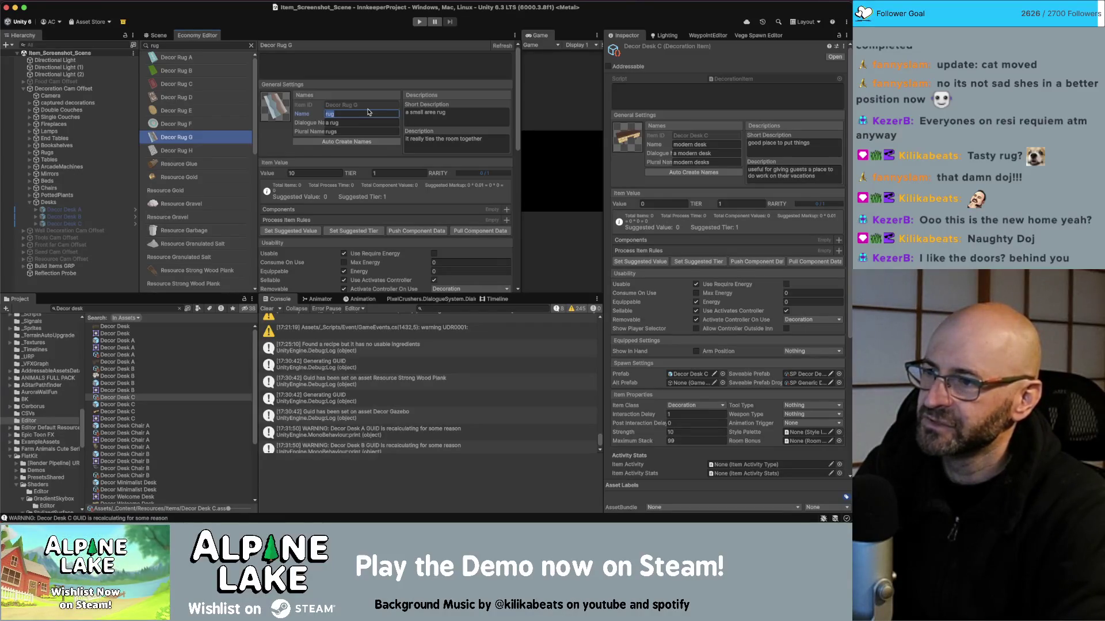
{"action": "type", "text": "chicrug"}
{"action": "left_click", "coordinate": [357, 141]}
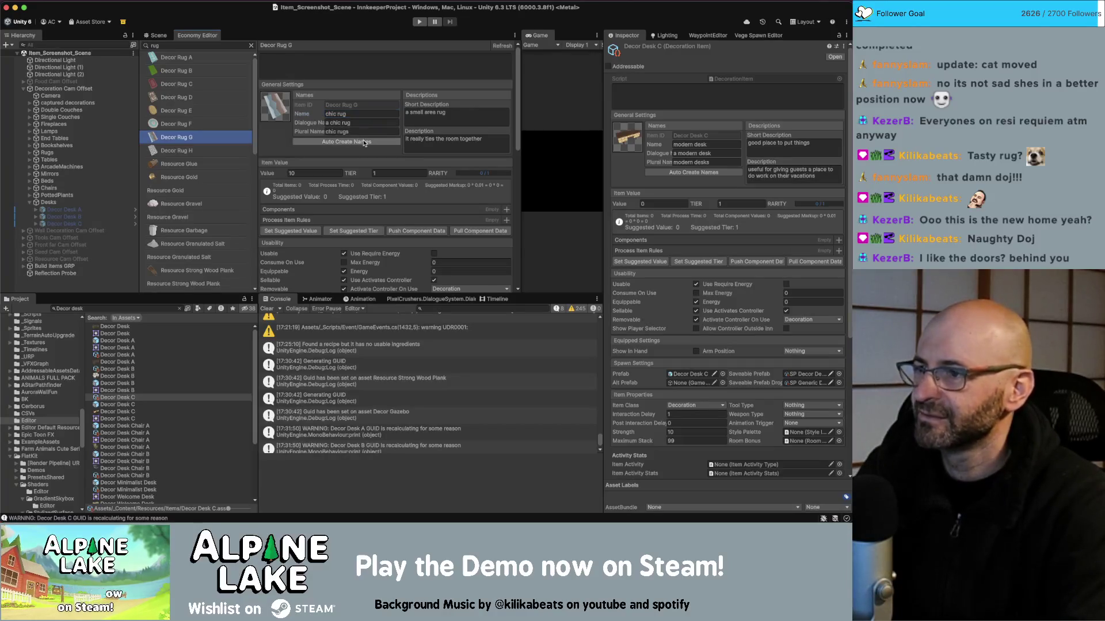
{"action": "left_click", "coordinate": [228, 152]}
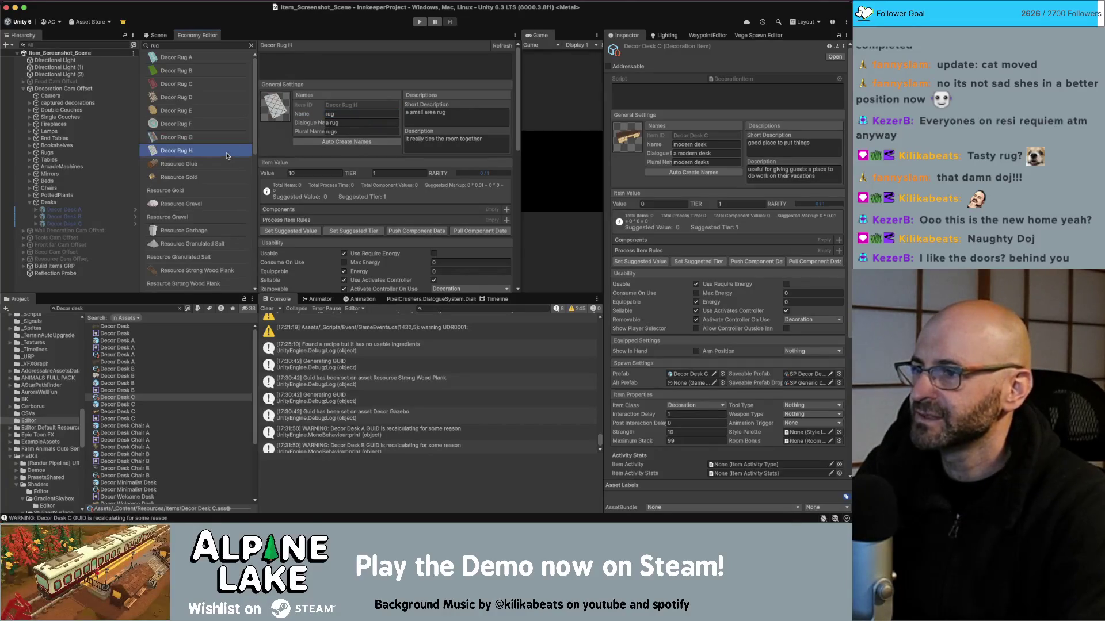
{"action": "left_click", "coordinate": [346, 112]}
{"action": "type", "text": "minimalist r"}
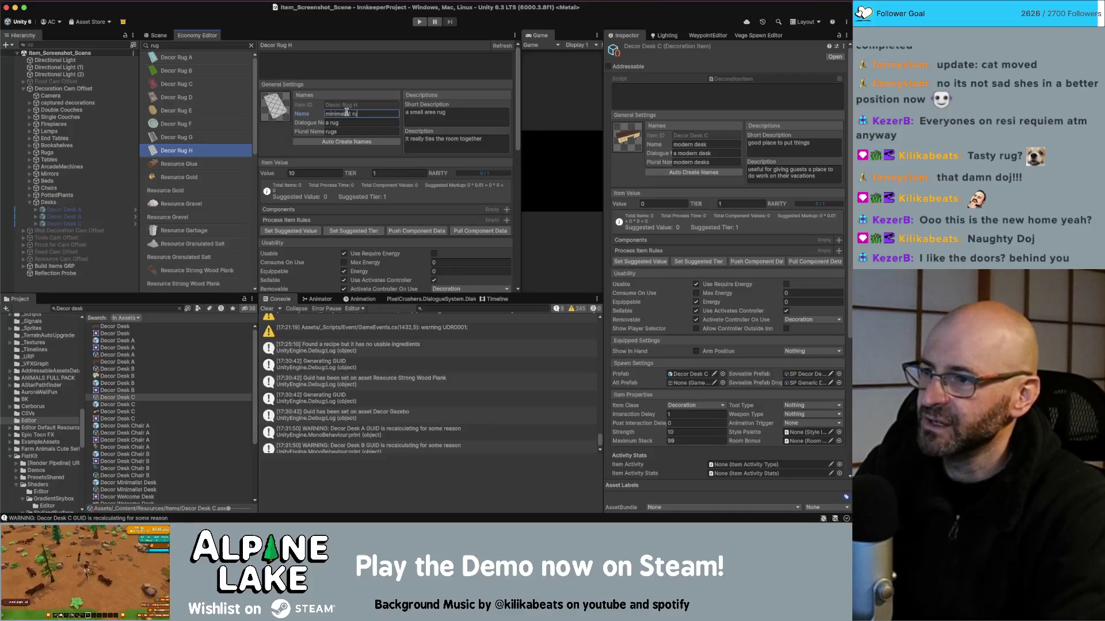
{"action": "type", "text": "g"}
{"action": "key", "text": "Return"}
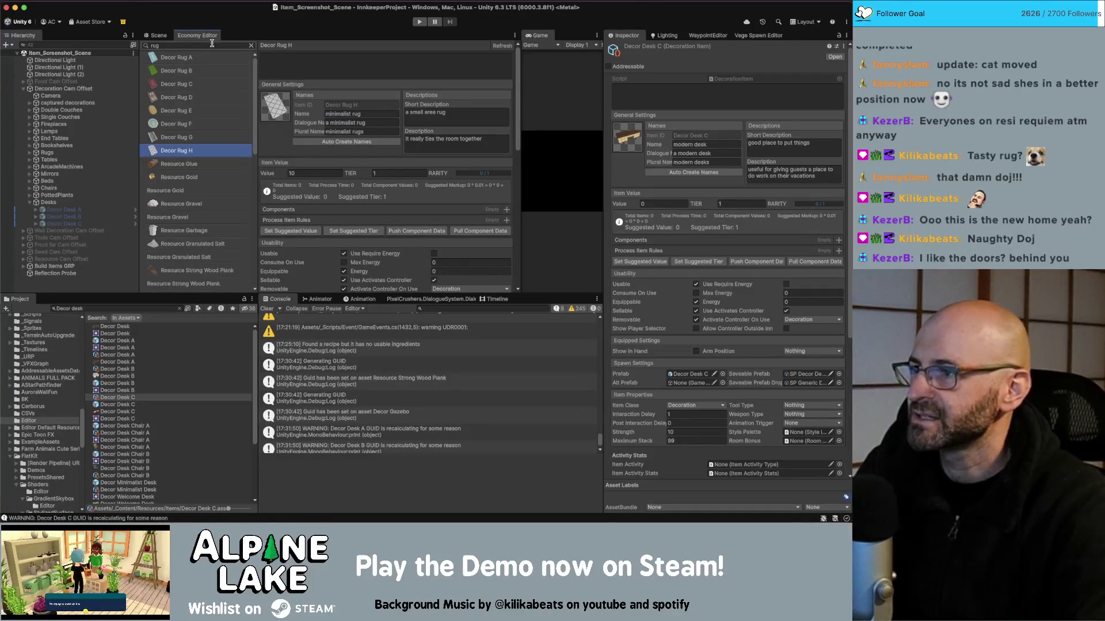
{"action": "left_click", "coordinate": [252, 45]}
{"action": "scroll", "coordinate": [219, 280], "scroll_direction": "down", "scroll_amount": 10}
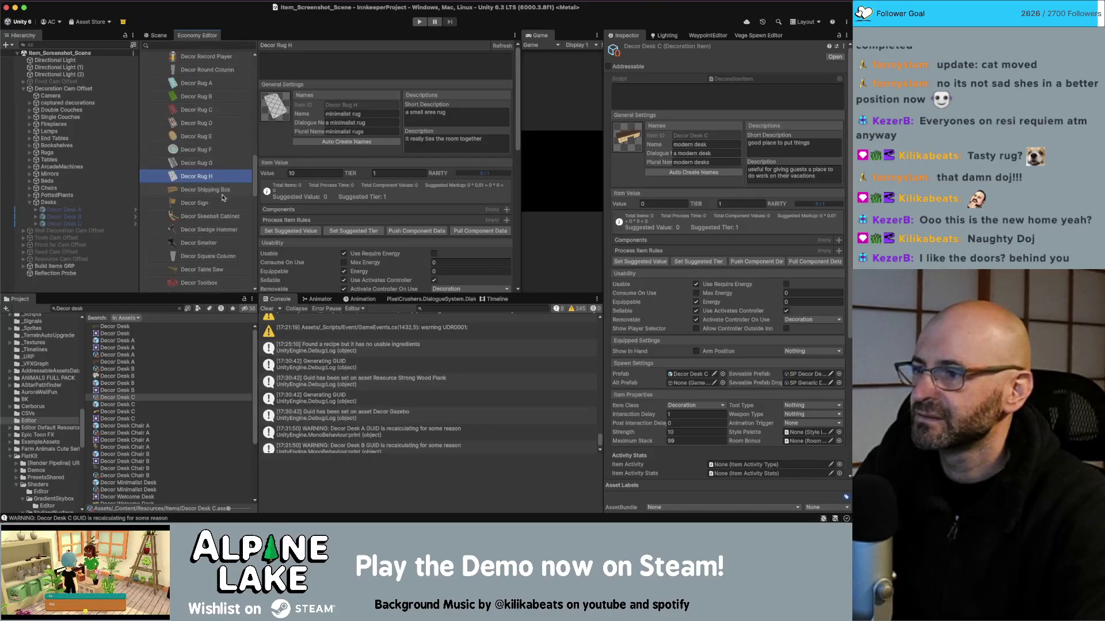
Review the sanity-check results, then filter the item list for 'table small'
{"action": "left_click", "coordinate": [220, 285]}
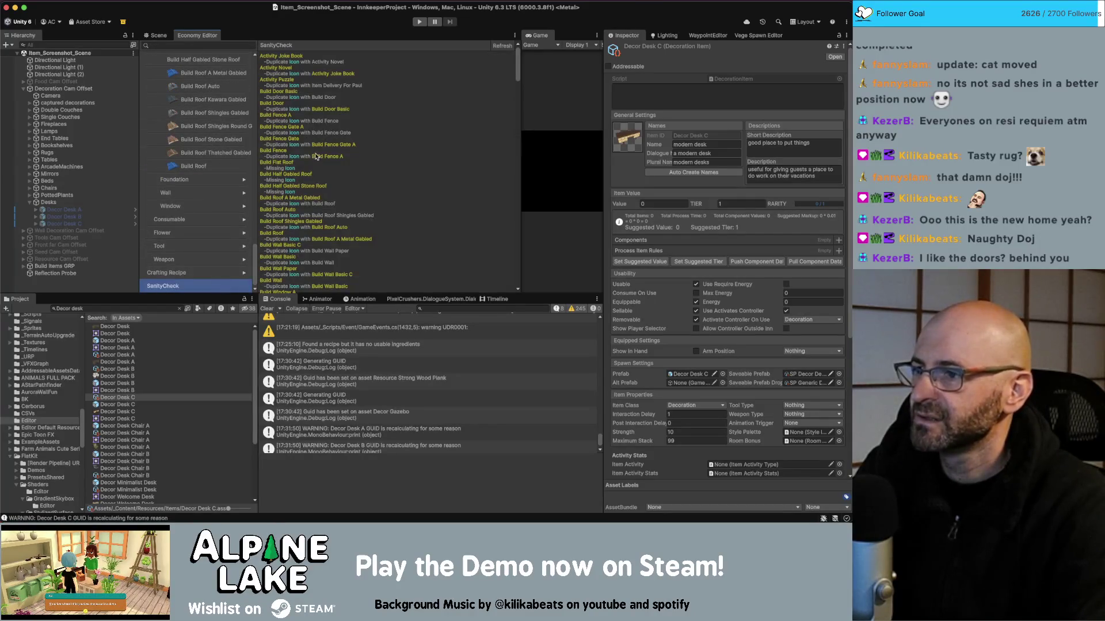
{"action": "left_click", "coordinate": [498, 46]}
{"action": "scroll", "coordinate": [345, 144], "scroll_direction": "down", "scroll_amount": 10}
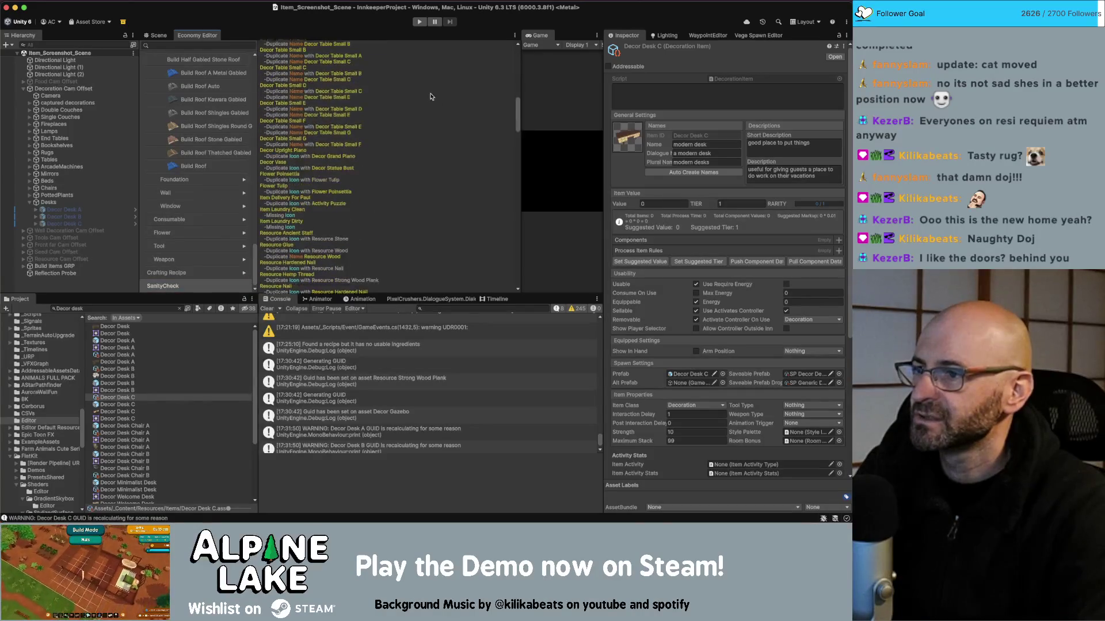
{"action": "scroll", "coordinate": [322, 189], "scroll_direction": "down", "scroll_amount": 1}
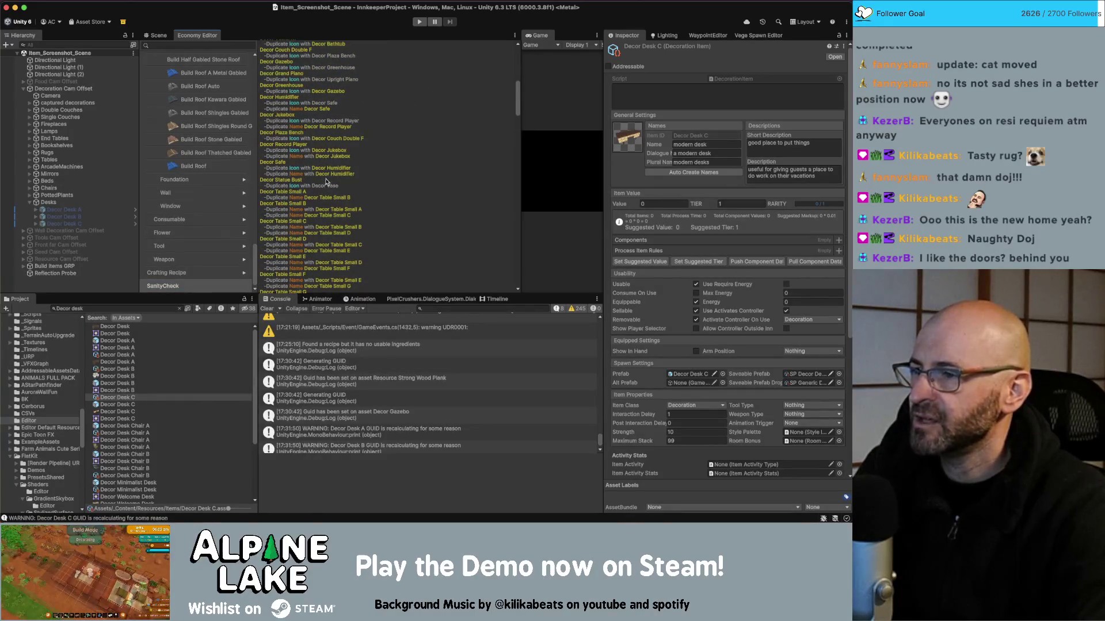
{"action": "left_click", "coordinate": [189, 45]}
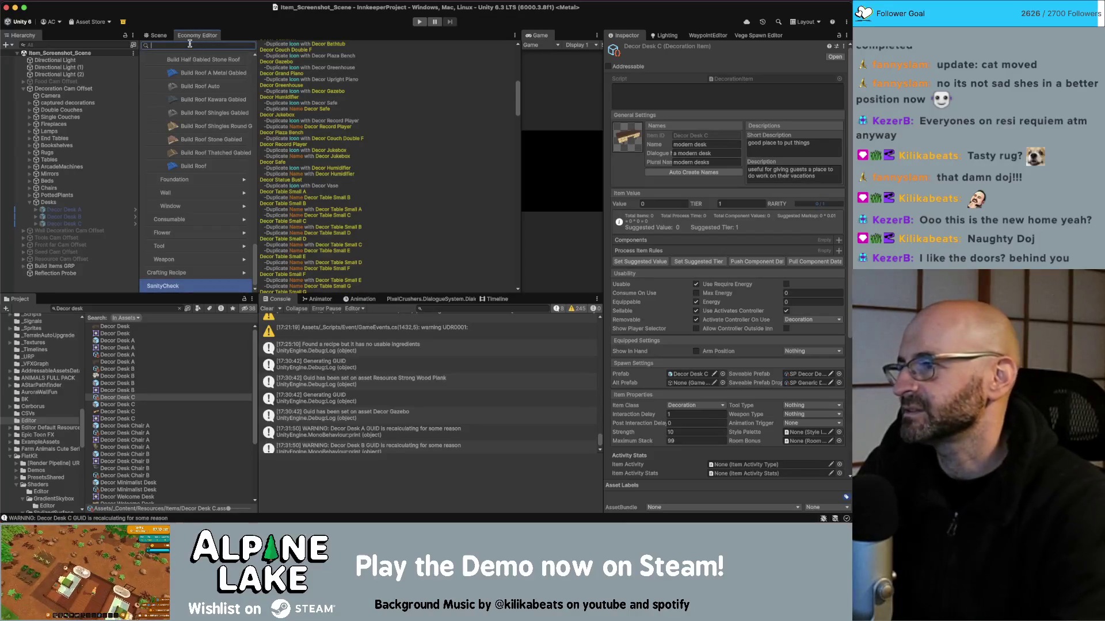
{"action": "type", "text": "tab"}
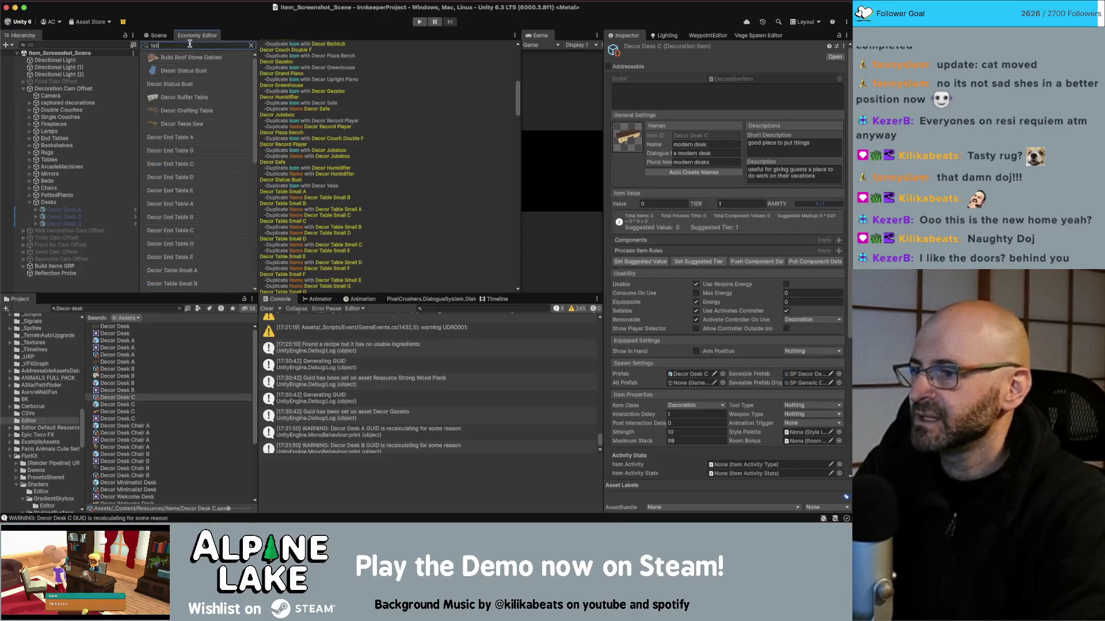
{"action": "type", "text": "le small"}
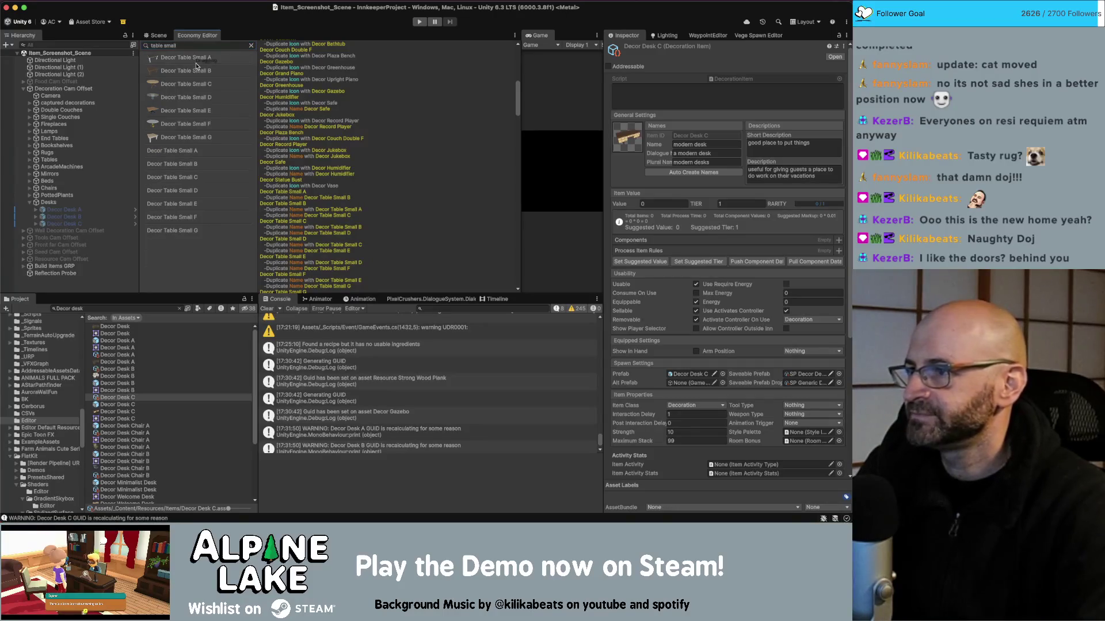
Rename Decor Table Small A to farmhouse table and B to wooden table, auto-creating names
{"action": "left_click", "coordinate": [197, 60]}
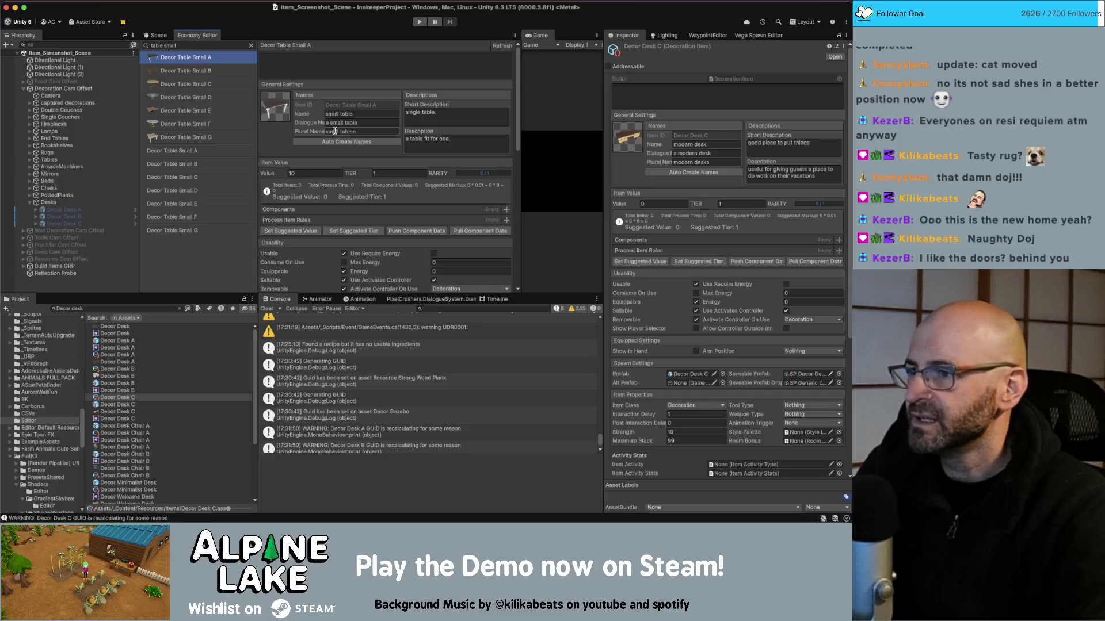
{"action": "left_click", "coordinate": [374, 113]}
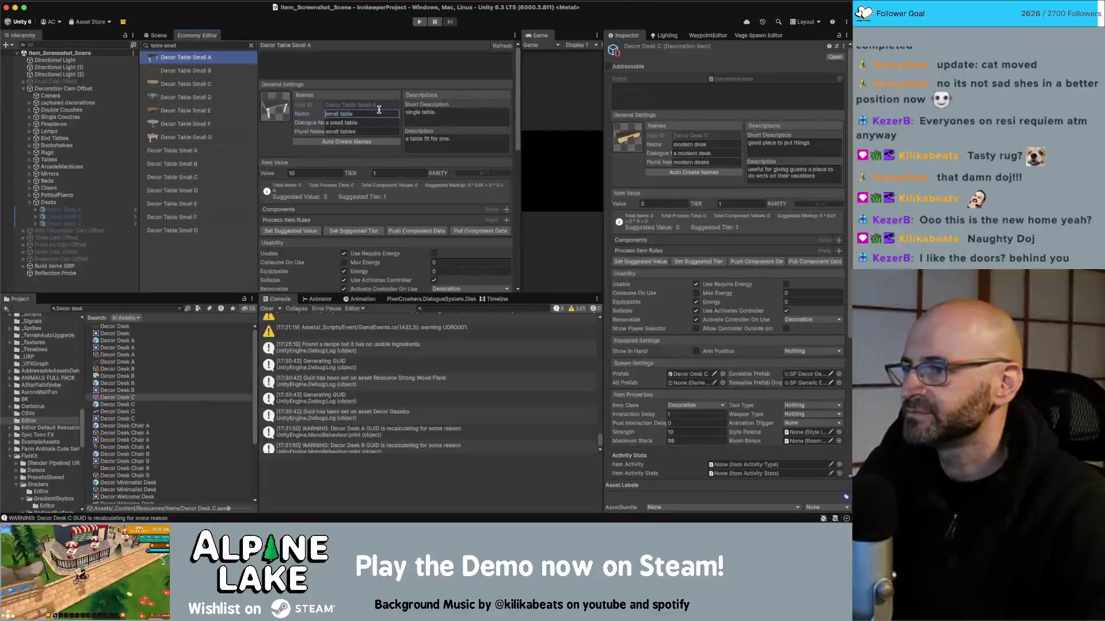
{"action": "type", "text": "farmhouse"}
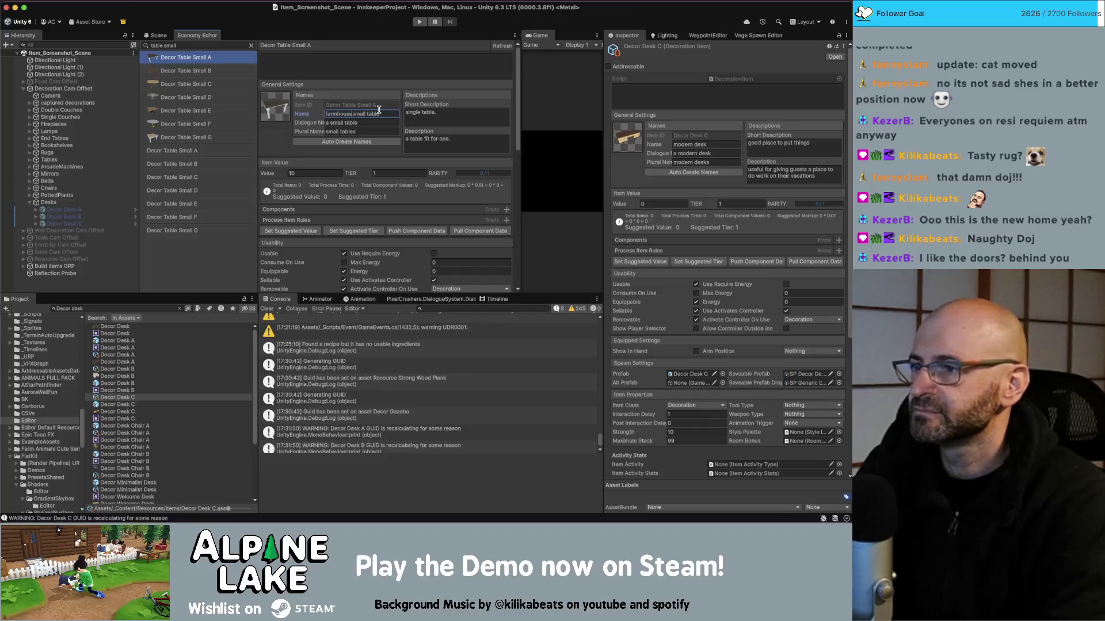
{"action": "left_click", "coordinate": [351, 142]}
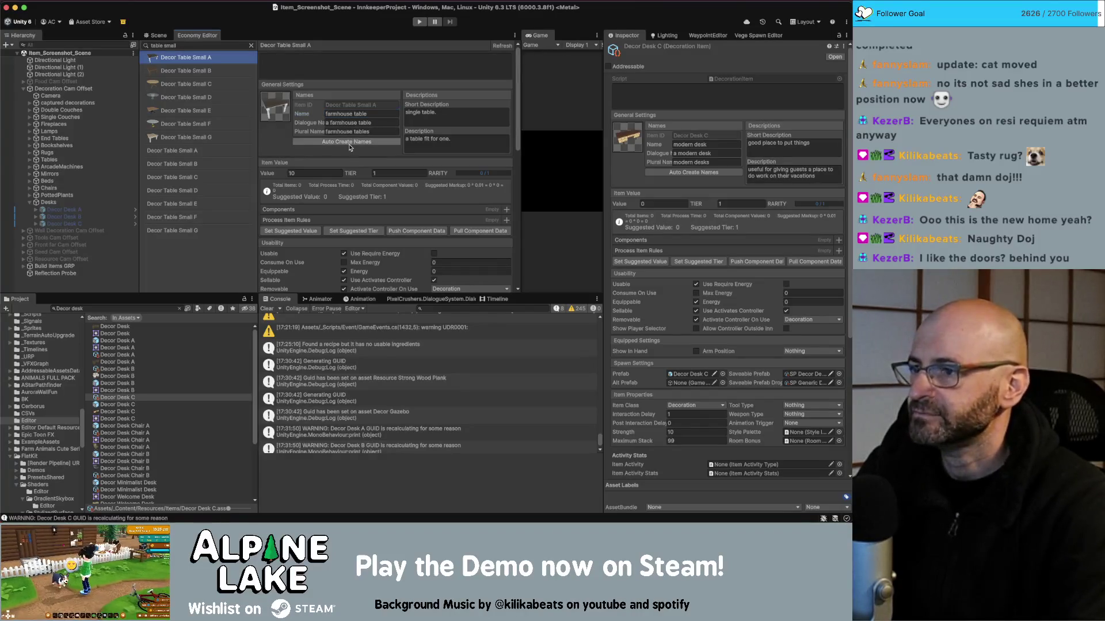
{"action": "left_click", "coordinate": [220, 78]}
{"action": "left_click", "coordinate": [342, 113]}
{"action": "left_click", "coordinate": [378, 112]}
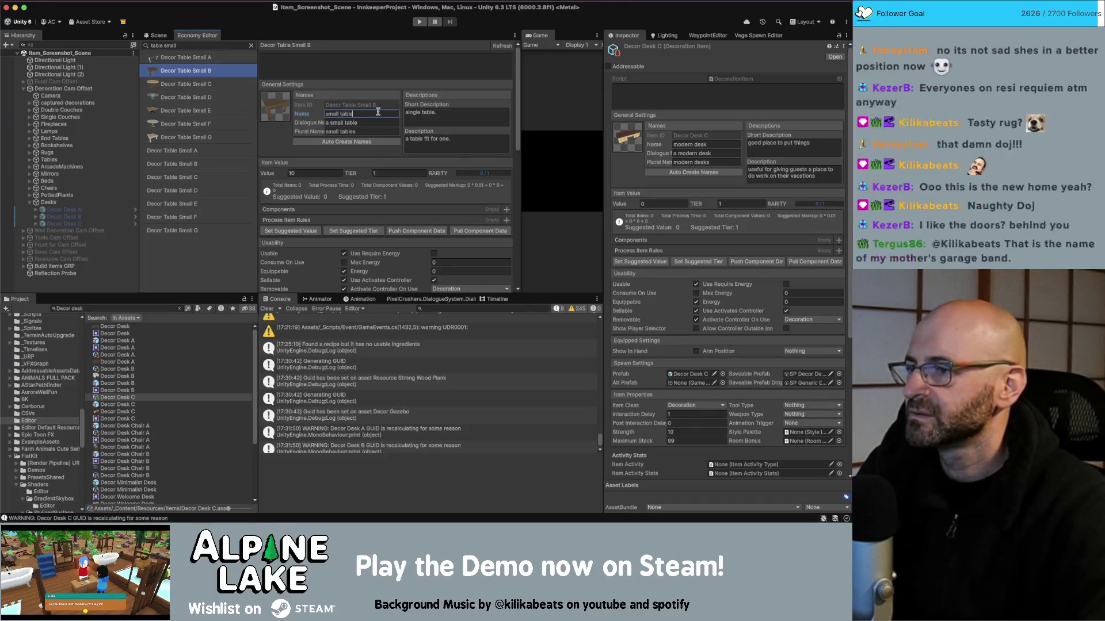
{"action": "key", "text": "super+Left"}
{"action": "key", "text": "alt+shift+Right"}
{"action": "type", "text": "den"}
{"action": "left_click", "coordinate": [319, 141]}
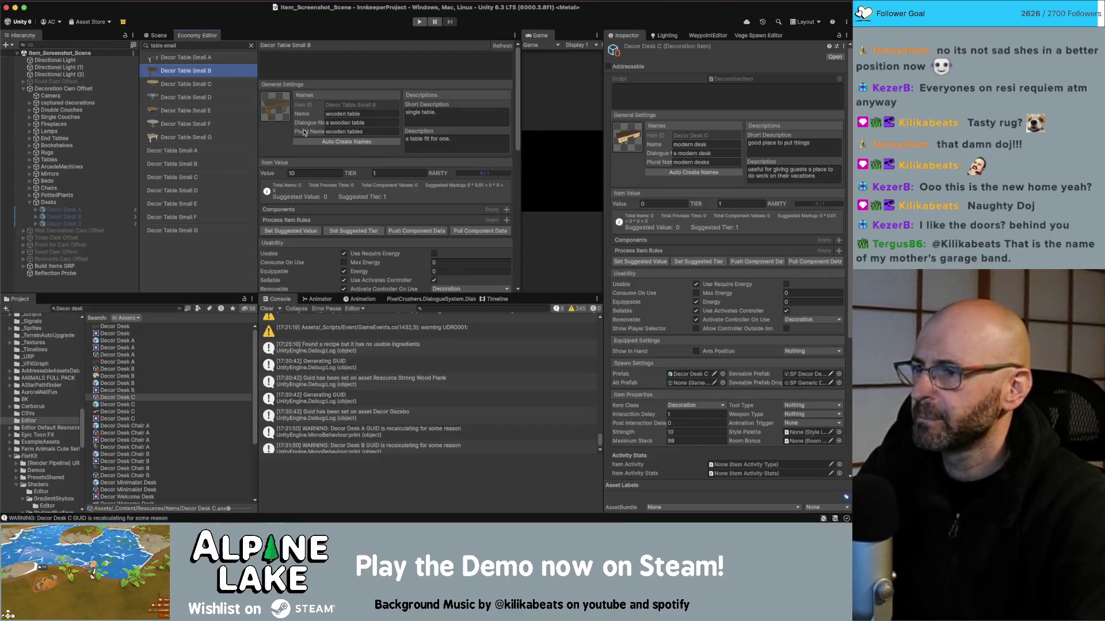
Rename Decor Table Small C to antique round table and D to glass table, auto-creating names
{"action": "left_click", "coordinate": [188, 84]}
{"action": "left_click", "coordinate": [369, 113]}
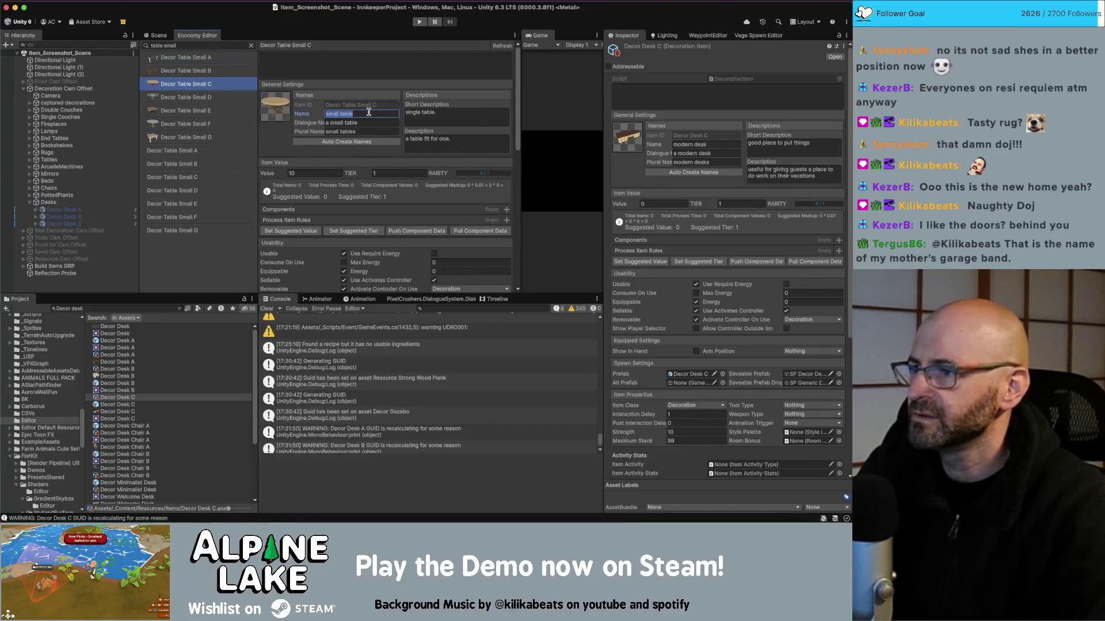
{"action": "type", "text": "antique"}
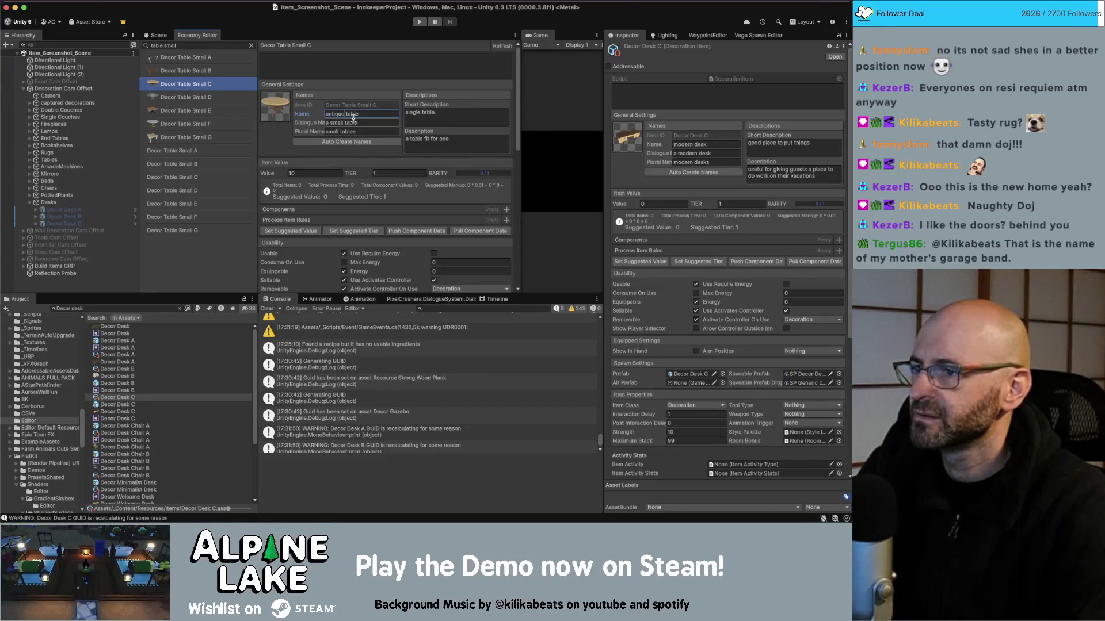
{"action": "type", "text": " round"}
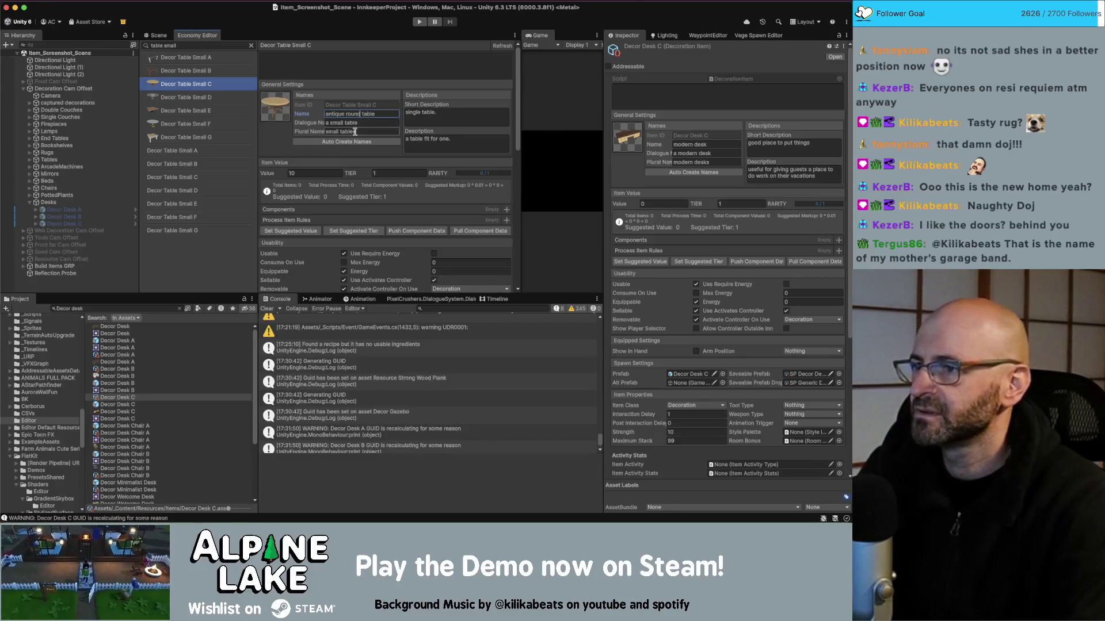
{"action": "left_click", "coordinate": [356, 142]}
{"action": "left_click", "coordinate": [199, 97]}
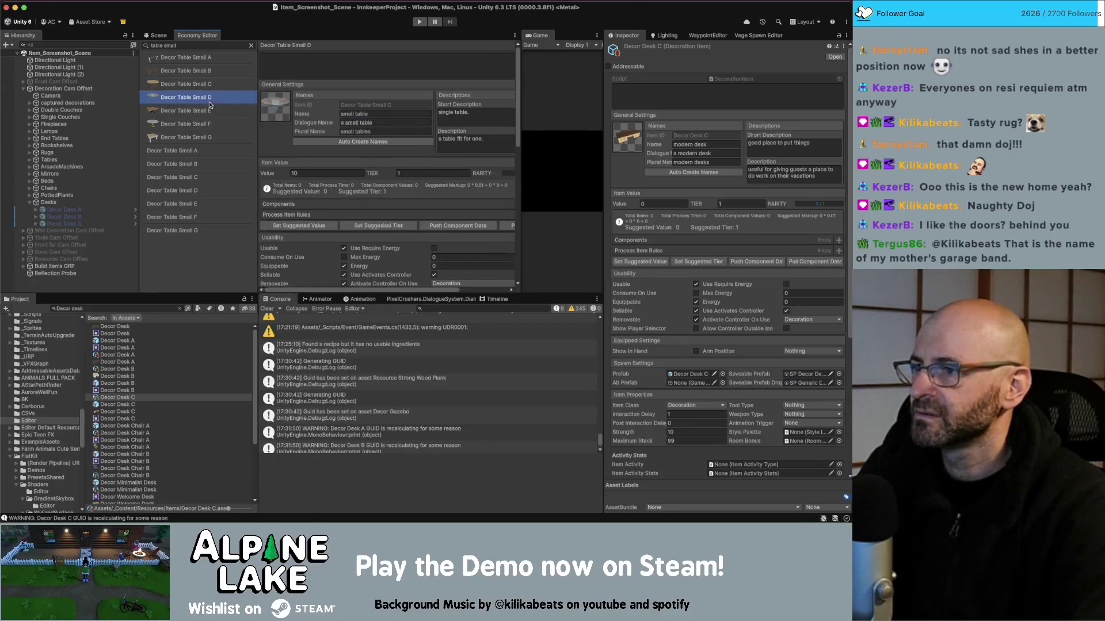
{"action": "left_click", "coordinate": [363, 115]}
{"action": "type", "text": "glass"}
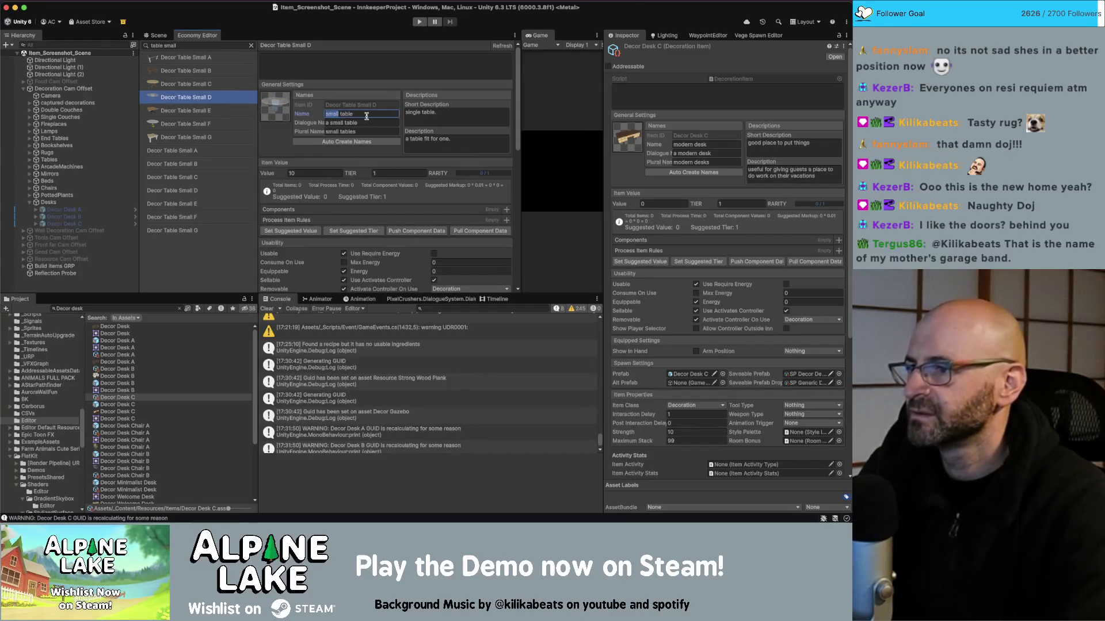
{"action": "left_click", "coordinate": [352, 143]}
Rename Decor Table Small E to clawfoot table and F to fancy table with matching names
{"action": "left_click", "coordinate": [229, 110]}
{"action": "left_click", "coordinate": [361, 113]}
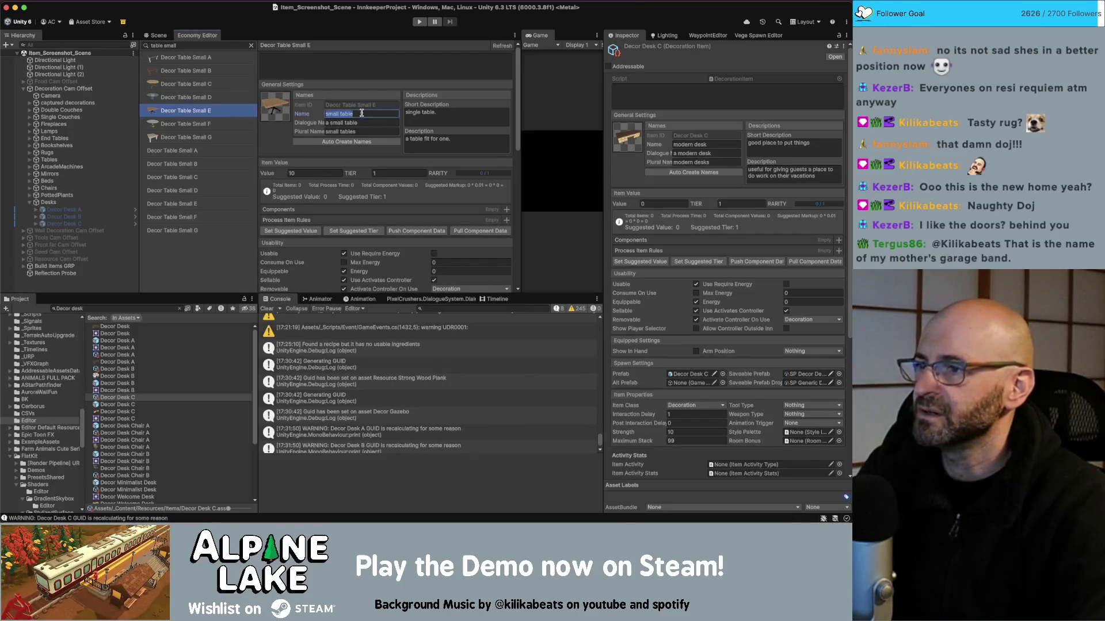
{"action": "key", "text": "Left"}
{"action": "key", "text": "alt+shift+Right"}
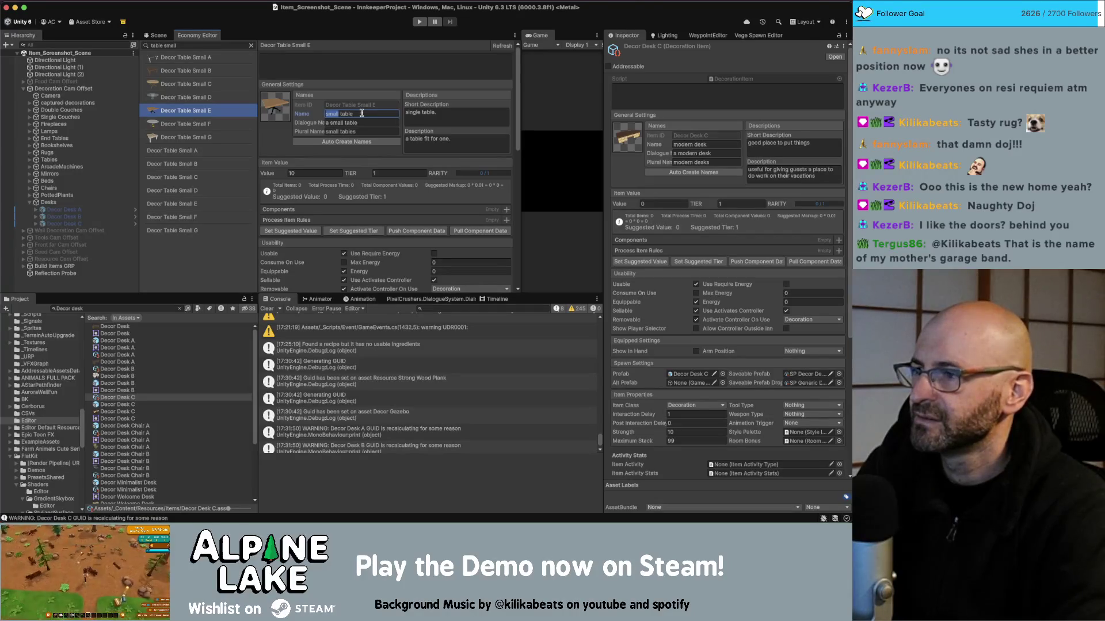
{"action": "type", "text": "clawfuc"}
{"action": "type", "text": "ot"}
{"action": "key", "text": "Return"}
{"action": "left_click", "coordinate": [229, 125]}
{"action": "left_click", "coordinate": [369, 113]}
{"action": "key", "text": "Left"}
{"action": "key", "text": "alt+shift+Right"}
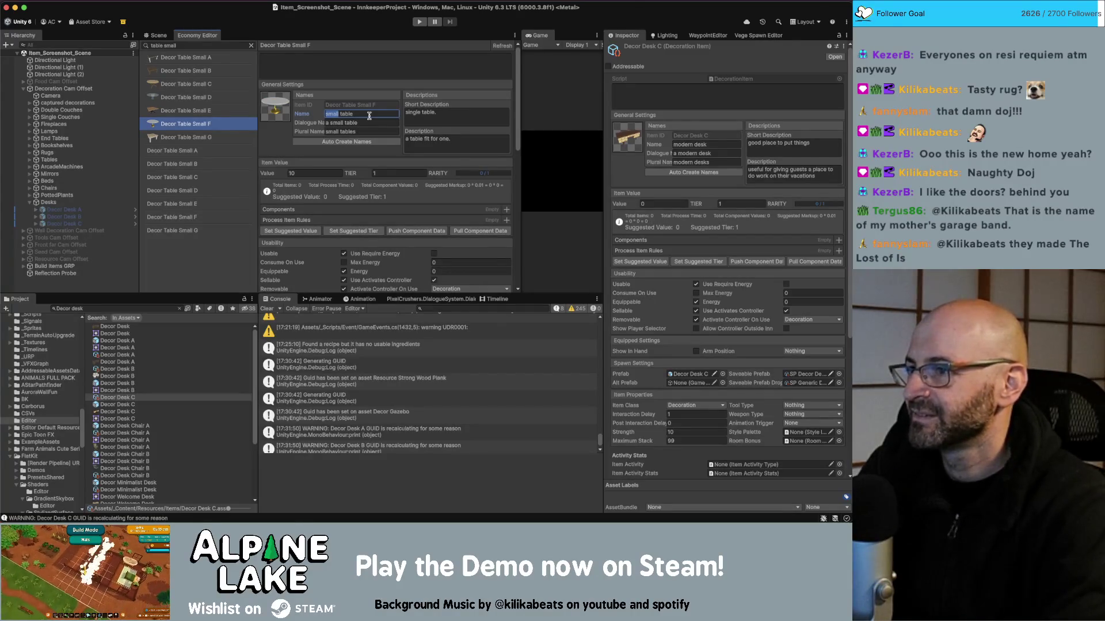
{"action": "type", "text": "fancy"}
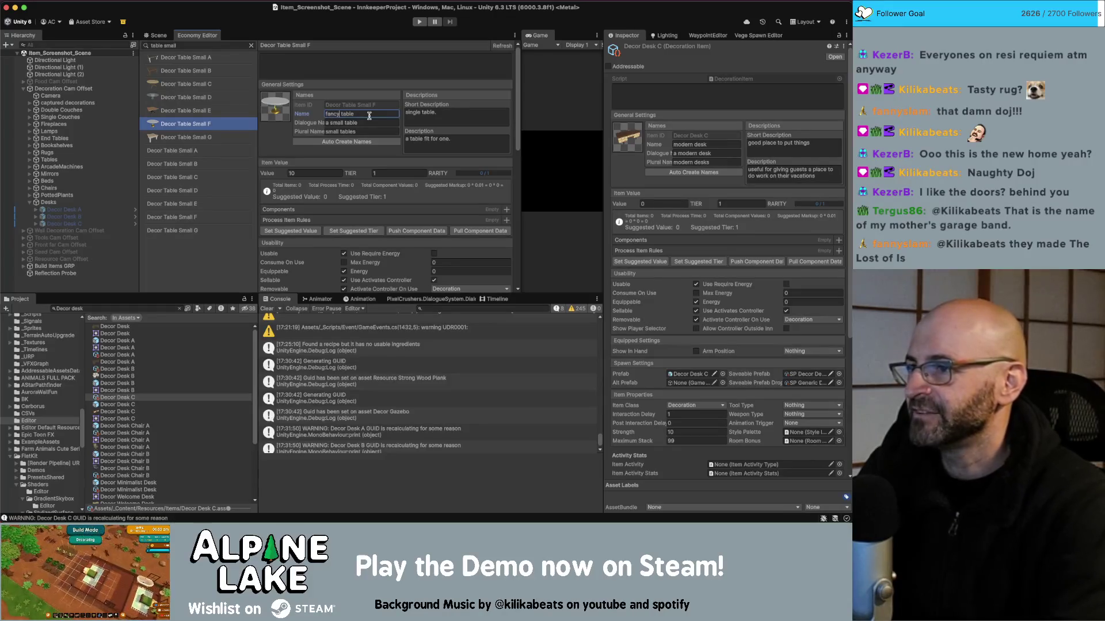
{"action": "left_click", "coordinate": [363, 142]}
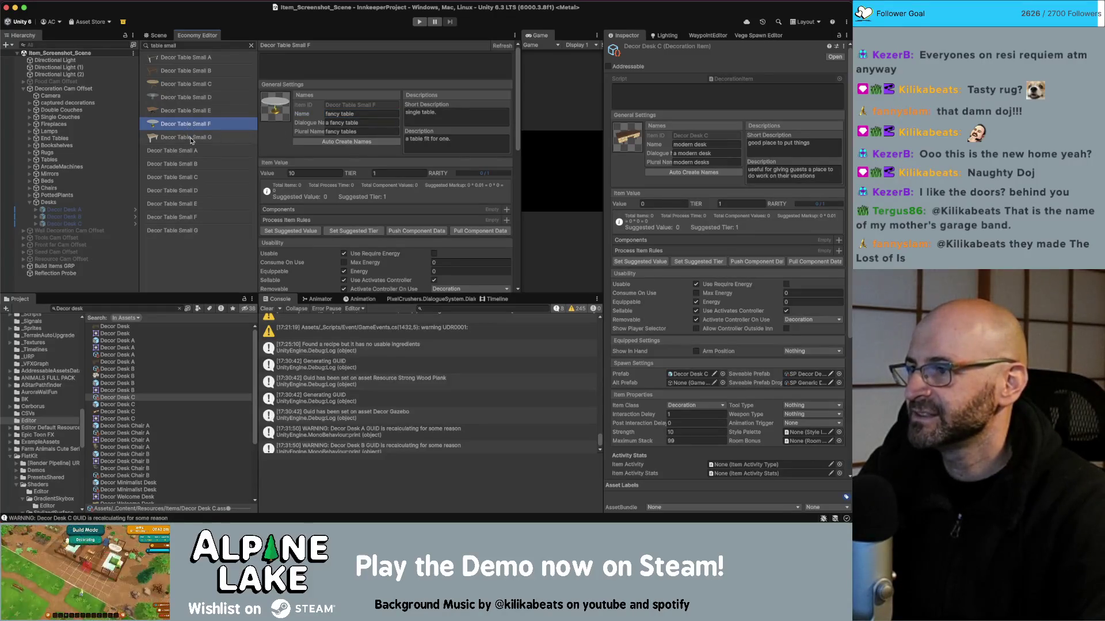
Rename Decor Table Small G to cottage table with auto names, then clear the item filter
{"action": "left_click", "coordinate": [190, 137]}
{"action": "left_click", "coordinate": [378, 113]}
{"action": "key", "text": "Home"}
{"action": "key", "text": "alt+shift+Right"}
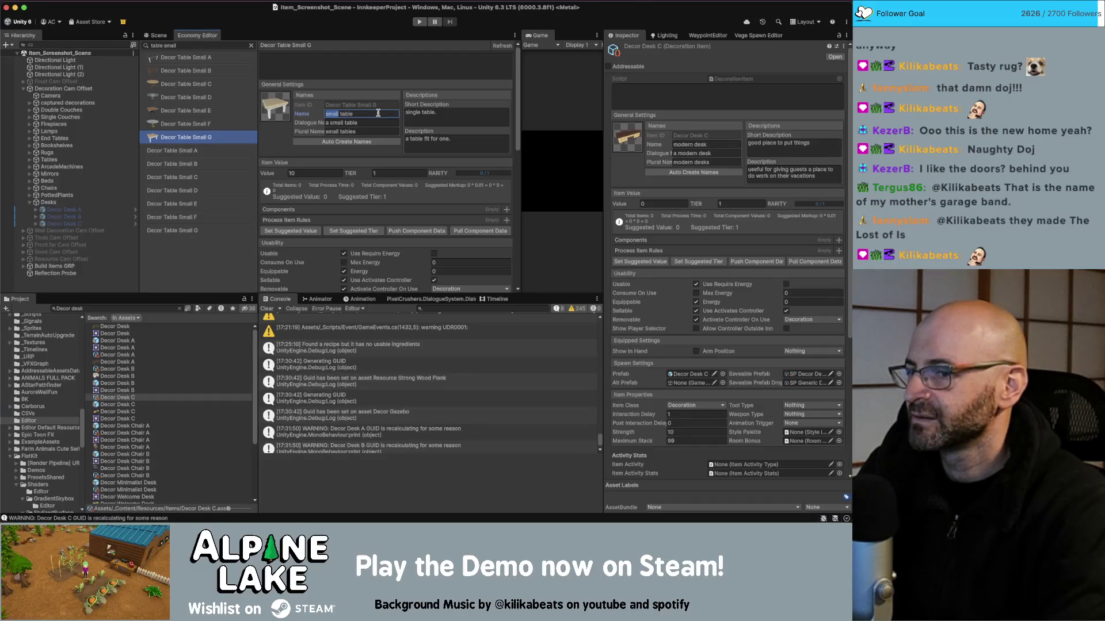
{"action": "type", "text": "cof"}
{"action": "left_click", "coordinate": [357, 142]}
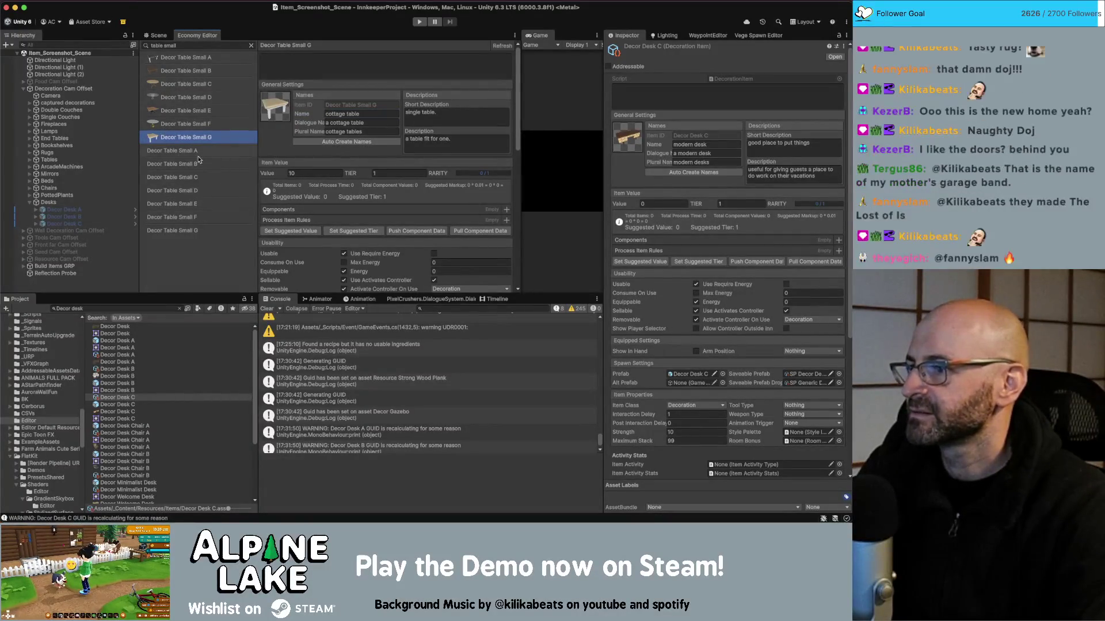
{"action": "left_click", "coordinate": [251, 45]}
{"action": "scroll", "coordinate": [222, 226], "scroll_direction": "down", "scroll_amount": 10}
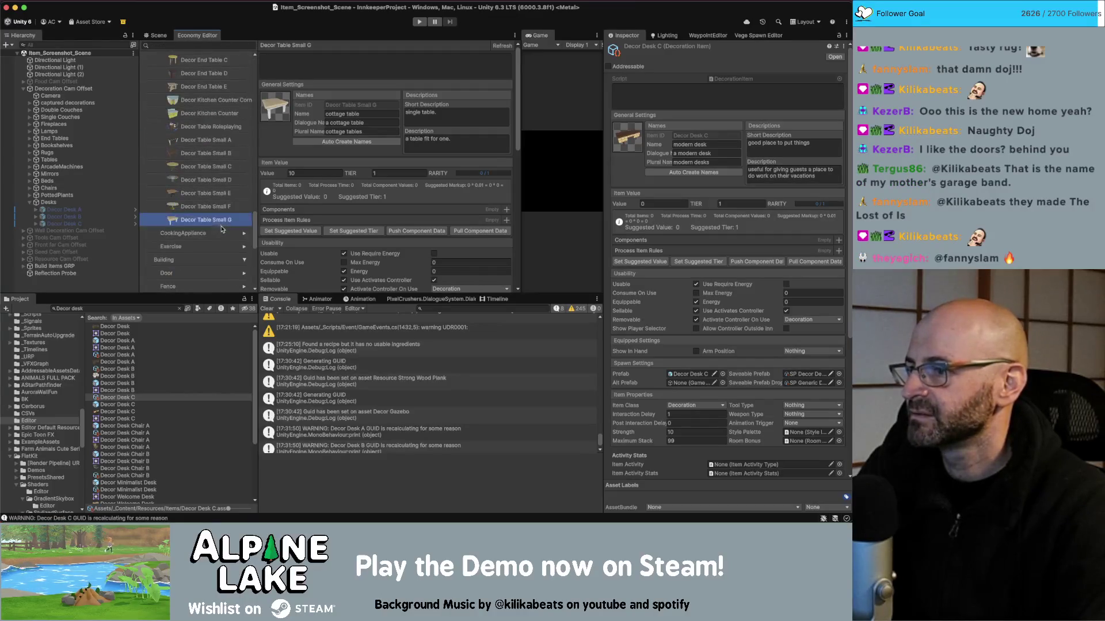
Refresh the SanityCheck report and look up the Decor Humidifier item
{"action": "left_click", "coordinate": [194, 286]}
{"action": "left_click", "coordinate": [494, 48]}
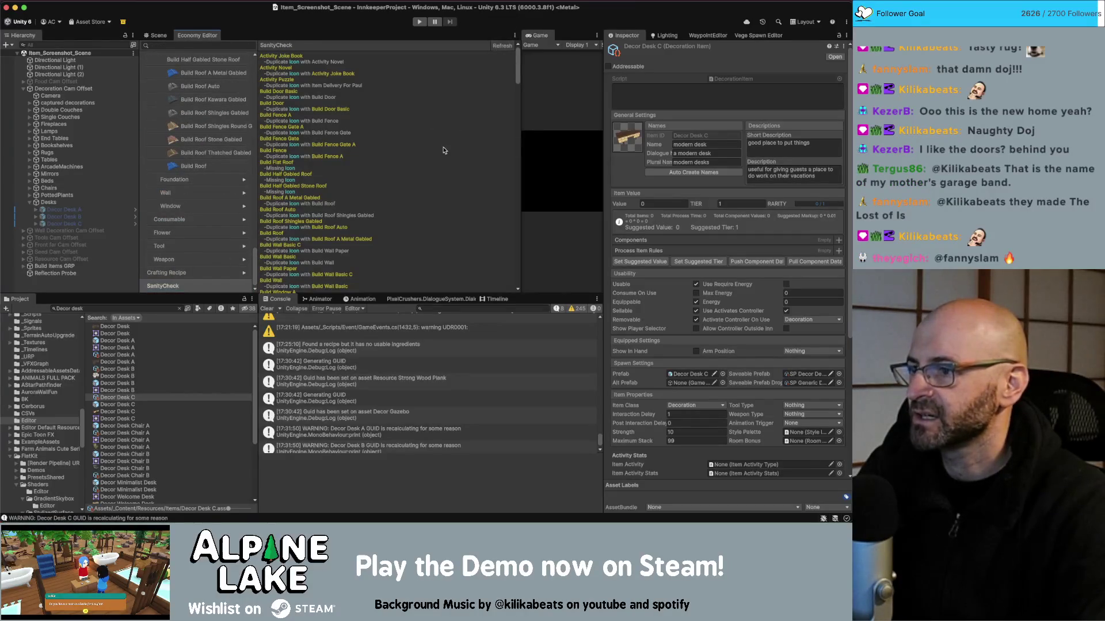
{"action": "scroll", "coordinate": [444, 151], "scroll_direction": "down", "scroll_amount": 5}
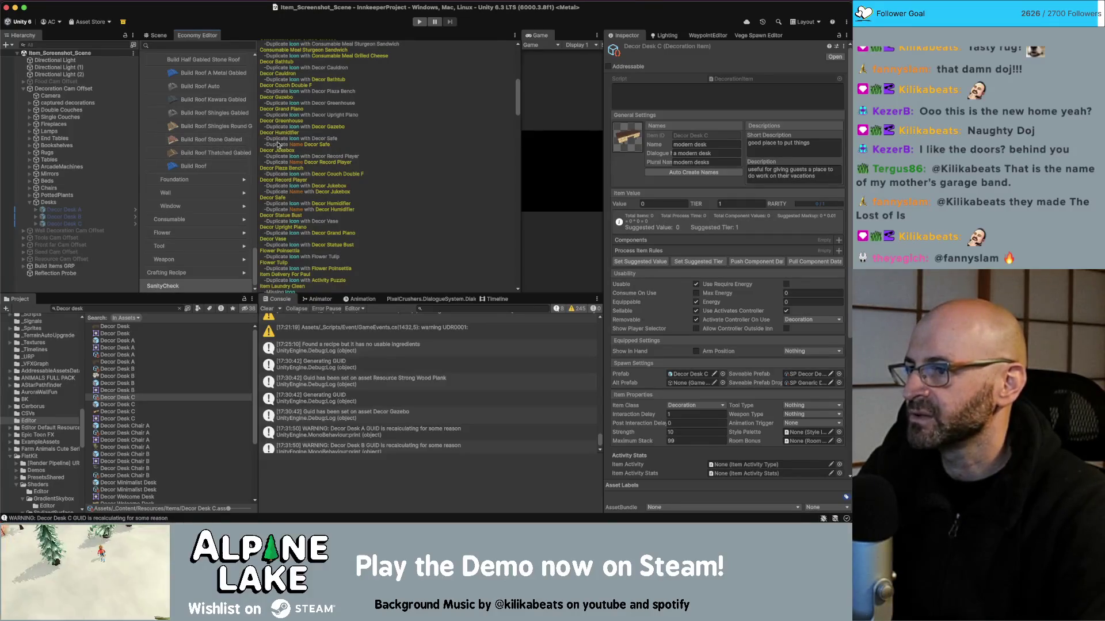
{"action": "left_click", "coordinate": [196, 45]}
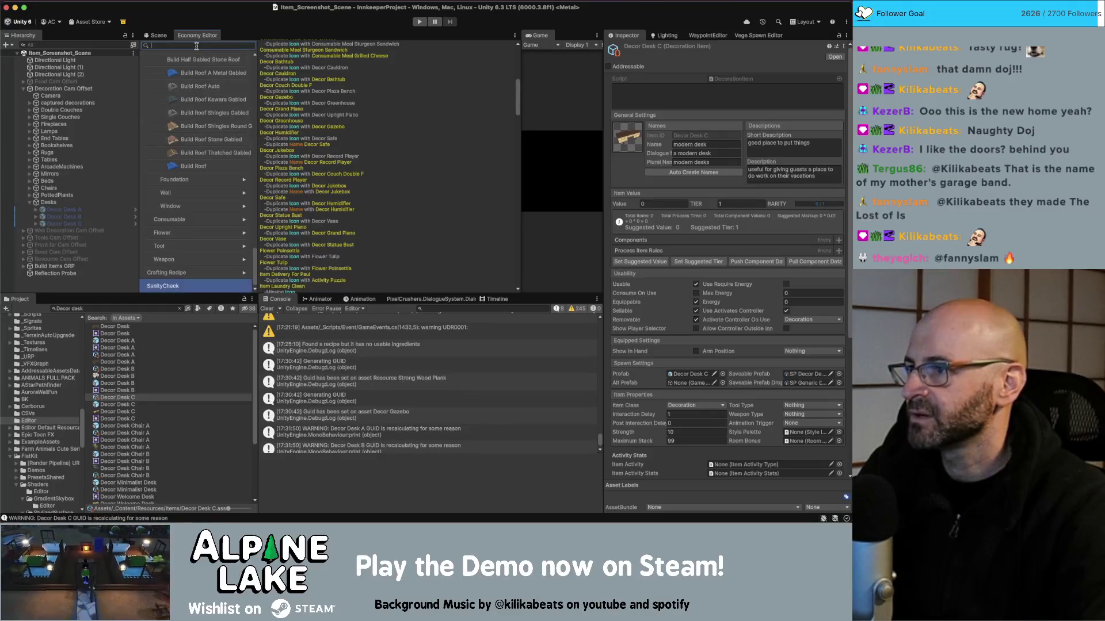
{"action": "type", "text": "humid"}
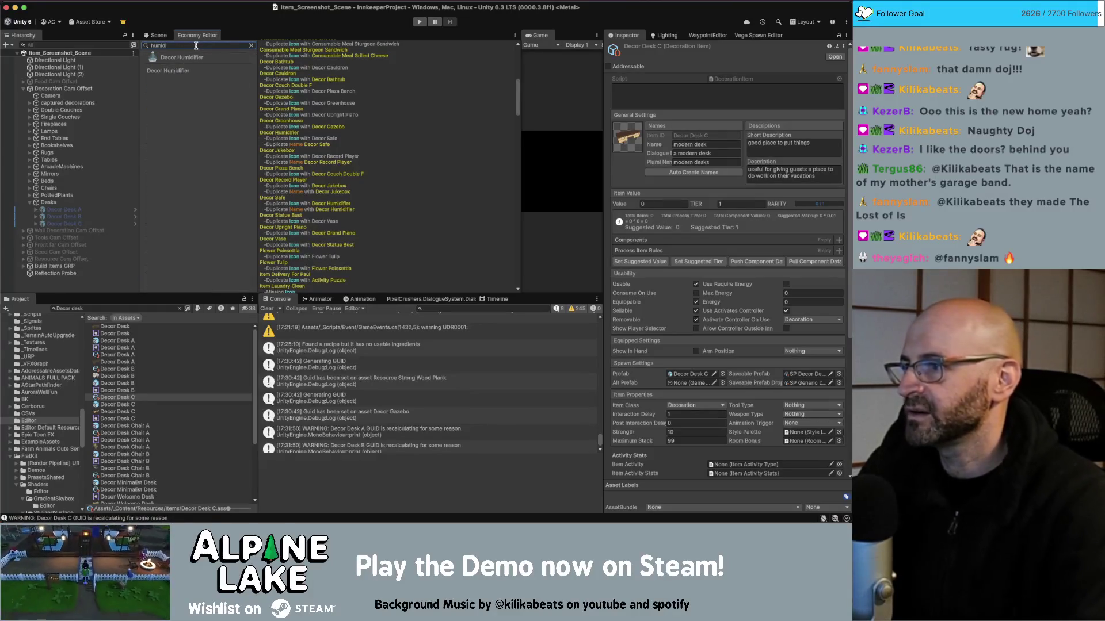
{"action": "left_click", "coordinate": [196, 57]}
{"action": "scroll", "coordinate": [318, 155], "scroll_direction": "up", "scroll_amount": 10}
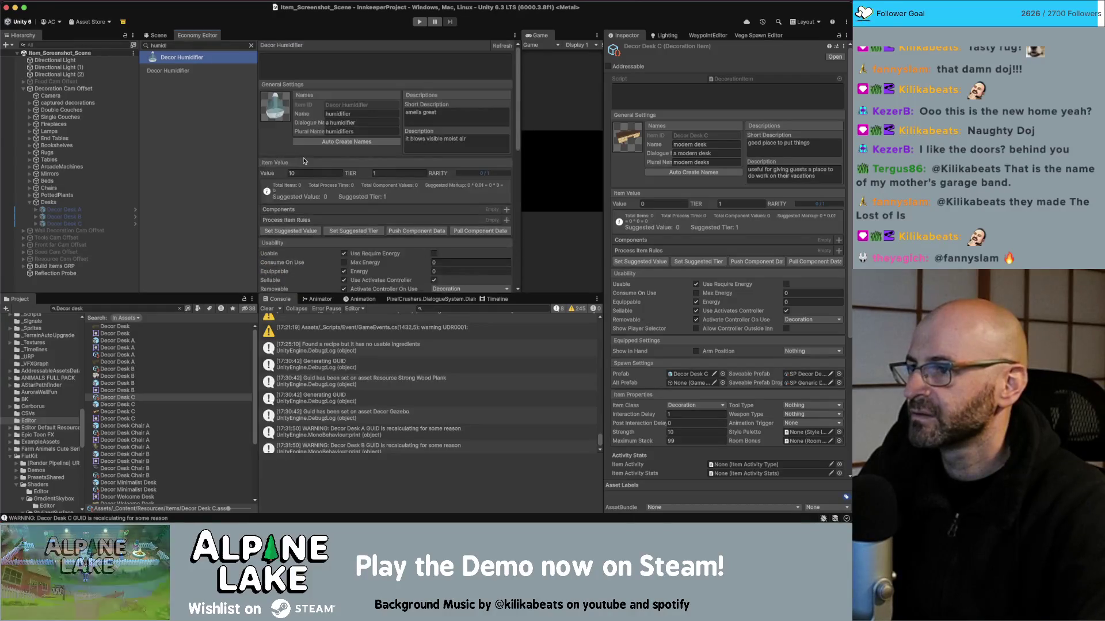
Rename the Decor Safe item to safe and auto-create its dialogue and plural names
{"action": "double_click", "coordinate": [201, 45]}
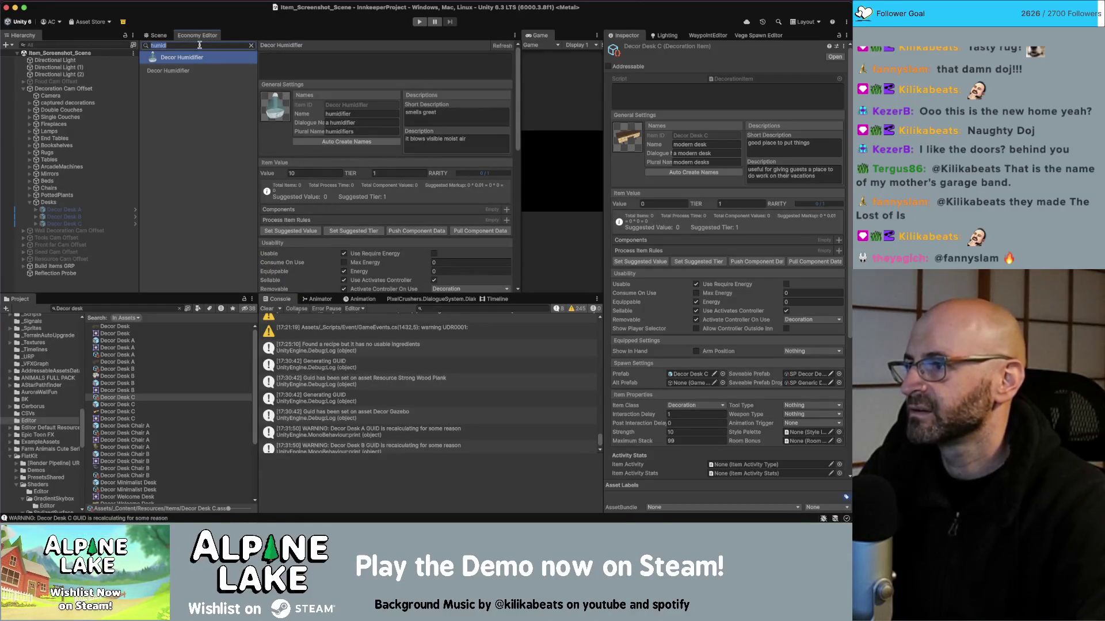
{"action": "type", "text": "safe"}
{"action": "left_click", "coordinate": [195, 57]}
{"action": "left_click", "coordinate": [354, 113]}
{"action": "type", "text": "safe"}
{"action": "left_click", "coordinate": [340, 142]}
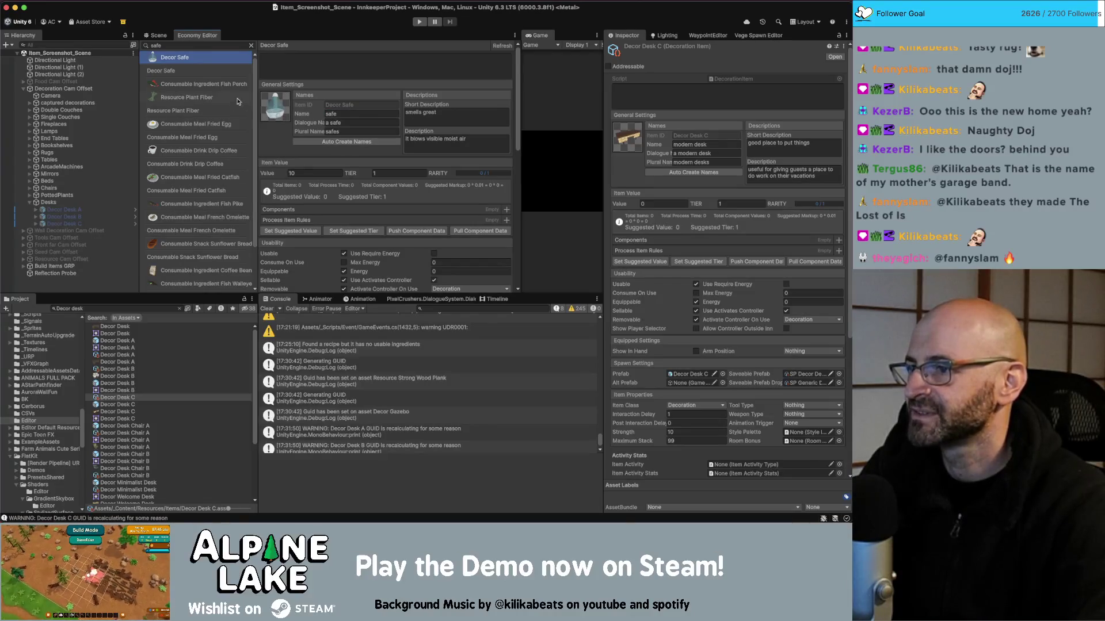
Rename Decor Record Player from jukebox to record player with auto names, then show the Scene view
{"action": "double_click", "coordinate": [208, 46]}
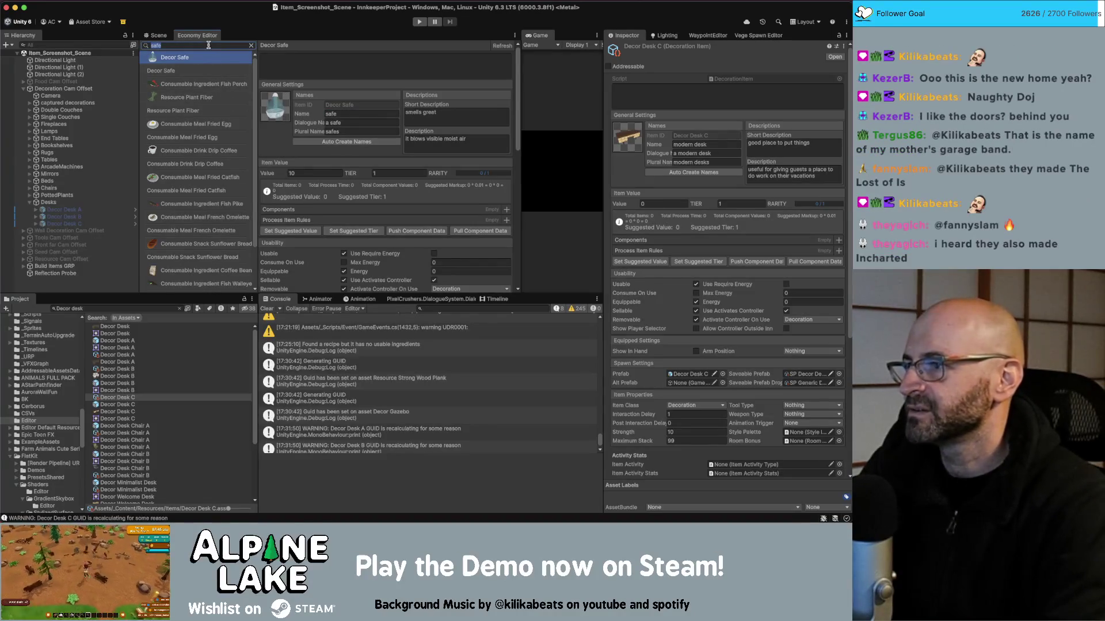
{"action": "type", "text": "record player"}
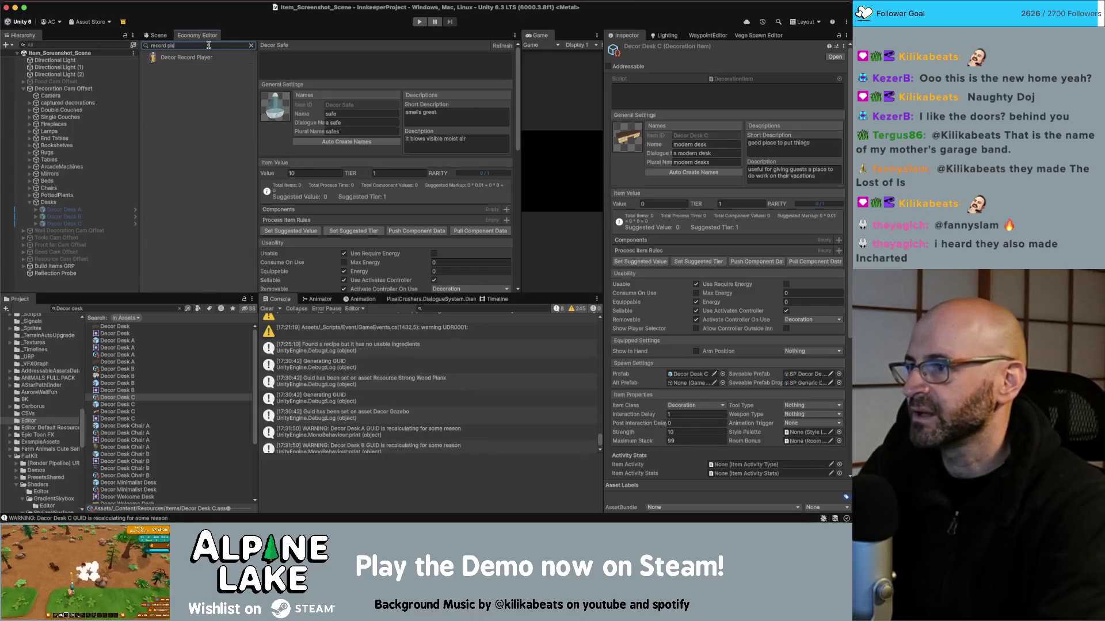
{"action": "left_click", "coordinate": [207, 57]}
{"action": "left_click", "coordinate": [353, 114]}
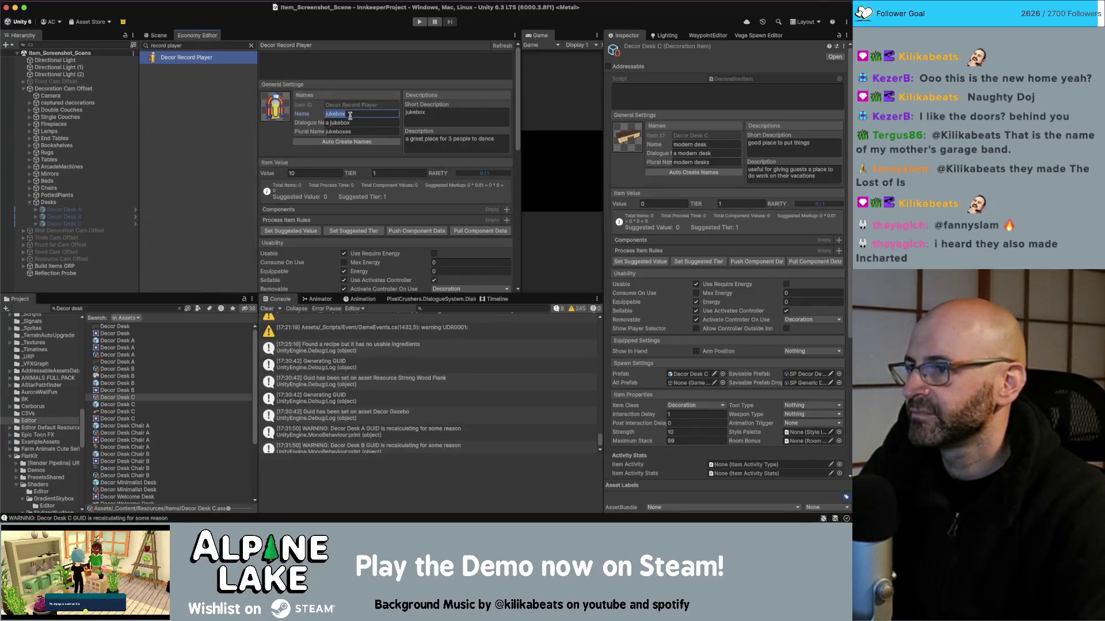
{"action": "type", "text": "record player"}
{"action": "left_click", "coordinate": [341, 141]}
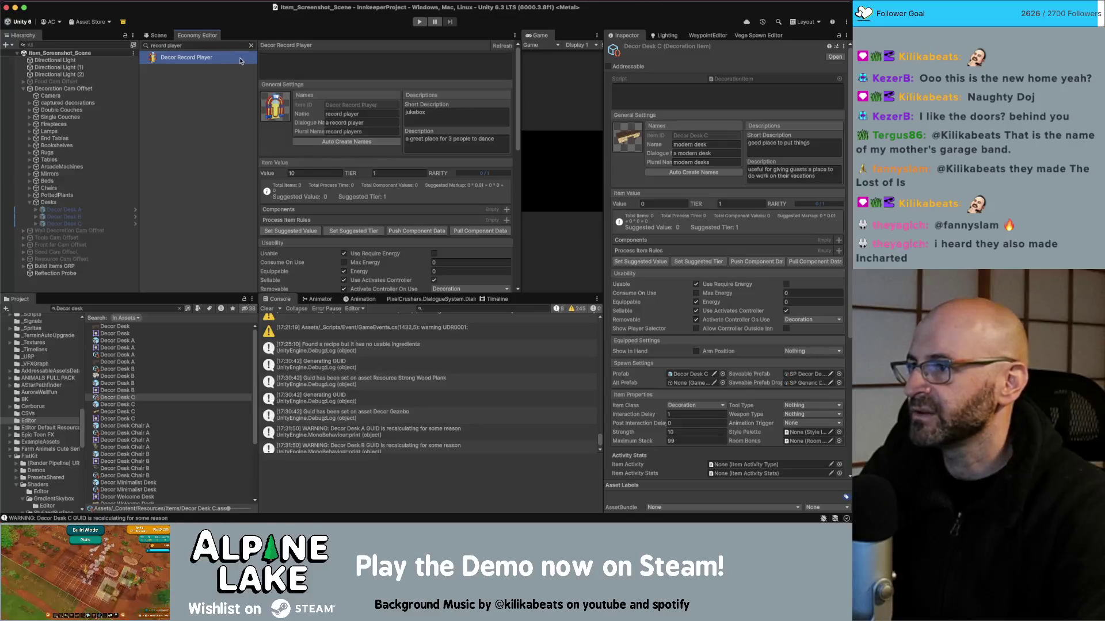
{"action": "left_click", "coordinate": [158, 35]}
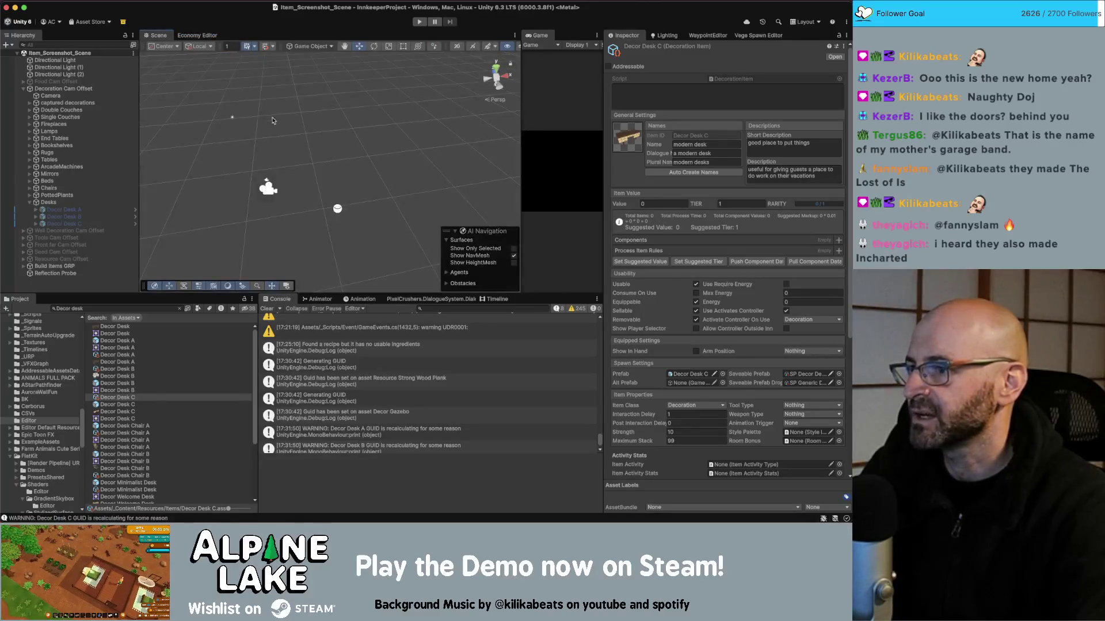
Drag the Decor Safe and Decor Humidifier prefabs from the Project into the scene hierarchy
{"action": "left_click", "coordinate": [30, 202]}
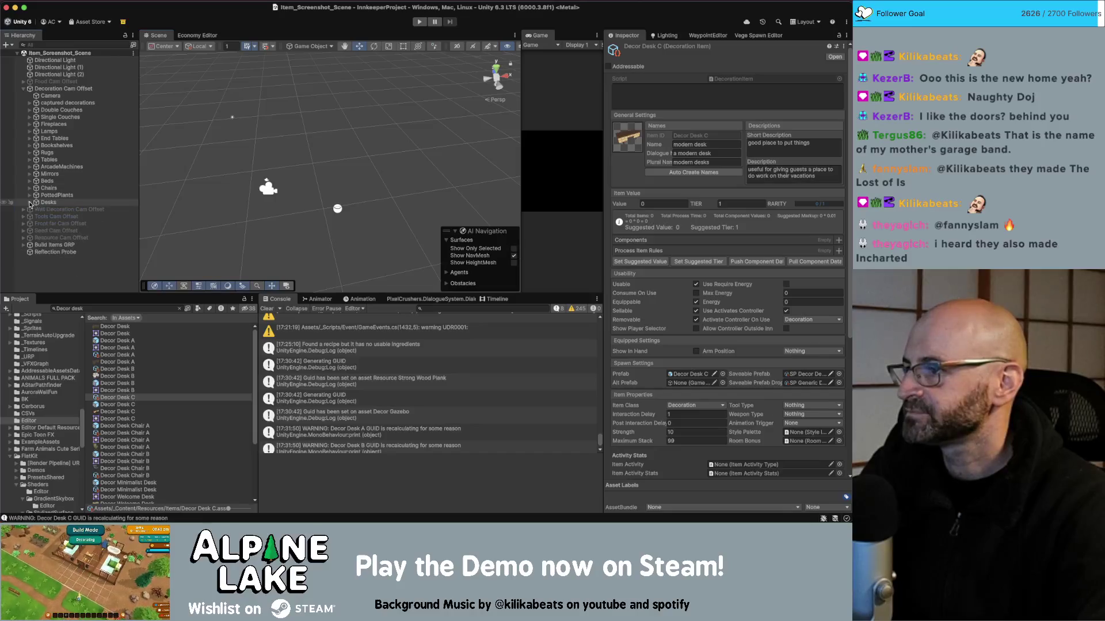
{"action": "left_click", "coordinate": [92, 308]}
{"action": "type", "text": "safe"}
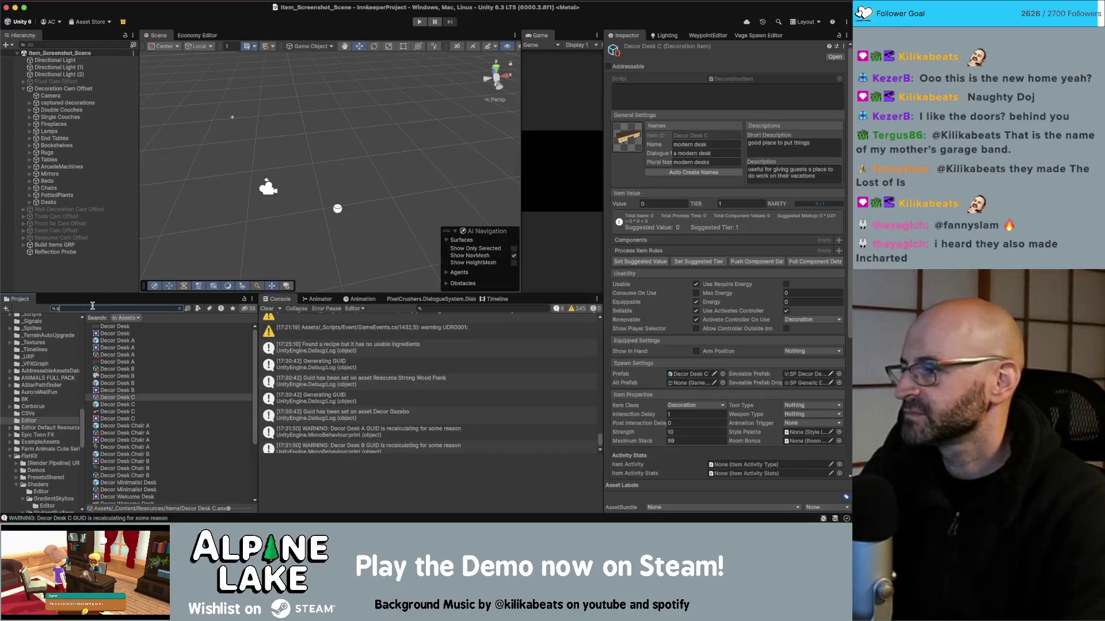
{"action": "left_click_drag", "start_coordinate": [121, 336], "coordinate": [96, 289]}
{"action": "left_click", "coordinate": [108, 308]}
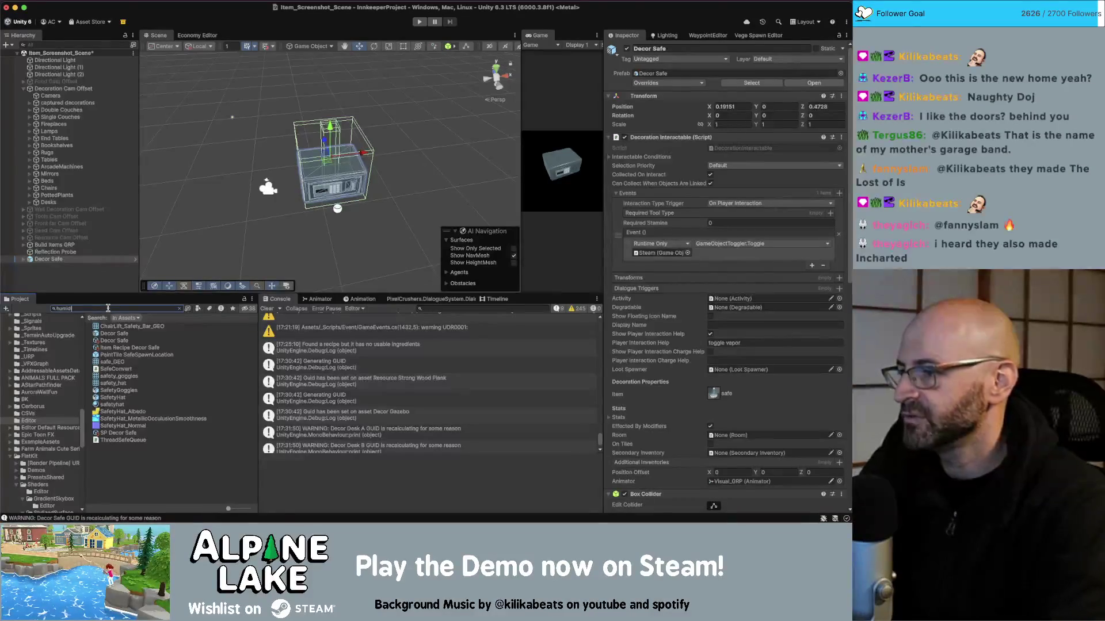
{"action": "type", "text": "humid"}
{"action": "left_click_drag", "start_coordinate": [122, 330], "coordinate": [102, 283]}
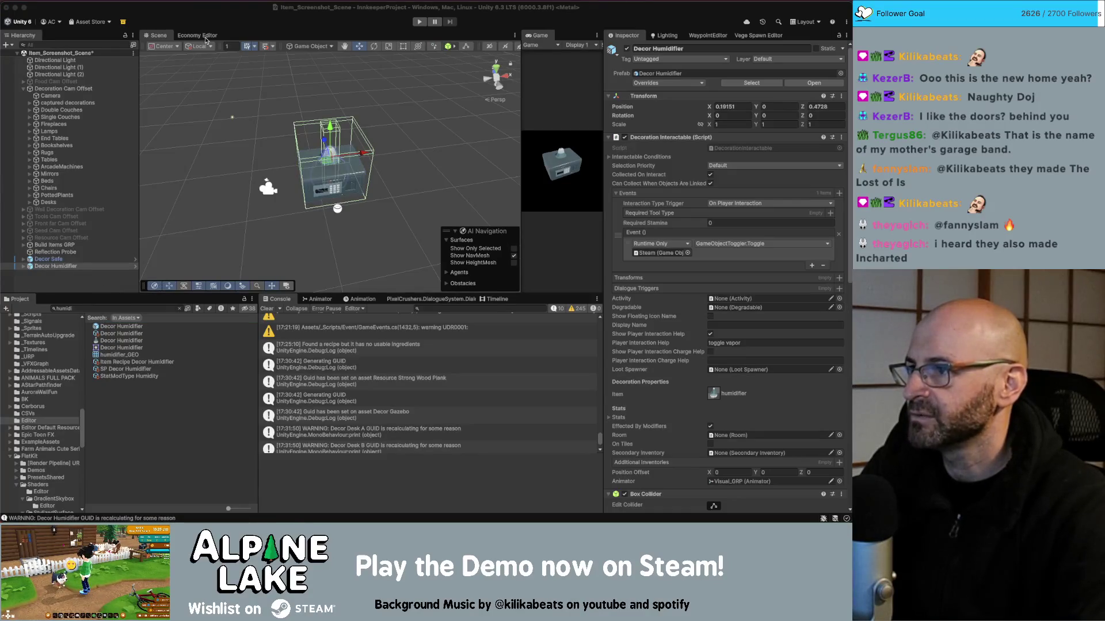
Return to the Economy Editor, clear the record player filter, and reopen the SanityCheck report
{"action": "left_click", "coordinate": [196, 36]}
{"action": "left_click", "coordinate": [251, 45]}
{"action": "scroll", "coordinate": [237, 115], "scroll_direction": "up", "scroll_amount": 5}
{"action": "scroll", "coordinate": [237, 121], "scroll_direction": "down", "scroll_amount": 15}
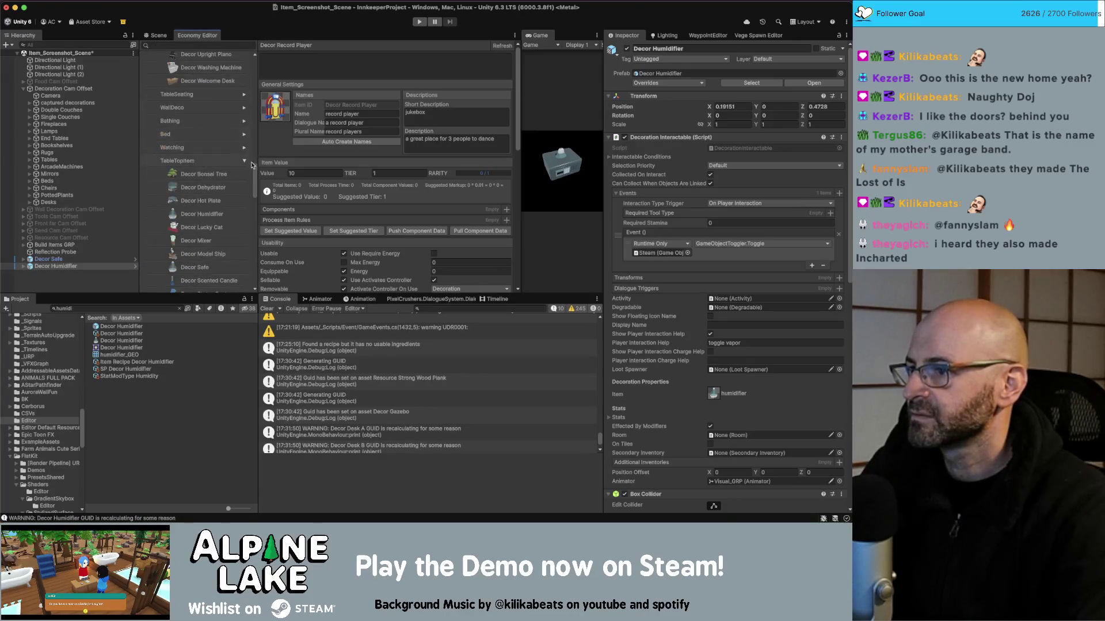
{"action": "left_click", "coordinate": [206, 287]}
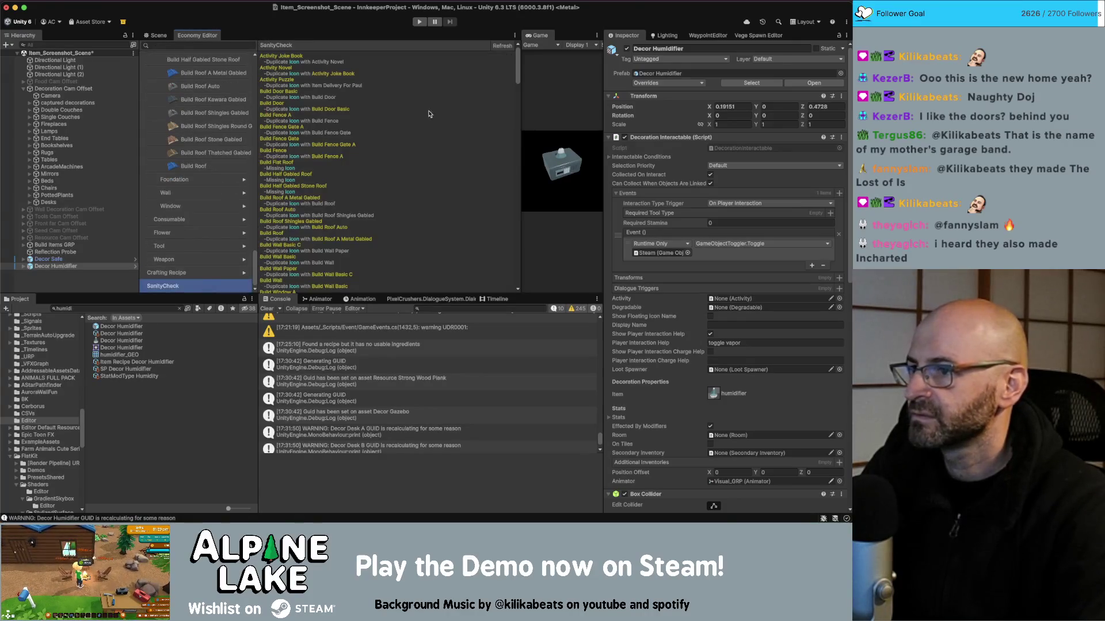
Refresh the sanity check and scroll through the remaining flagged items
{"action": "left_click", "coordinate": [502, 46]}
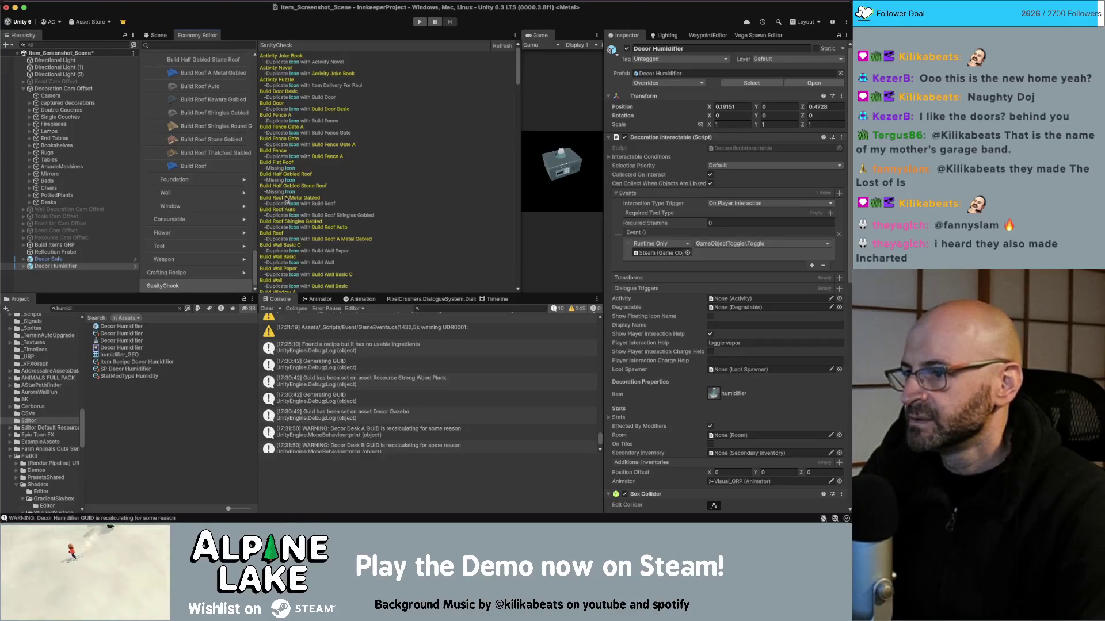
{"action": "scroll", "coordinate": [285, 216], "scroll_direction": "down", "scroll_amount": 1}
{"action": "scroll", "coordinate": [284, 219], "scroll_direction": "down", "scroll_amount": 5}
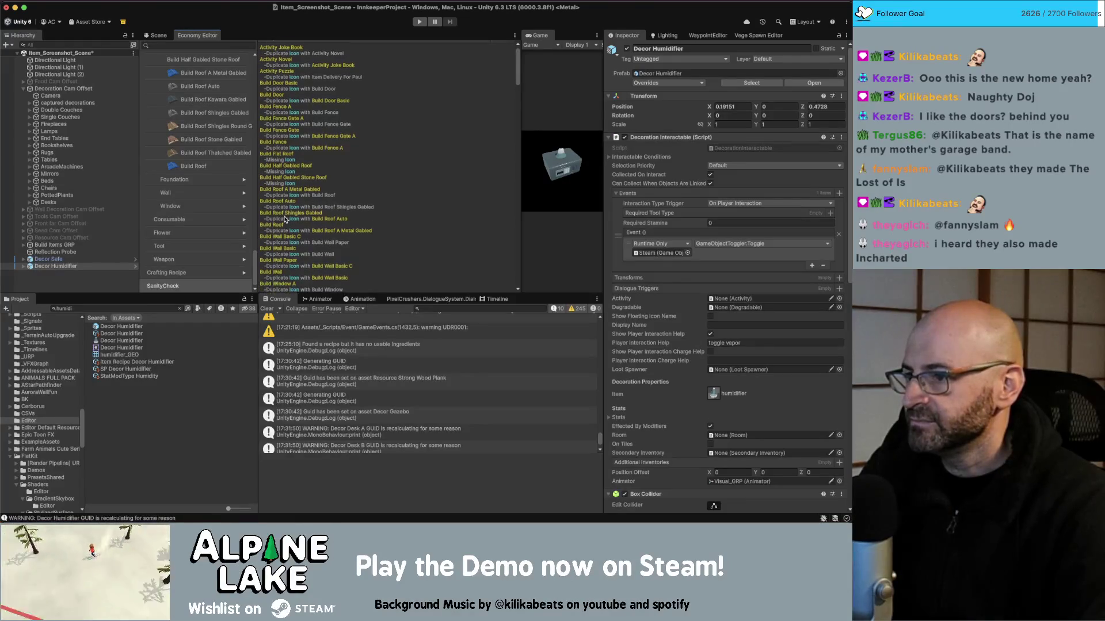
{"action": "scroll", "coordinate": [287, 216], "scroll_direction": "down", "scroll_amount": 3}
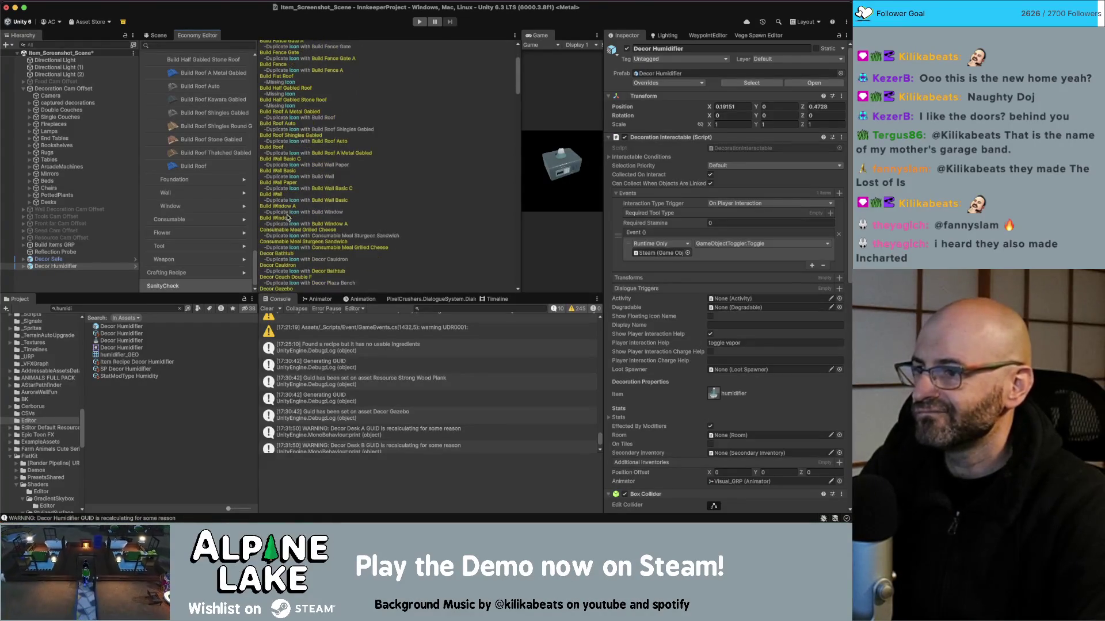
{"action": "scroll", "coordinate": [288, 217], "scroll_direction": "down", "scroll_amount": 2}
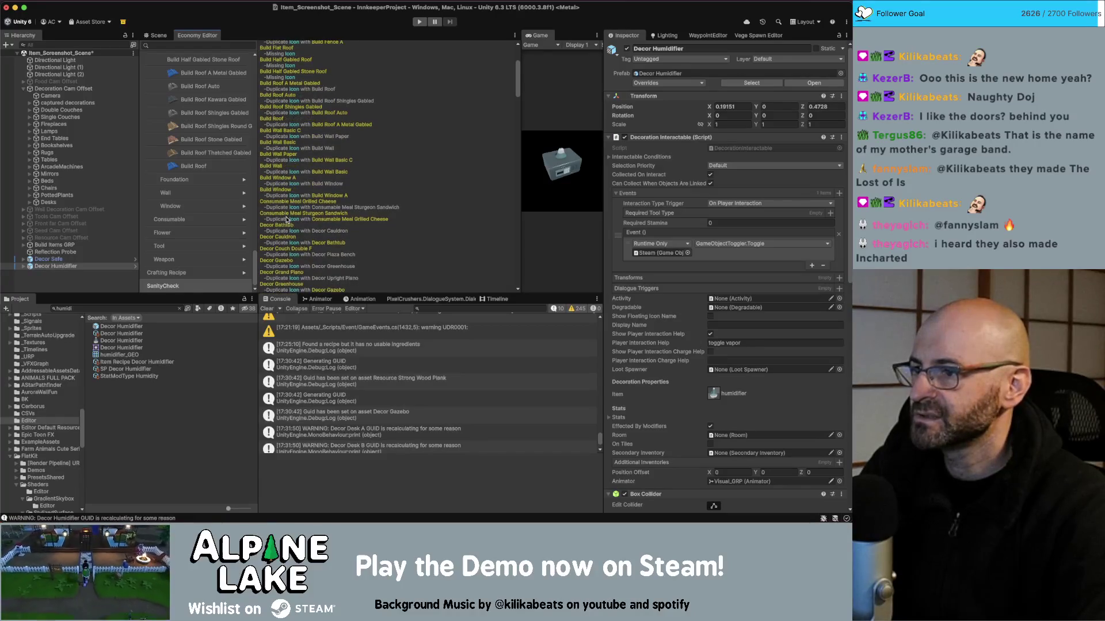
Add the Consumable Meal Grilled Cheese prefab to the scene and inspect its item asset
{"action": "double_click", "coordinate": [106, 306]}
{"action": "type", "text": "grilled"}
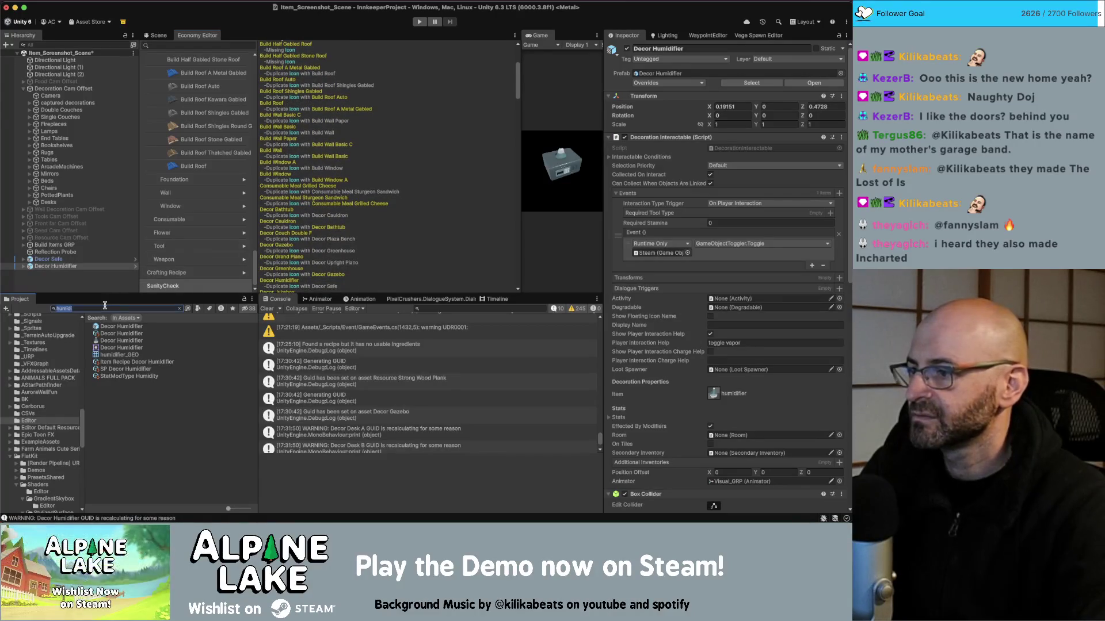
{"action": "type", "text": " cheese"}
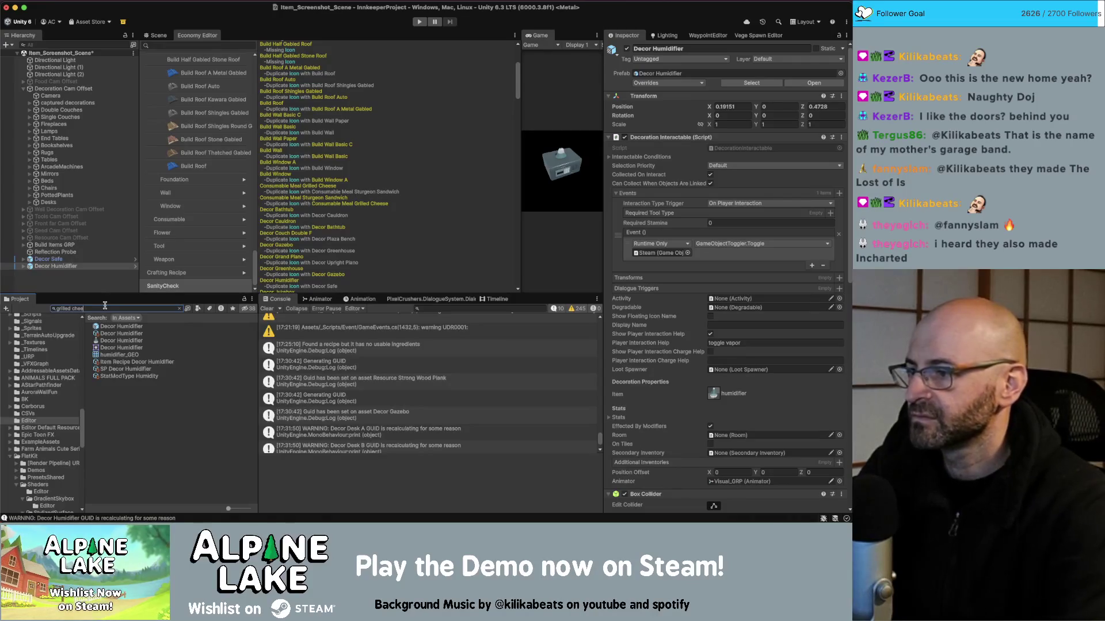
{"action": "left_click_drag", "start_coordinate": [118, 326], "coordinate": [94, 293]}
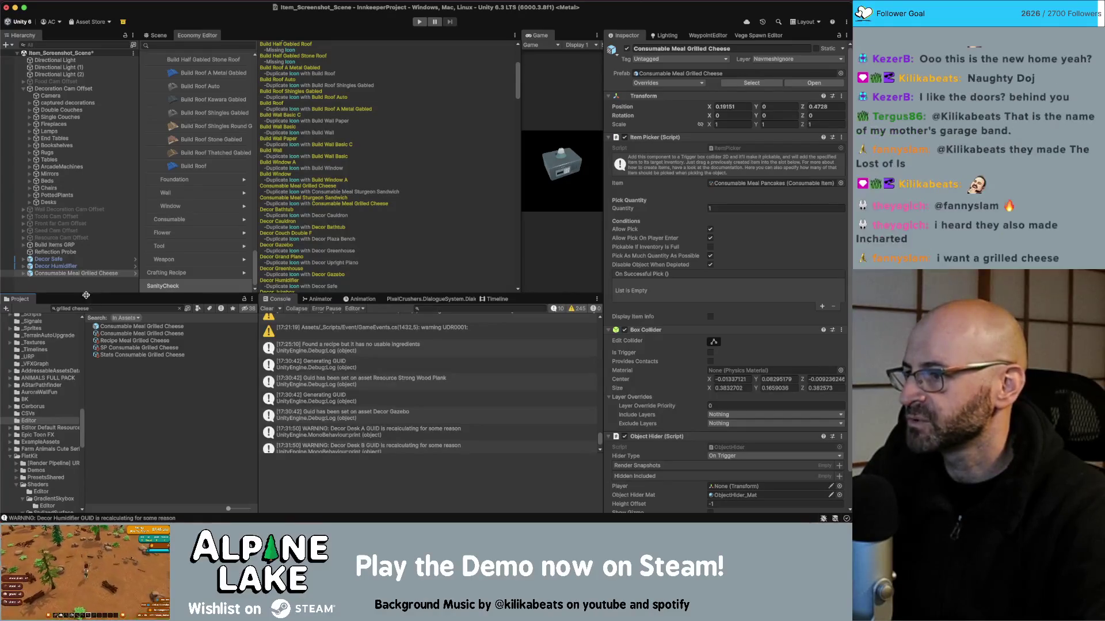
{"action": "left_click", "coordinate": [110, 335]}
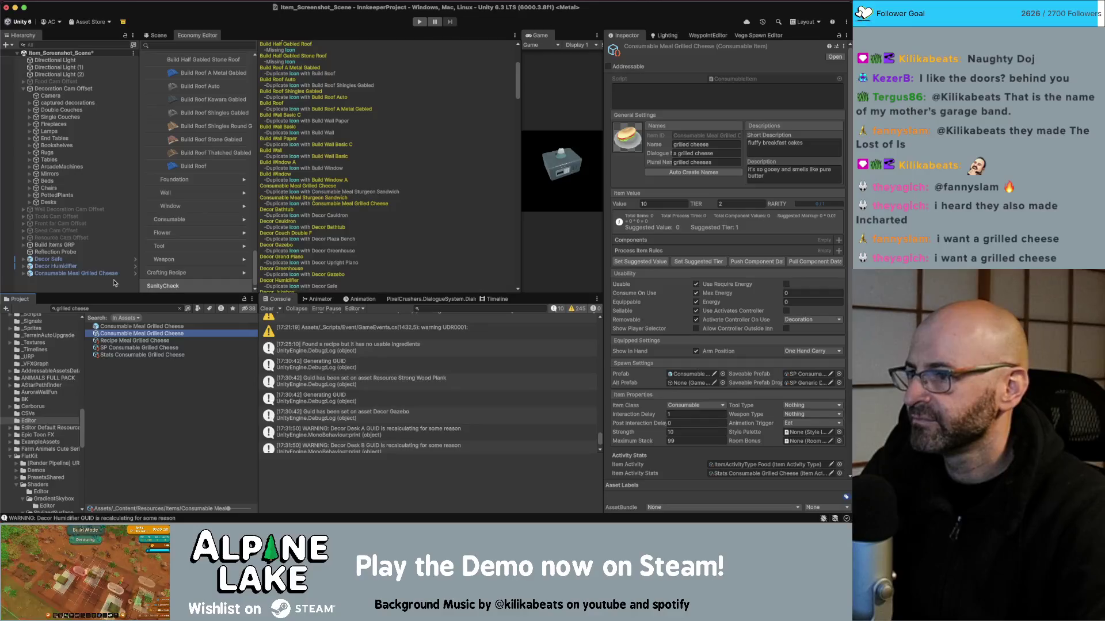
{"action": "left_click", "coordinate": [114, 283]}
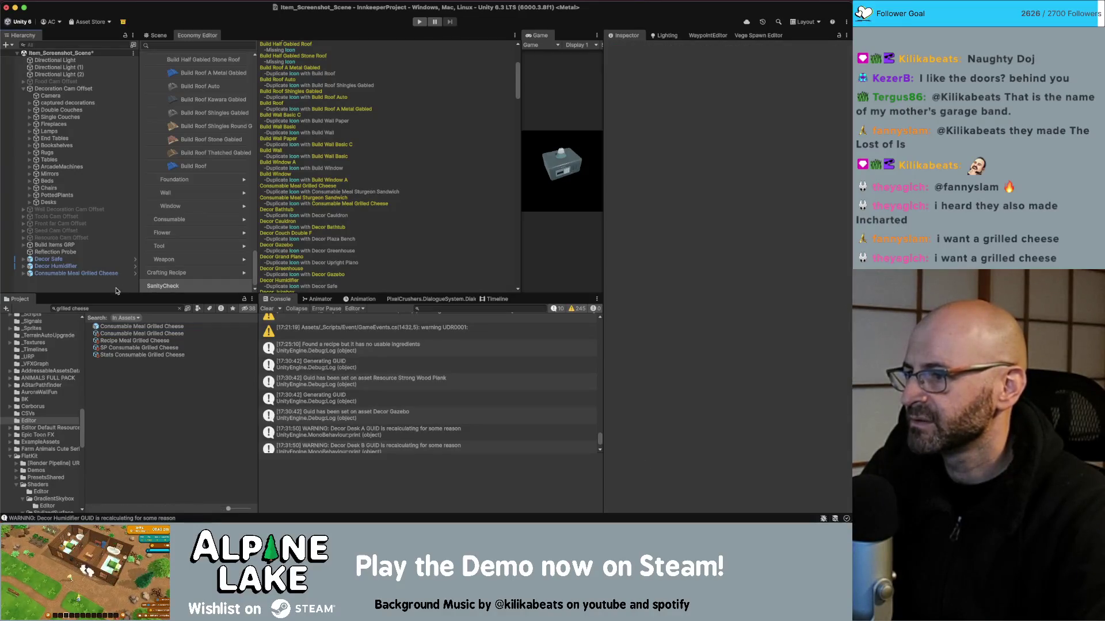
Place the Decor Cauldron and Decor Plaza Bench prefabs into the scene hierarchy
{"action": "left_click", "coordinate": [110, 308]}
{"action": "type", "text": "cauld"}
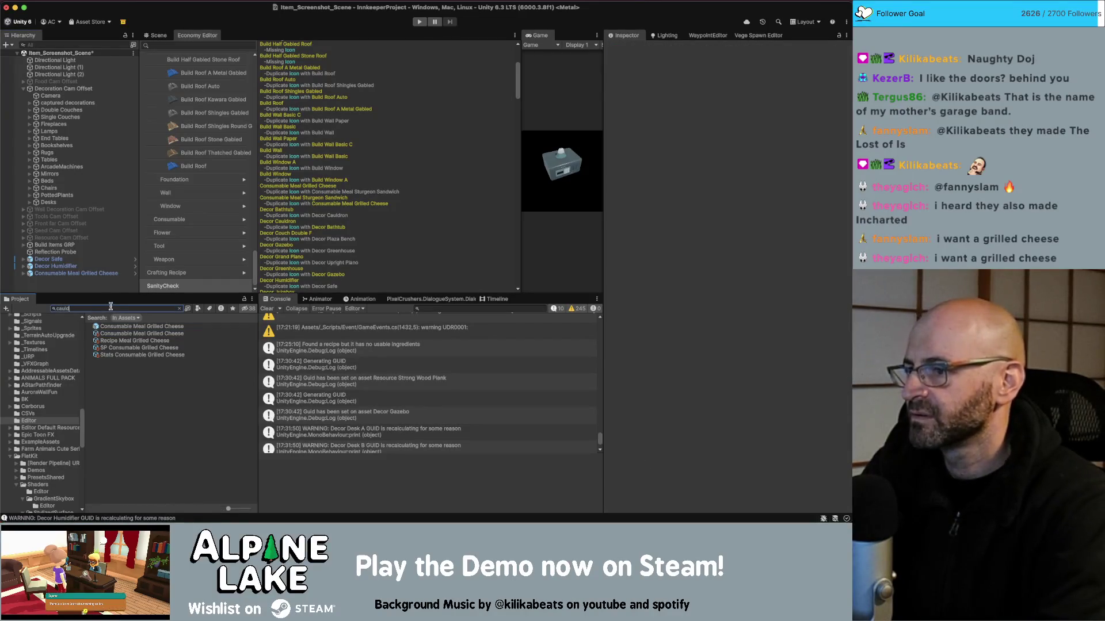
{"action": "type", "text": "ron"}
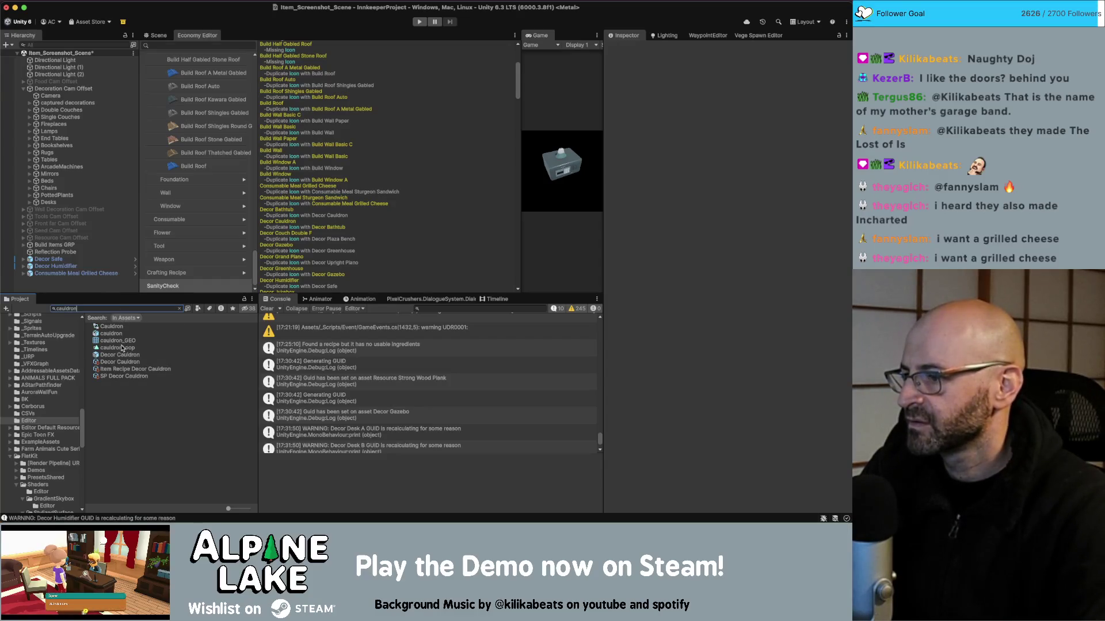
{"action": "left_click_drag", "start_coordinate": [118, 355], "coordinate": [79, 285]}
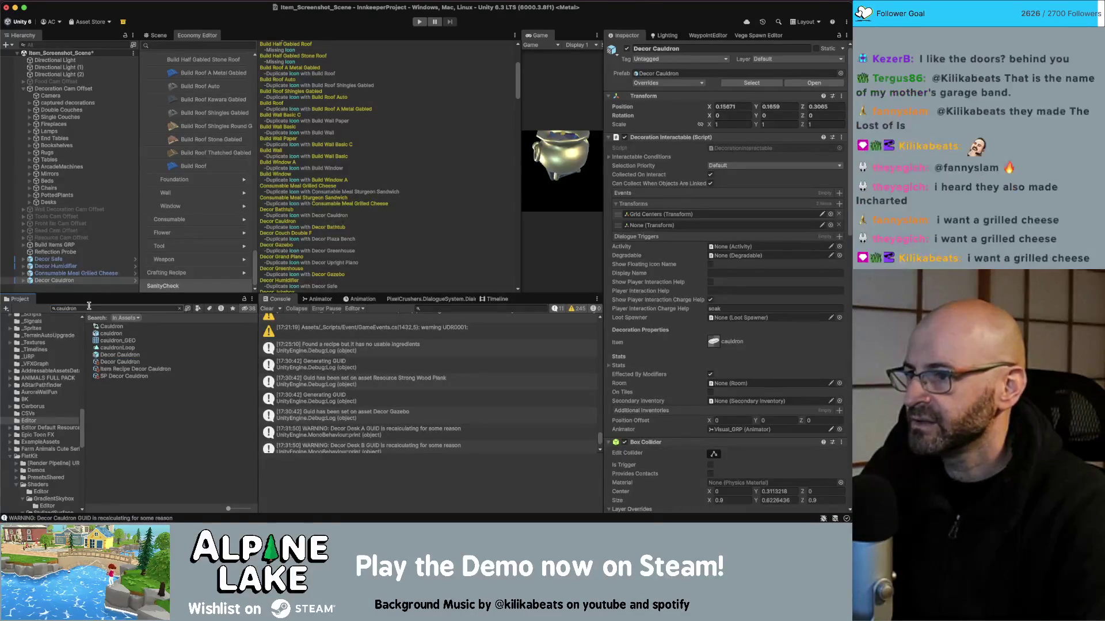
{"action": "left_click", "coordinate": [90, 306]}
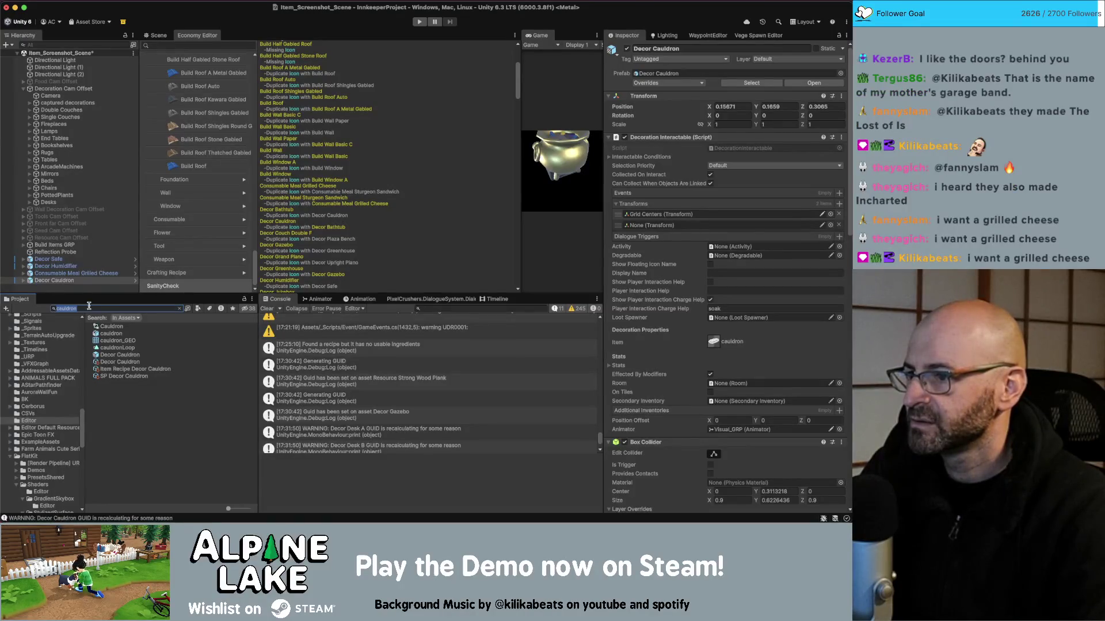
{"action": "type", "text": "plaza be"}
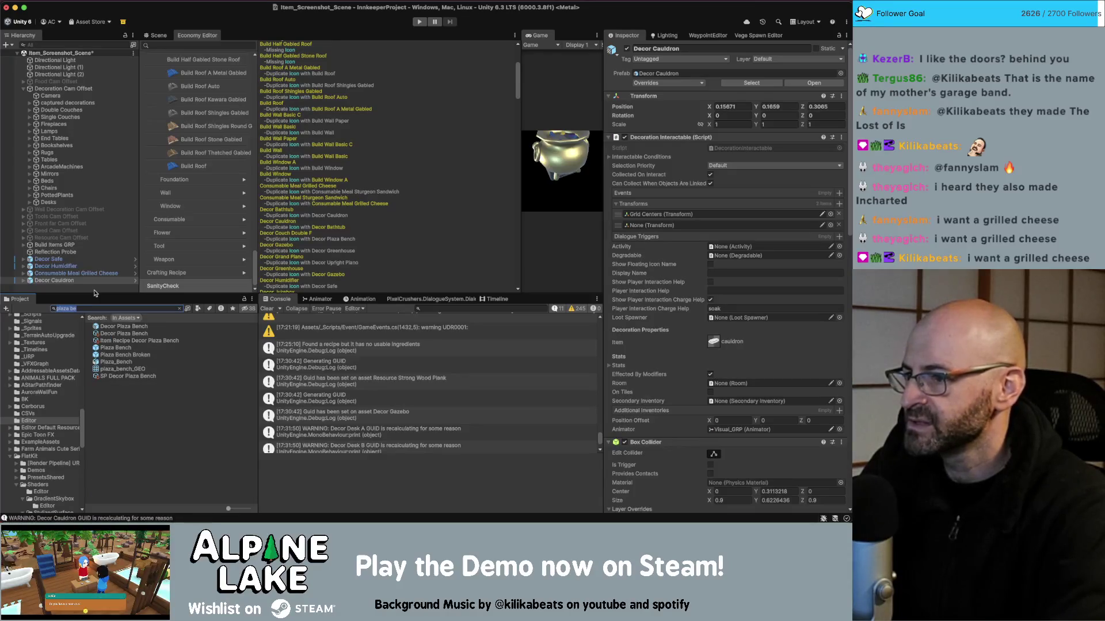
{"action": "key", "text": "BackSpace"}
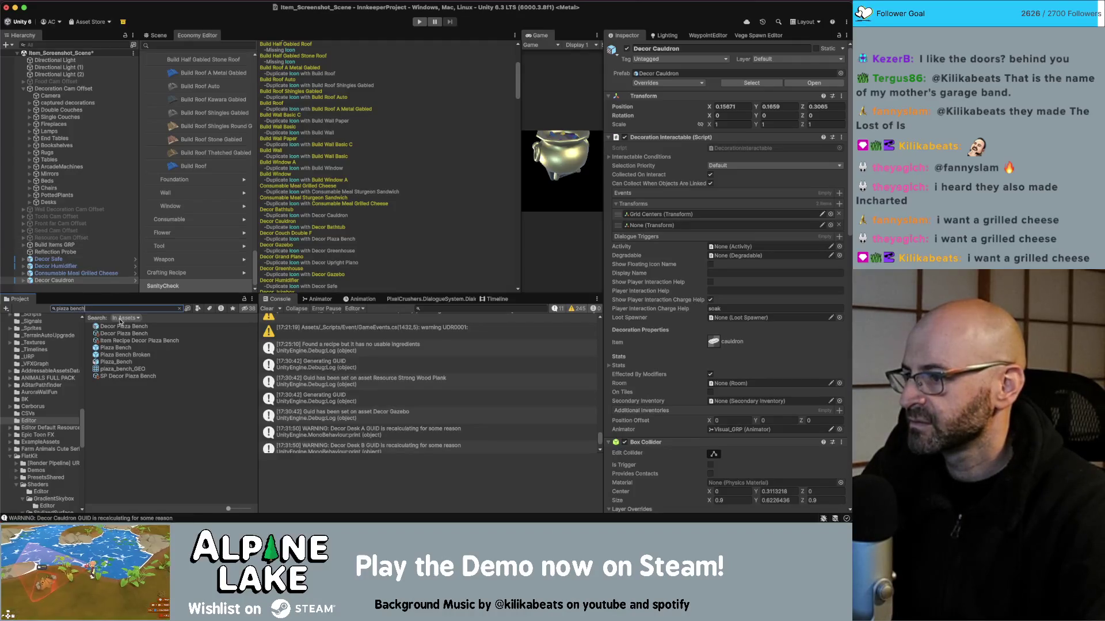
{"action": "left_click", "coordinate": [24, 89]}
{"action": "left_click_drag", "start_coordinate": [107, 334], "coordinate": [78, 262]}
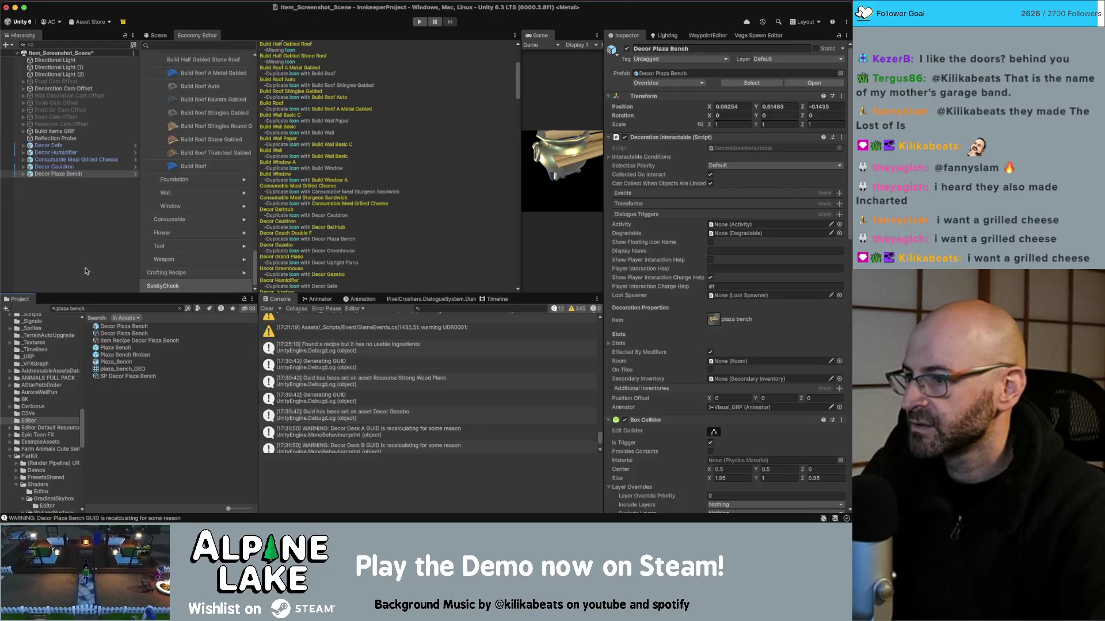
Place the Decor Upright Piano and Decor Grand Piano prefabs into the scene hierarchy
{"action": "left_click", "coordinate": [83, 308]}
{"action": "type", "text": "gra"}
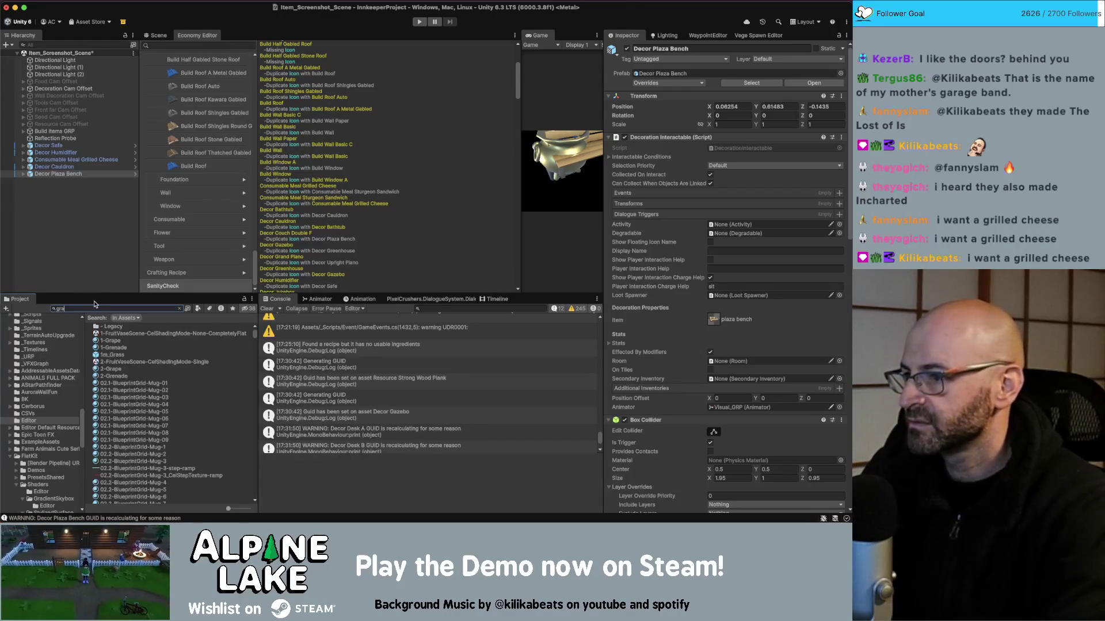
{"action": "type", "text": "nd piano"}
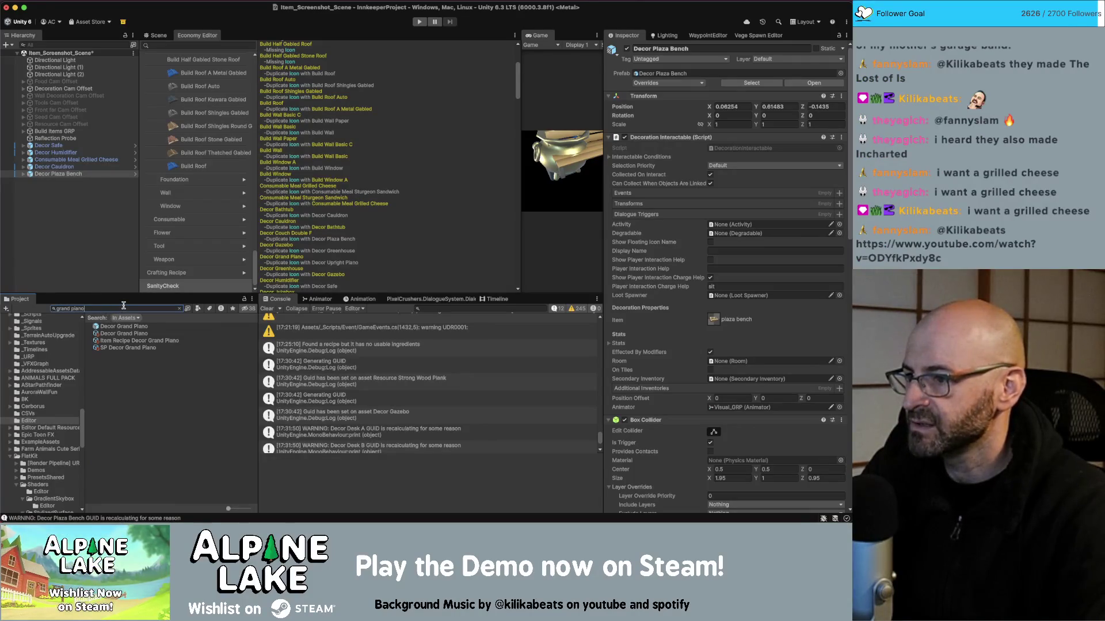
{"action": "left_click", "coordinate": [127, 308]}
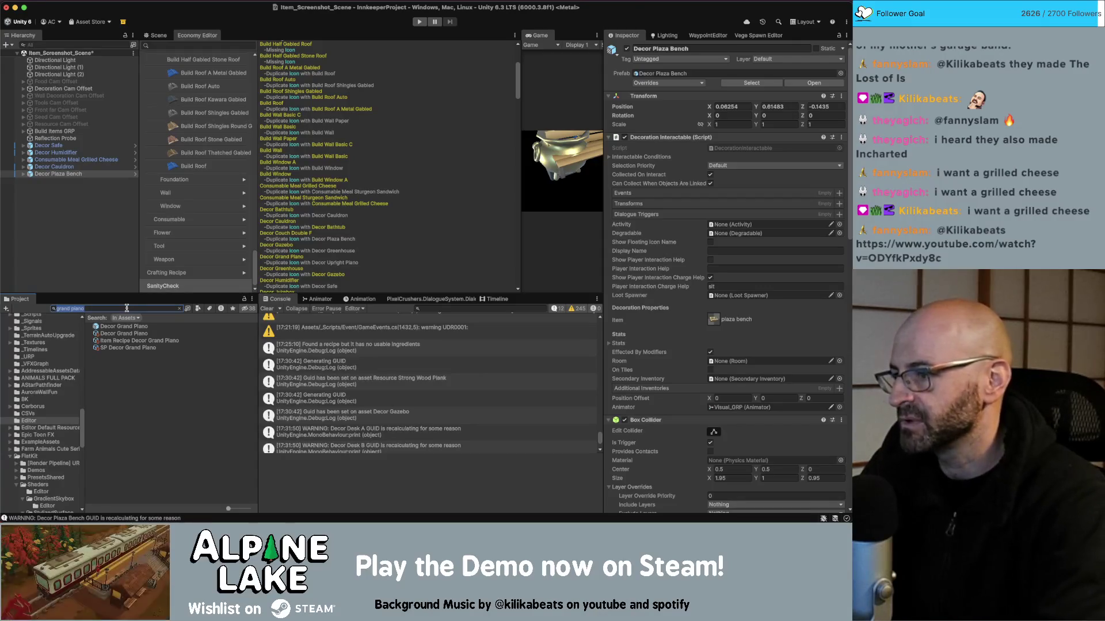
{"action": "type", "text": "upright pi"}
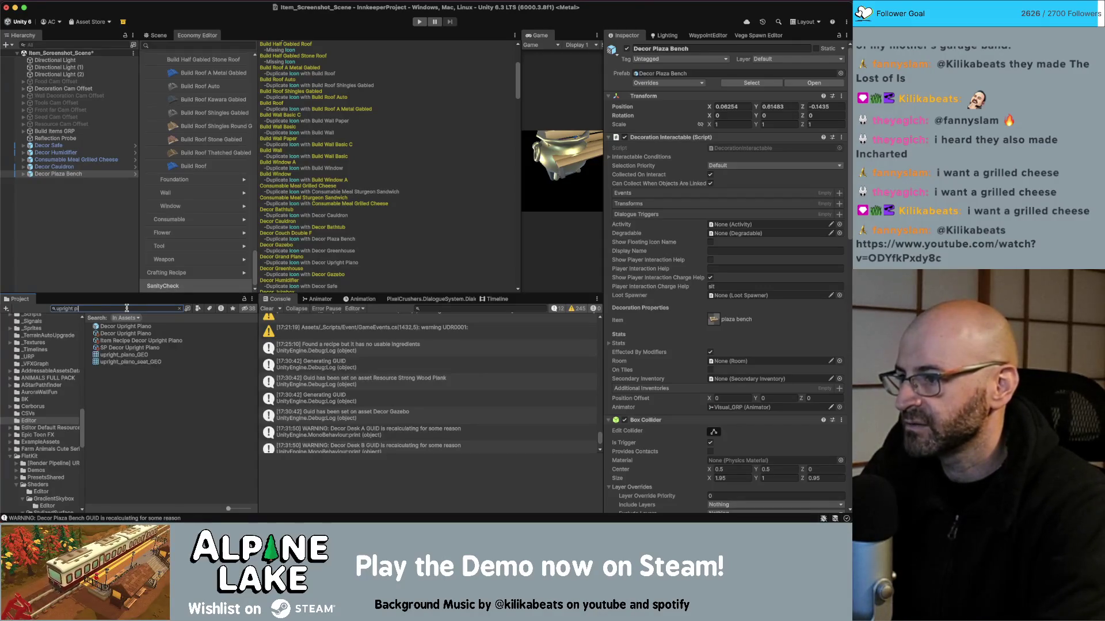
{"action": "type", "text": "ano"}
{"action": "key", "text": "Down"}
{"action": "left_click_drag", "start_coordinate": [100, 279], "coordinate": [97, 273]}
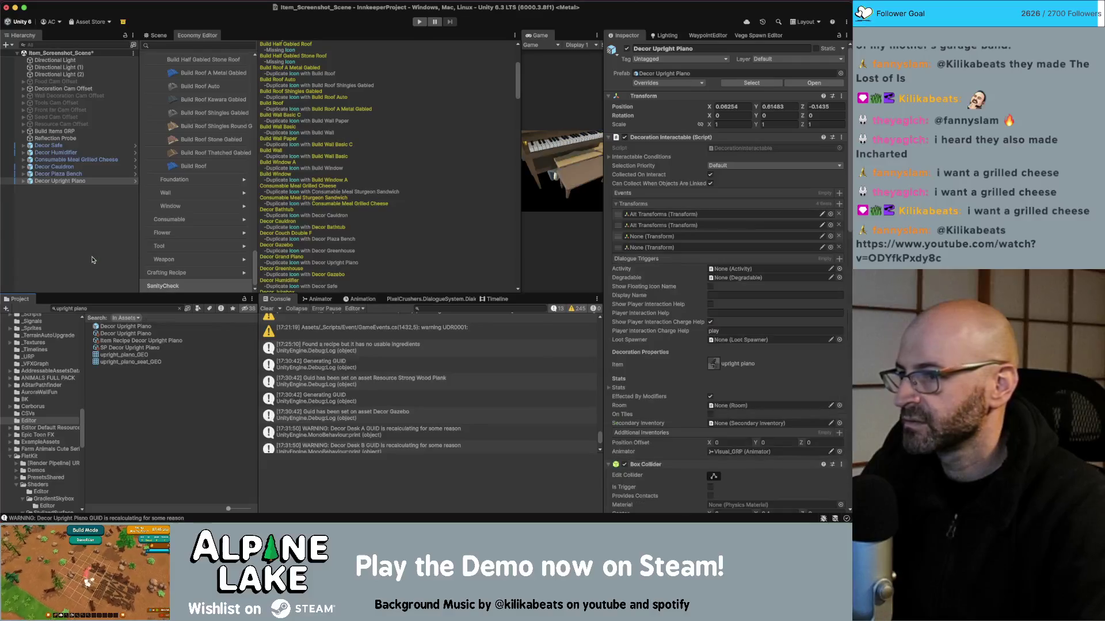
{"action": "left_click", "coordinate": [89, 306]}
{"action": "type", "text": "gran"}
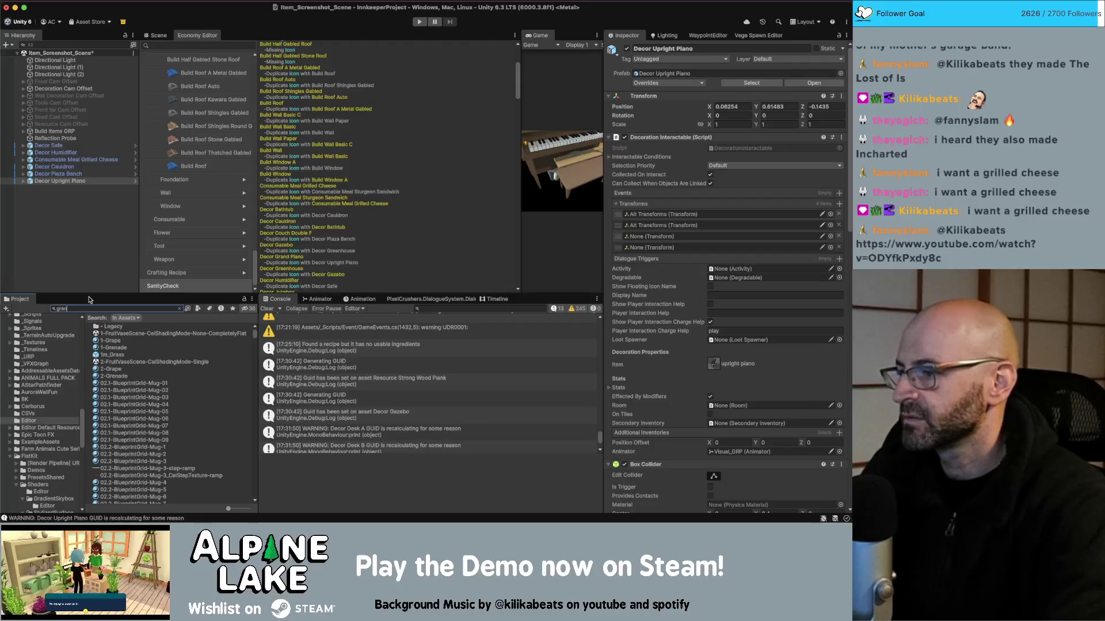
{"action": "type", "text": "d piano"}
{"action": "left_click", "coordinate": [118, 45]}
{"action": "type", "text": "g"}
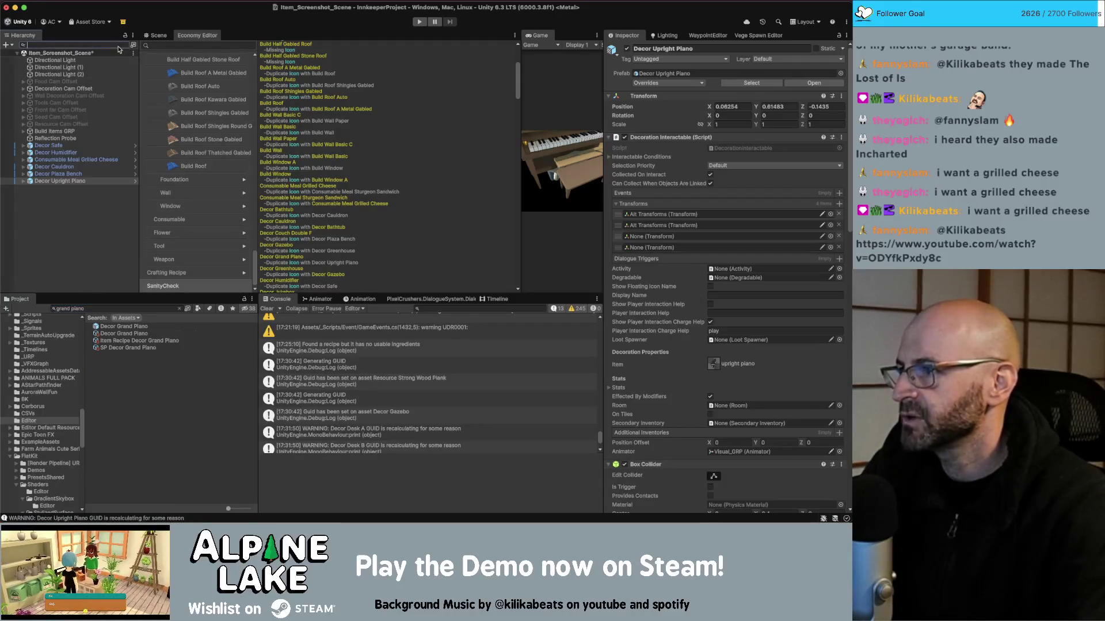
{"action": "type", "text": "rand "}
{"action": "type", "text": "piano"}
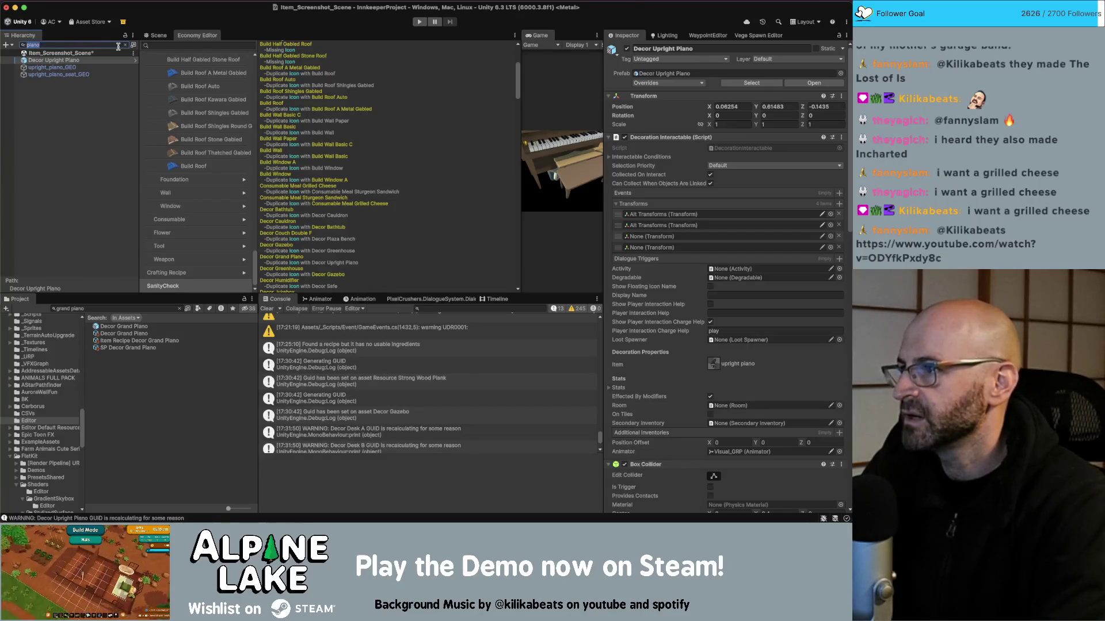
{"action": "key", "text": "BackSpace"}
{"action": "left_click_drag", "start_coordinate": [131, 328], "coordinate": [101, 274]}
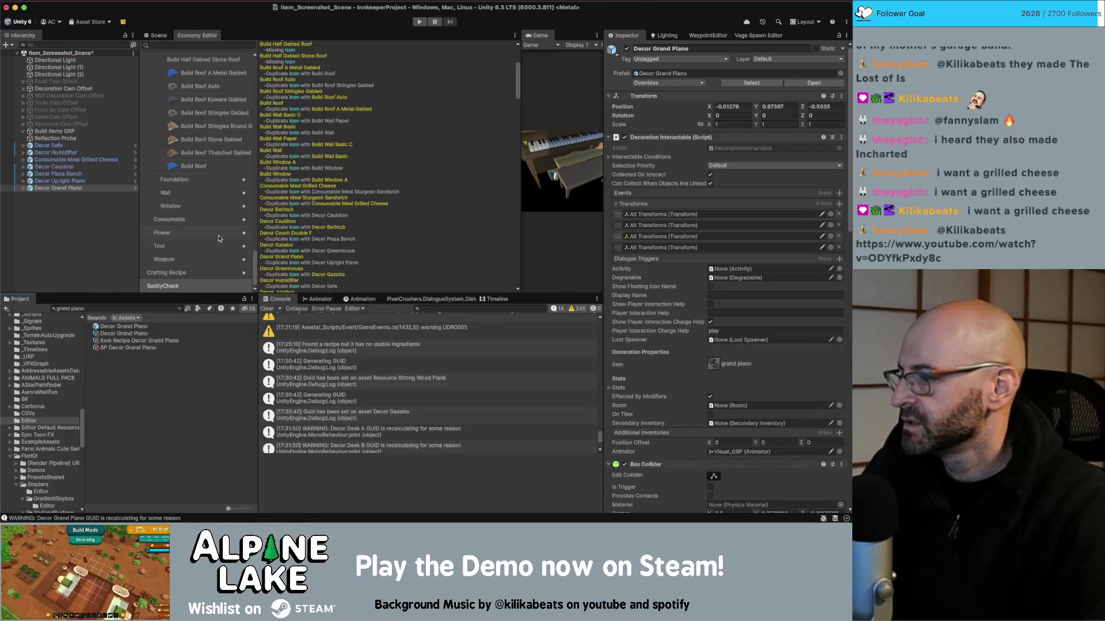
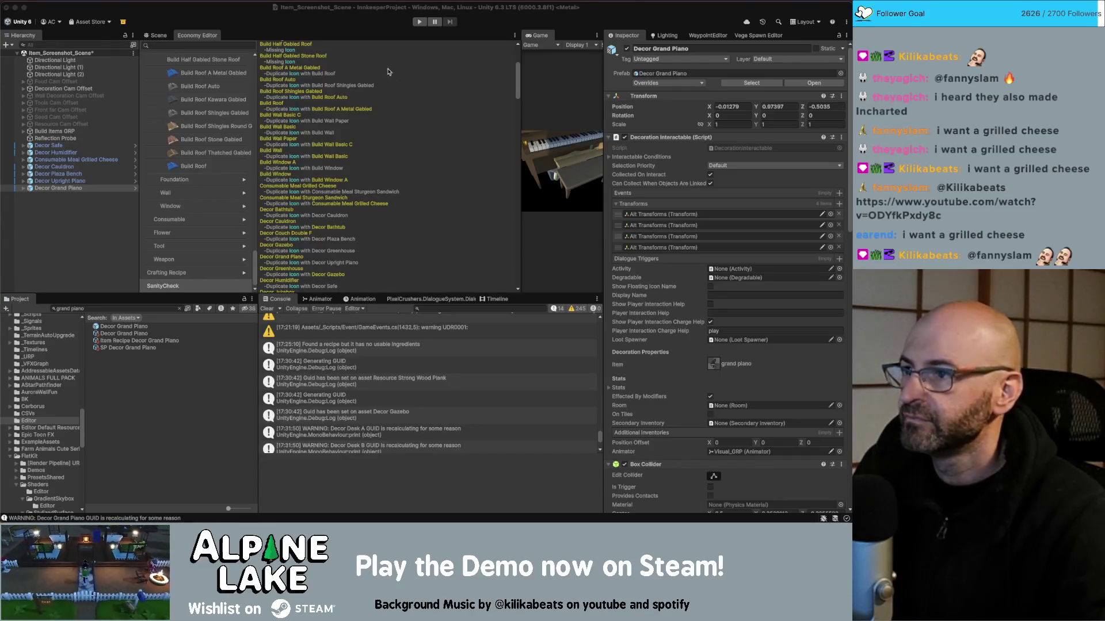
Filter the Hierarchy for the couch, clear it, and glance at the grand piano in the scene
{"action": "scroll", "coordinate": [349, 189], "scroll_direction": "down", "scroll_amount": 5}
{"action": "scroll", "coordinate": [347, 186], "scroll_direction": "down", "scroll_amount": 1}
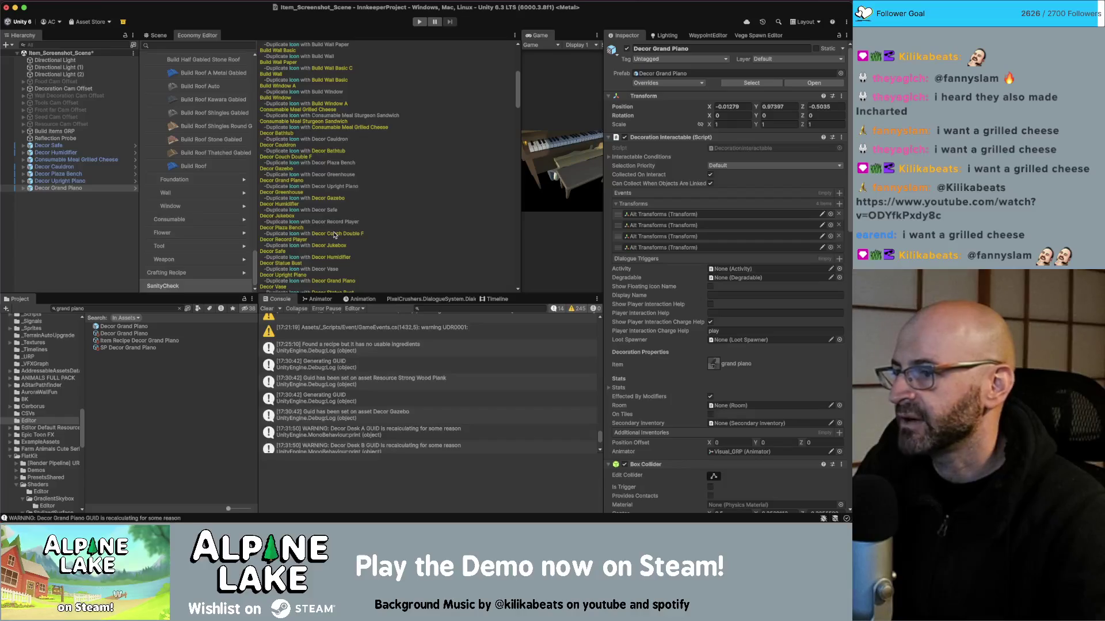
{"action": "scroll", "coordinate": [332, 235], "scroll_direction": "down", "scroll_amount": 4}
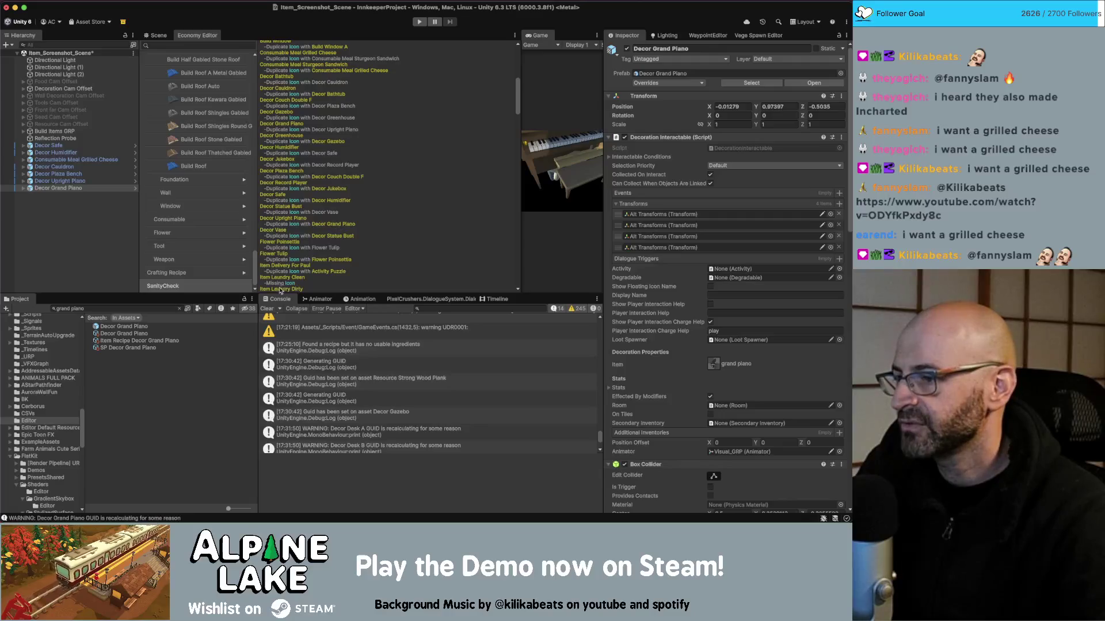
{"action": "left_click", "coordinate": [171, 308]}
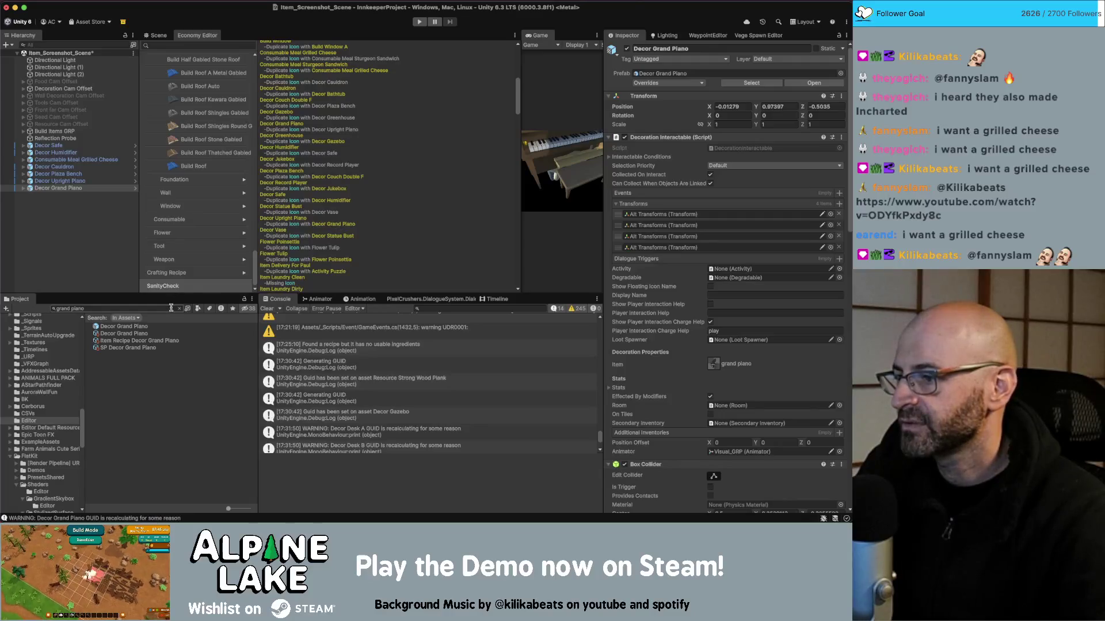
{"action": "left_click", "coordinate": [49, 45]}
{"action": "type", "text": "couch"}
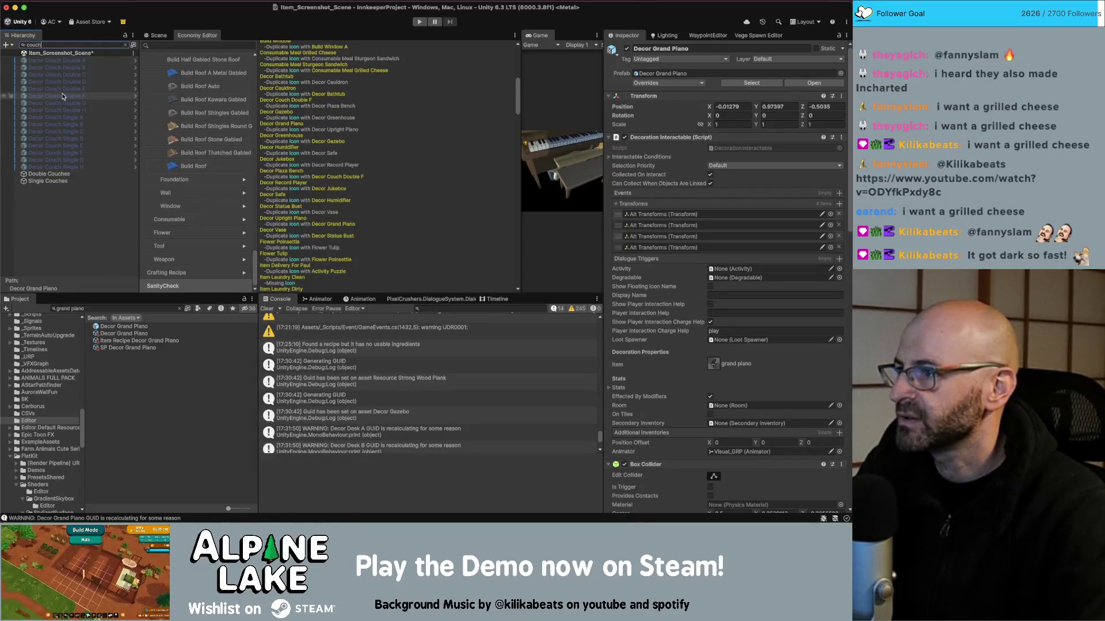
{"action": "left_click", "coordinate": [127, 44]}
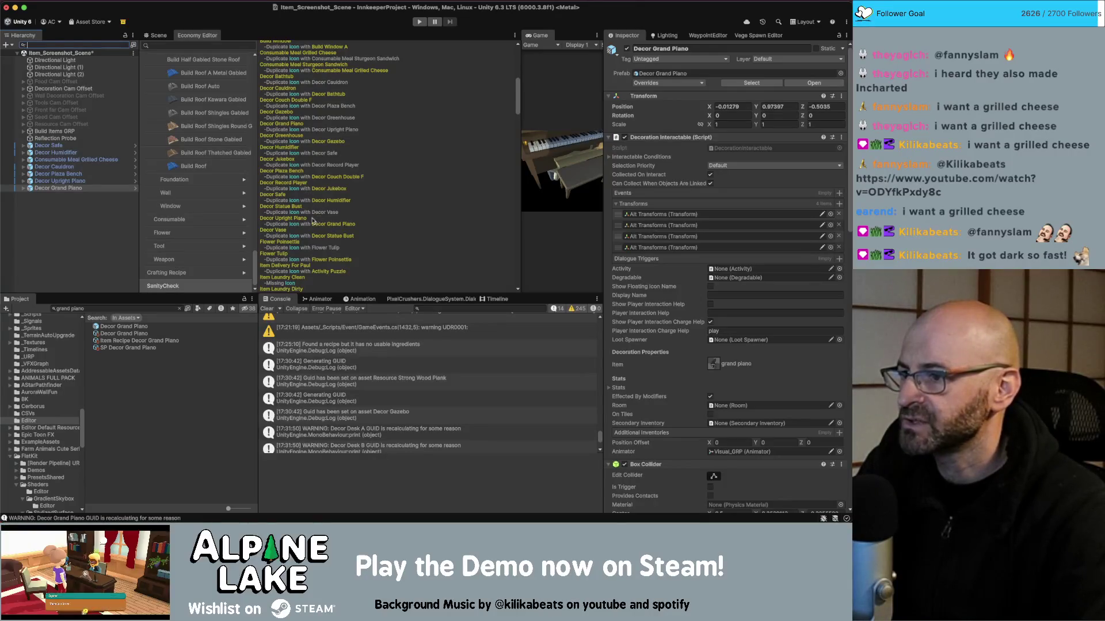
{"action": "left_click", "coordinate": [156, 36]}
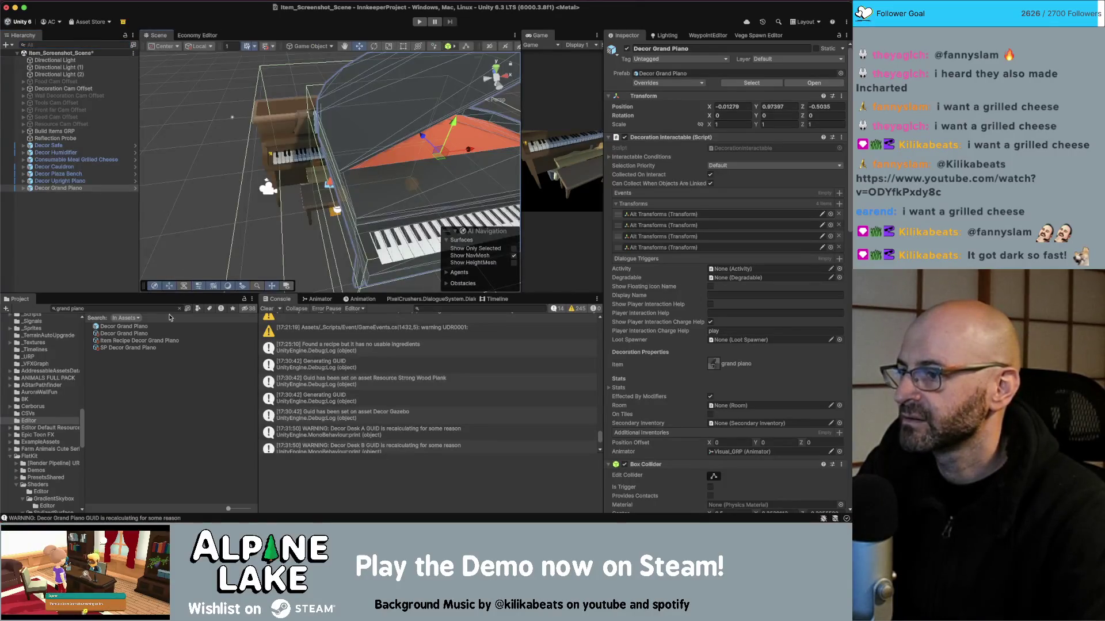
{"action": "left_click", "coordinate": [197, 35]}
Search the Project for 'statue bust' and drag the Decor Statue Bust prefab into the Hierarchy
{"action": "left_click", "coordinate": [143, 308]}
{"action": "type", "text": "statue b"}
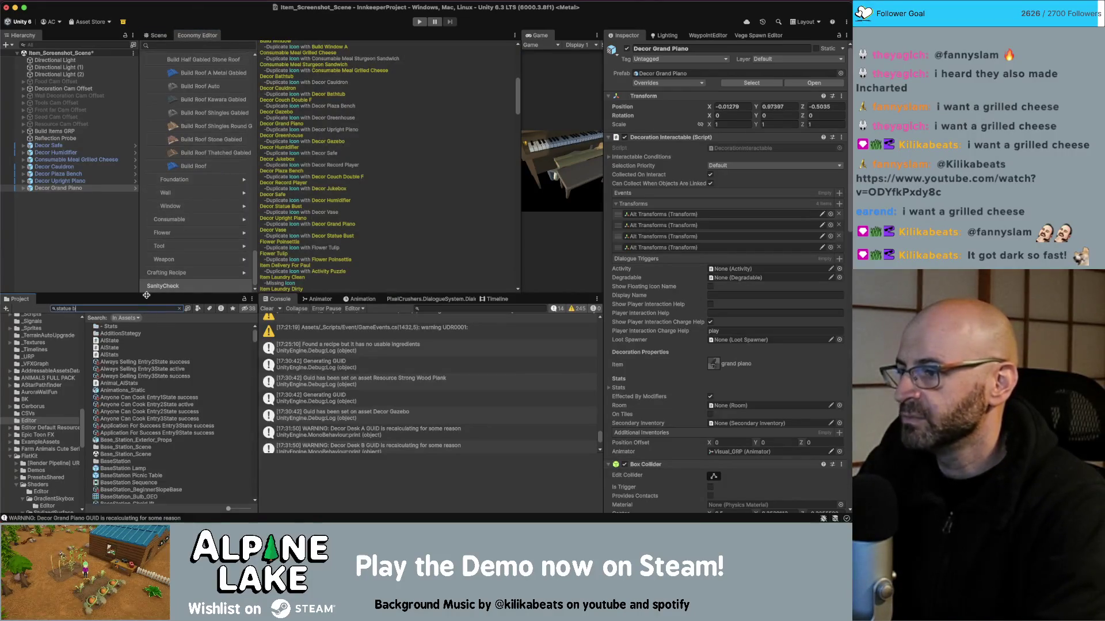
{"action": "type", "text": "ust"}
{"action": "left_click_drag", "start_coordinate": [122, 326], "coordinate": [74, 238]}
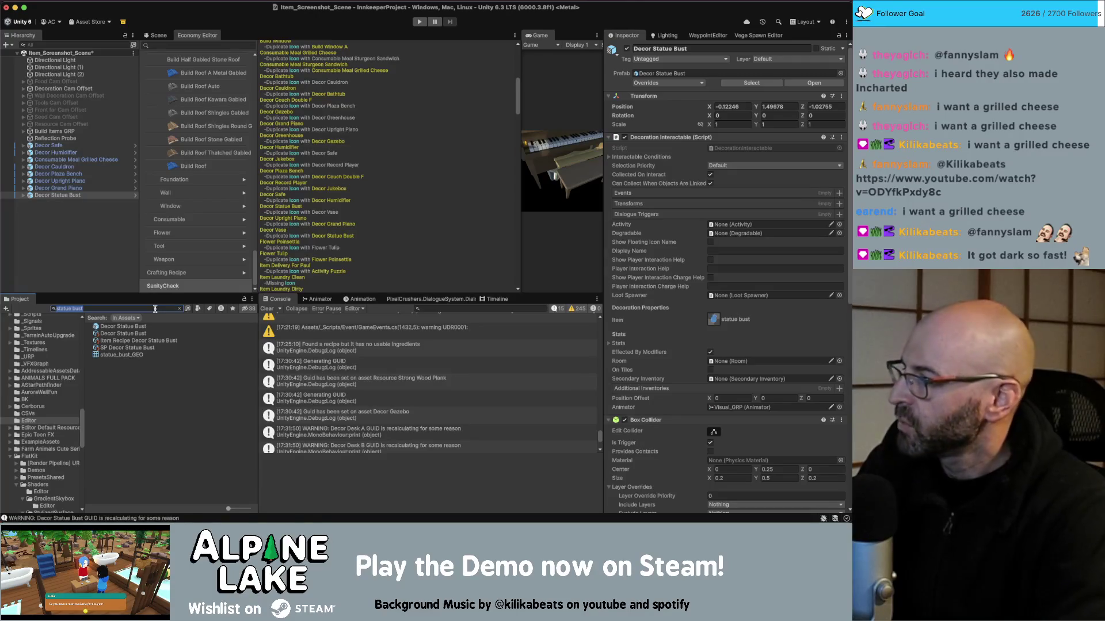
{"action": "scroll", "coordinate": [331, 249], "scroll_direction": "down", "scroll_amount": 1}
{"action": "scroll", "coordinate": [331, 249], "scroll_direction": "down", "scroll_amount": 1}
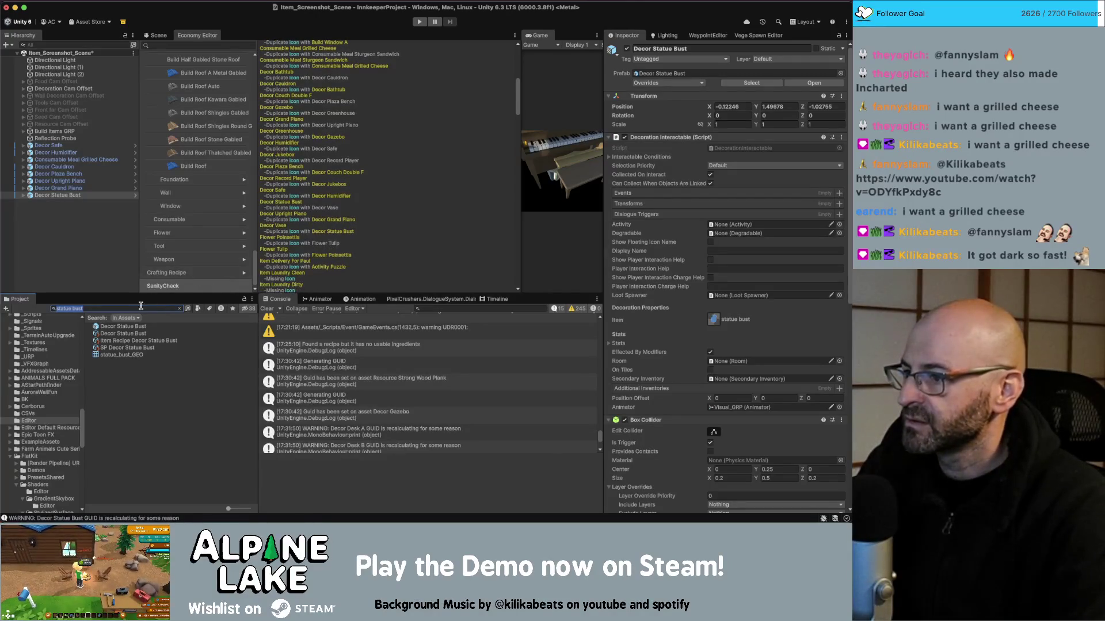
Filter the Hierarchy for the poinsettia, then clear that filter again
{"action": "left_click", "coordinate": [96, 46]}
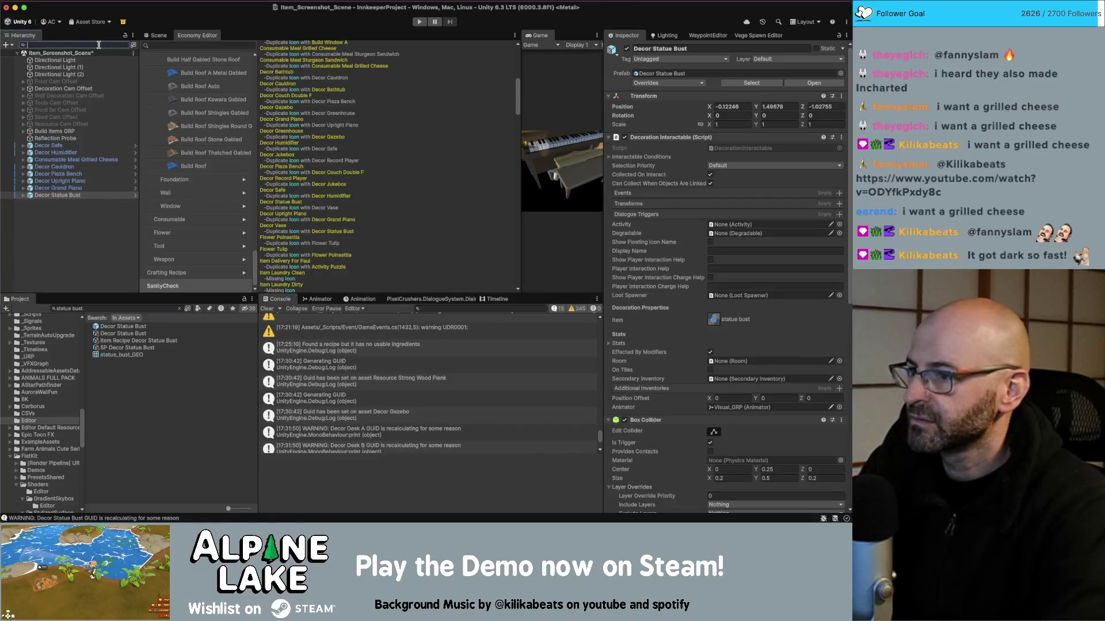
{"action": "type", "text": "poinse"}
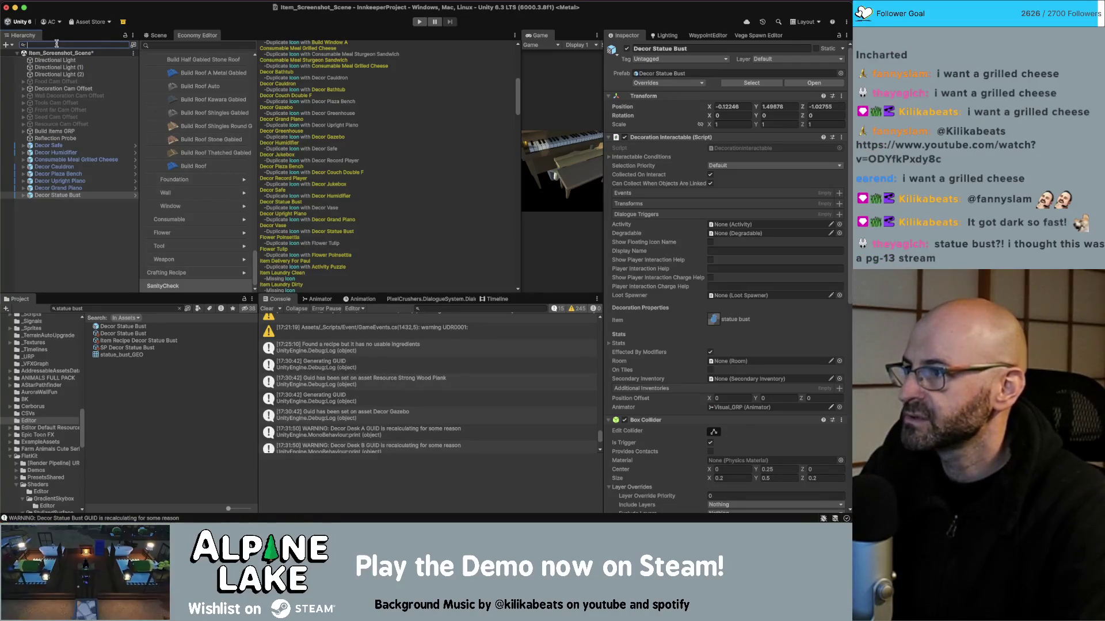
{"action": "type", "text": "a"}
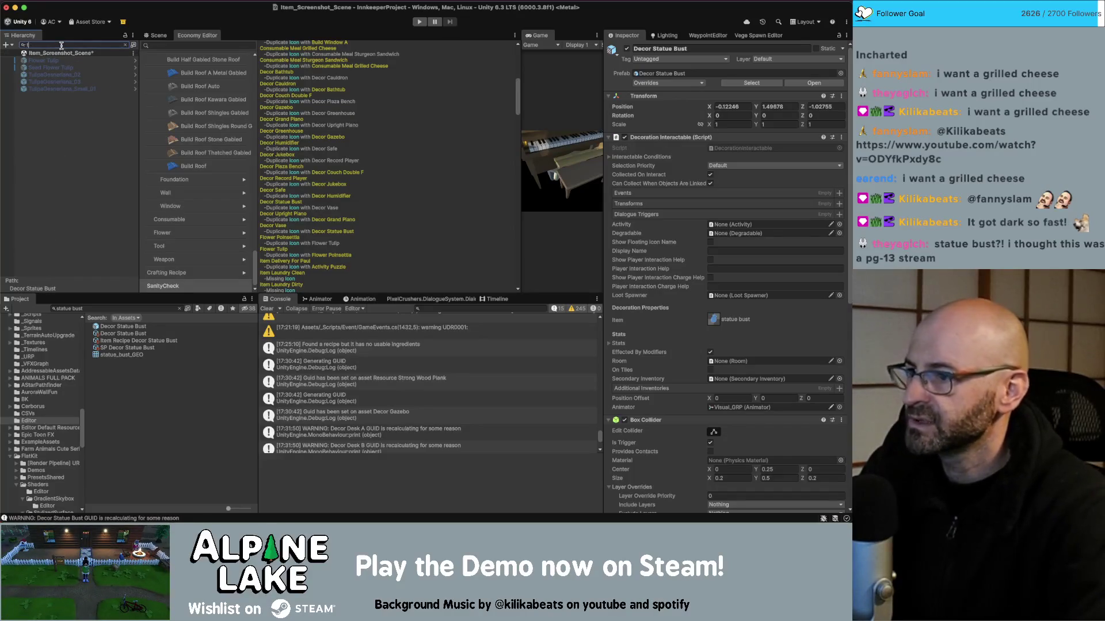
{"action": "key", "text": "BackSpace"}
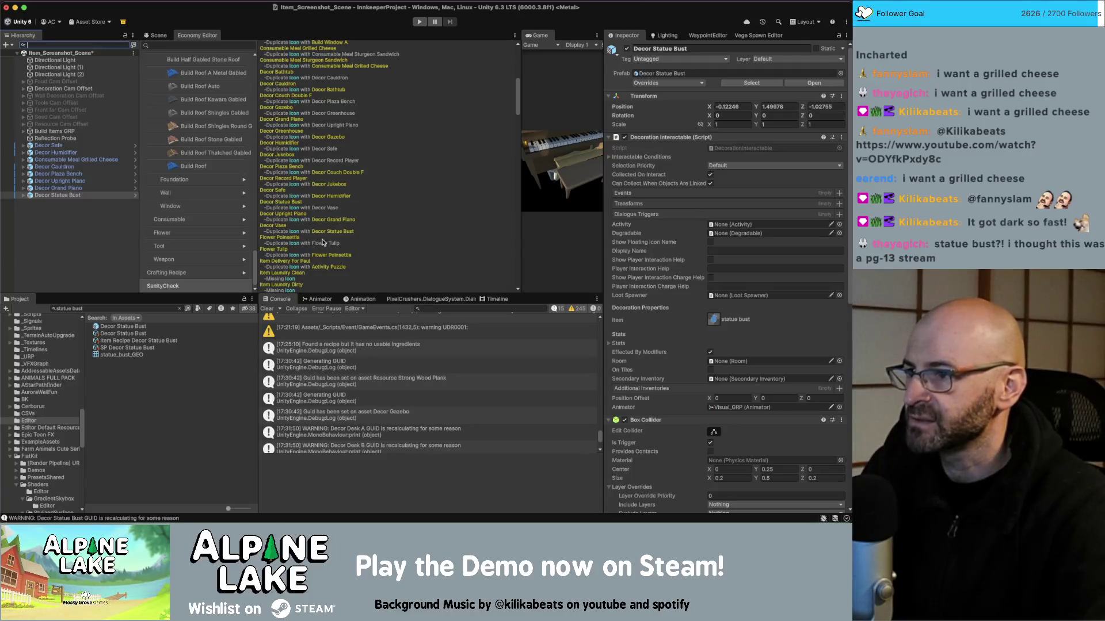
{"action": "scroll", "coordinate": [318, 241], "scroll_direction": "down", "scroll_amount": 3}
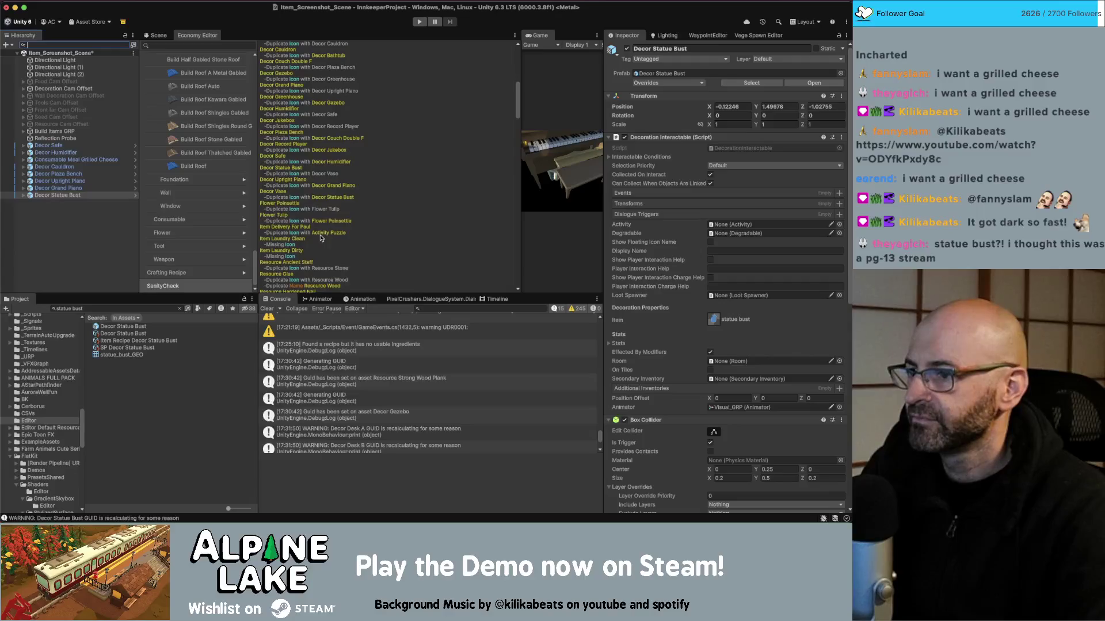
{"action": "scroll", "coordinate": [323, 237], "scroll_direction": "down", "scroll_amount": 3}
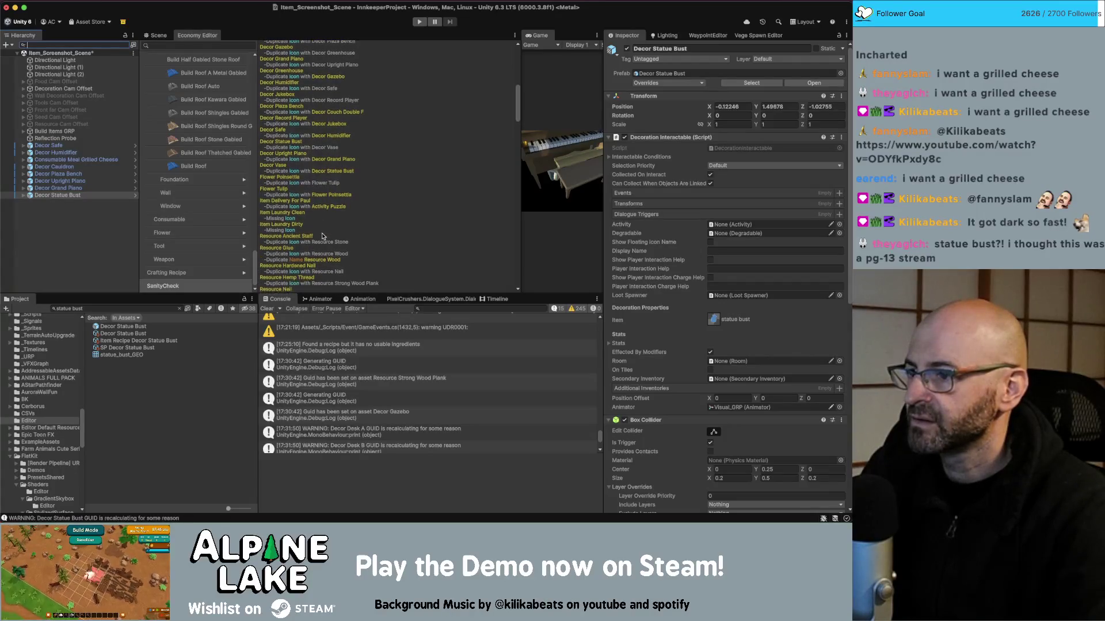
{"action": "scroll", "coordinate": [321, 234], "scroll_direction": "down", "scroll_amount": 2}
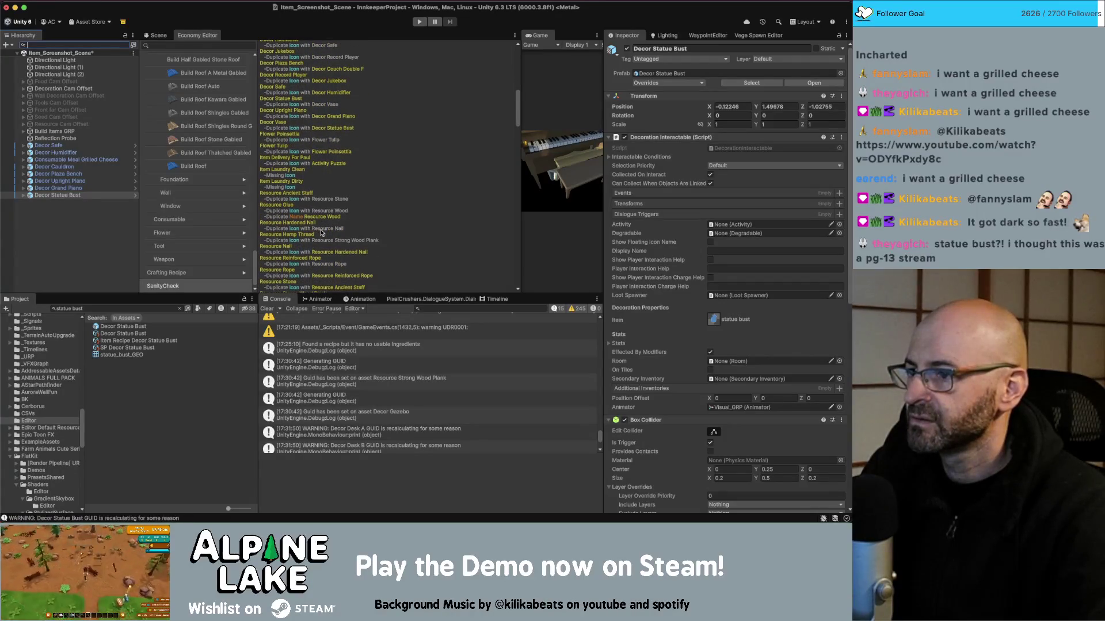
Search the Project for the nail and drag Resource Hardened Nail into the Hierarchy
{"action": "left_click", "coordinate": [93, 308]}
{"action": "type", "text": "glue"}
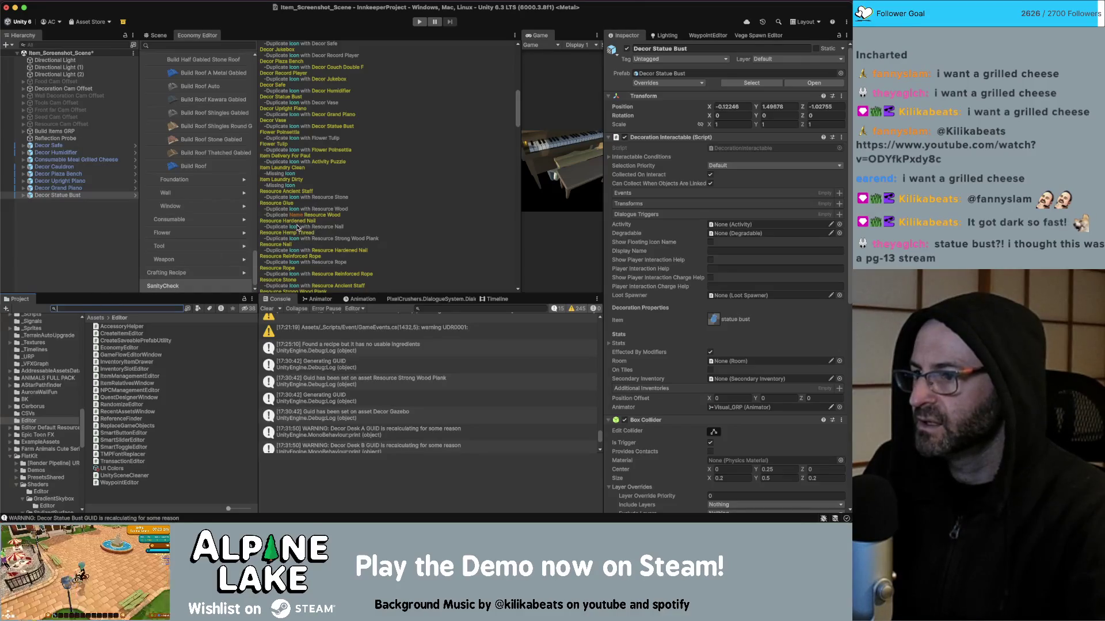
{"action": "scroll", "coordinate": [299, 235], "scroll_direction": "down", "scroll_amount": 1}
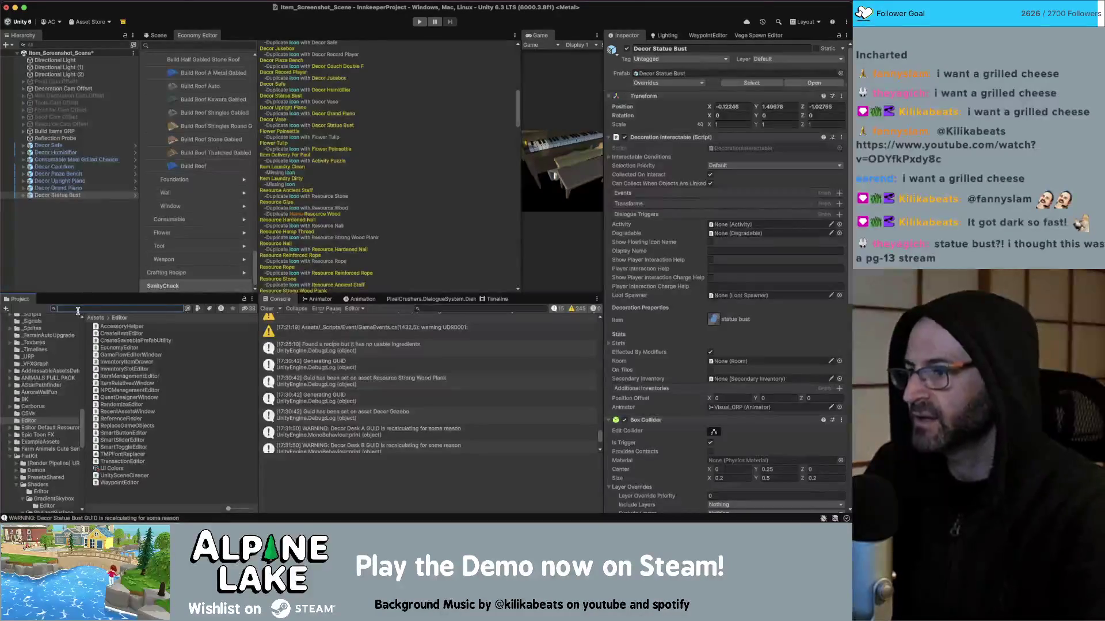
{"action": "type", "text": "nail"}
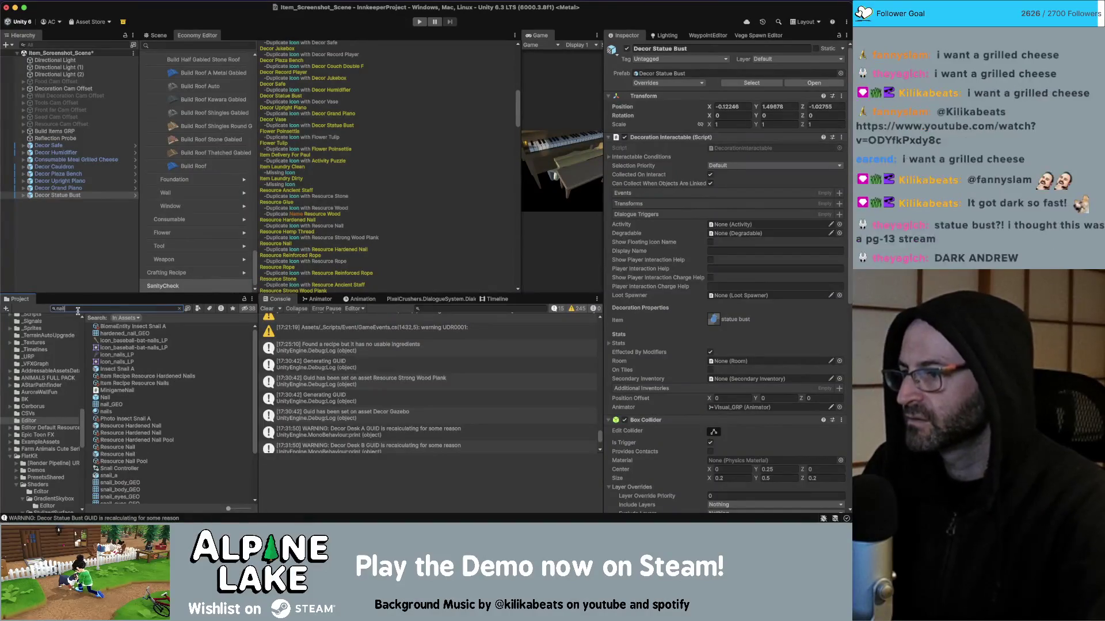
{"action": "type", "text": "il"}
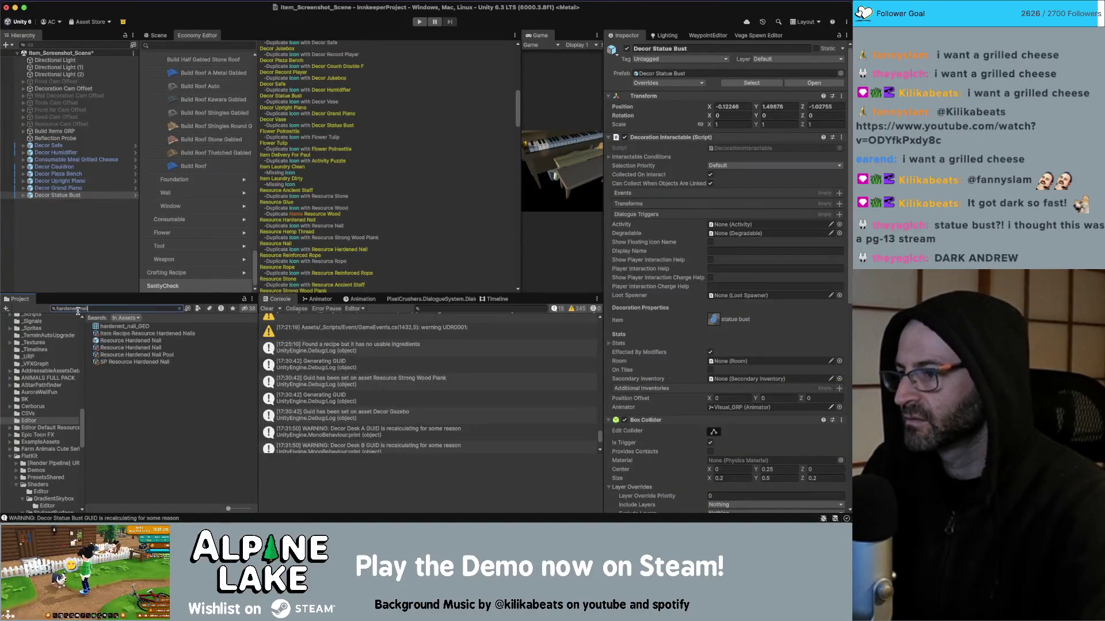
{"action": "left_click_drag", "start_coordinate": [123, 341], "coordinate": [64, 203]}
Search the Project for the rope and drag Resource Reinforced Rope into the Hierarchy
{"action": "left_click", "coordinate": [86, 309]}
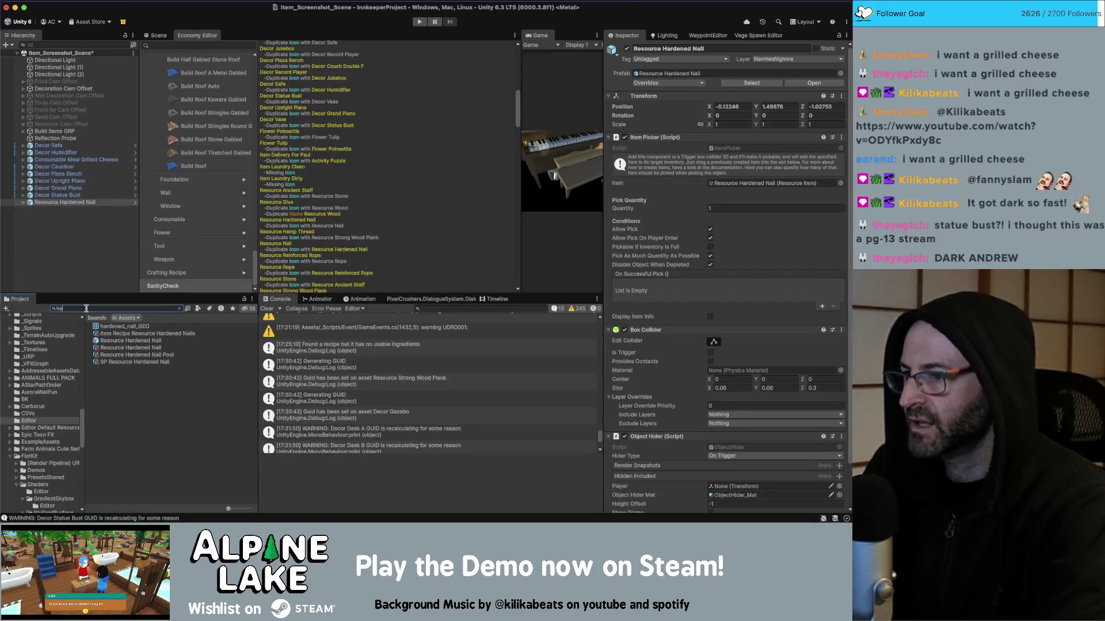
{"action": "type", "text": "mp thread"}
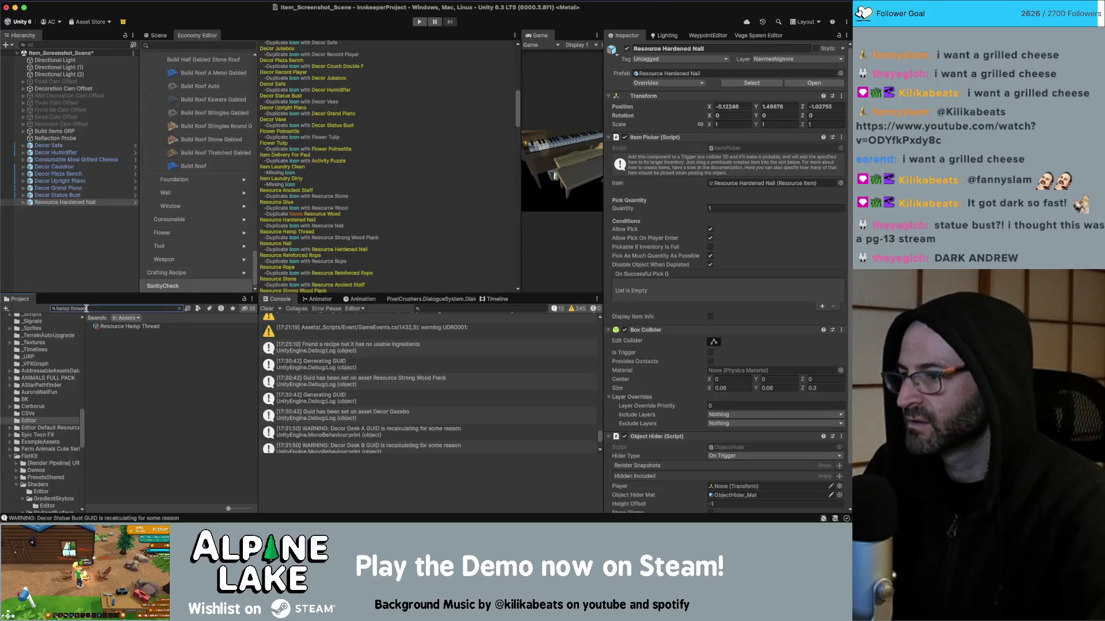
{"action": "left_click", "coordinate": [86, 309]}
{"action": "key", "text": "BackSpace"}
{"action": "type", "text": "reinforce ro"}
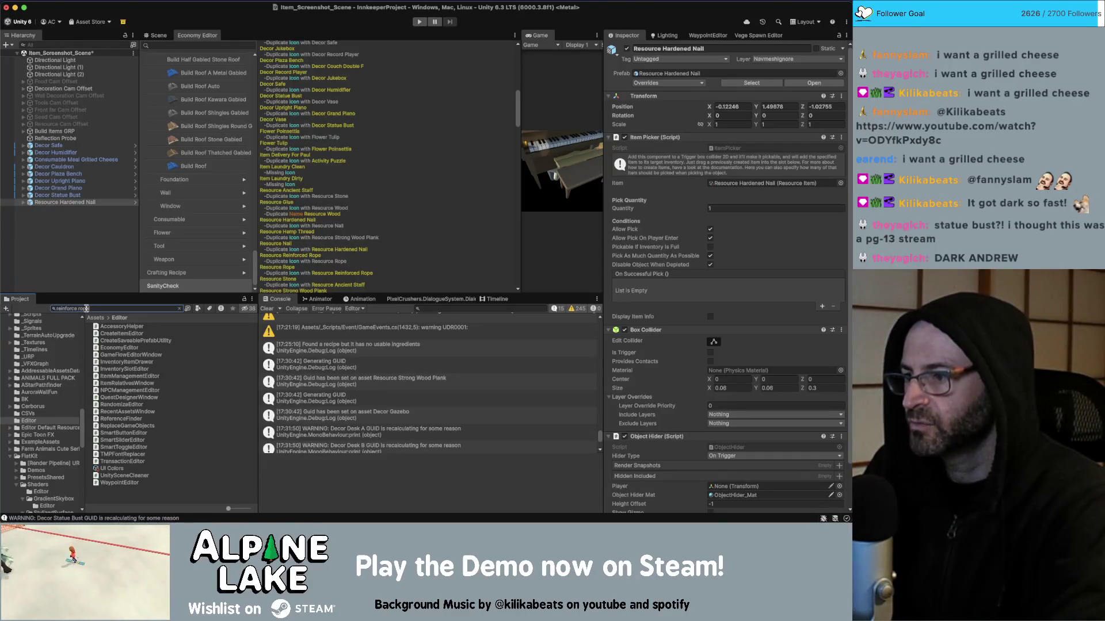
{"action": "type", "text": "pe"}
{"action": "left_click_drag", "start_coordinate": [133, 334], "coordinate": [78, 250]}
Add Resource Strong Wood Plank to the Hierarchy, deselect, and expand it to show its child
{"action": "left_click", "coordinate": [87, 308]}
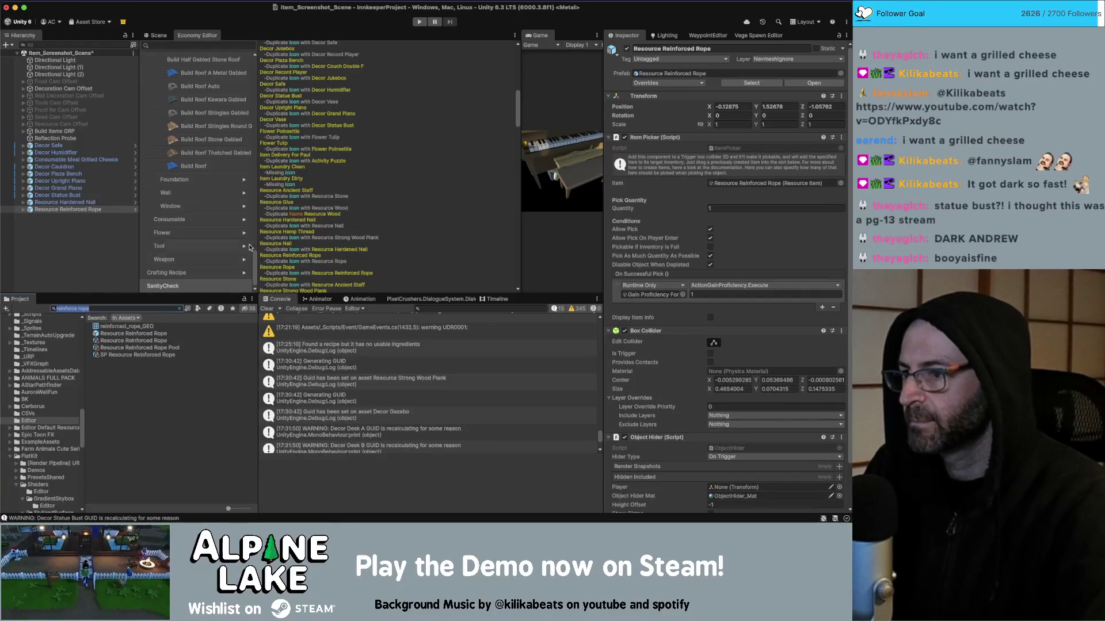
{"action": "scroll", "coordinate": [287, 251], "scroll_direction": "down", "scroll_amount": 1}
{"action": "scroll", "coordinate": [297, 252], "scroll_direction": "down", "scroll_amount": 4}
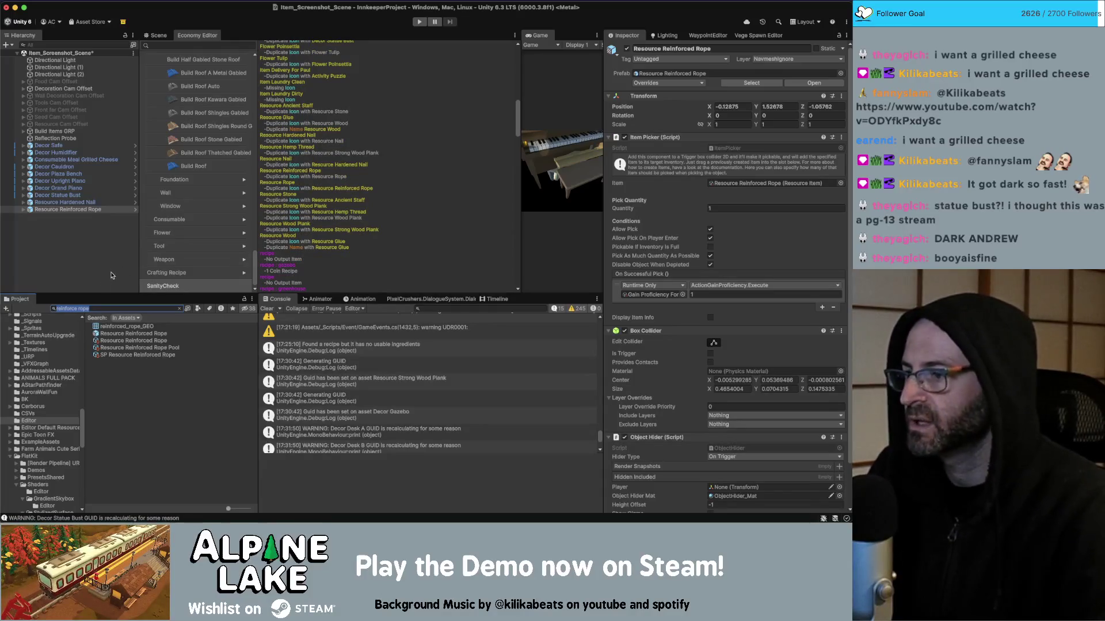
{"action": "type", "text": "strong wood"}
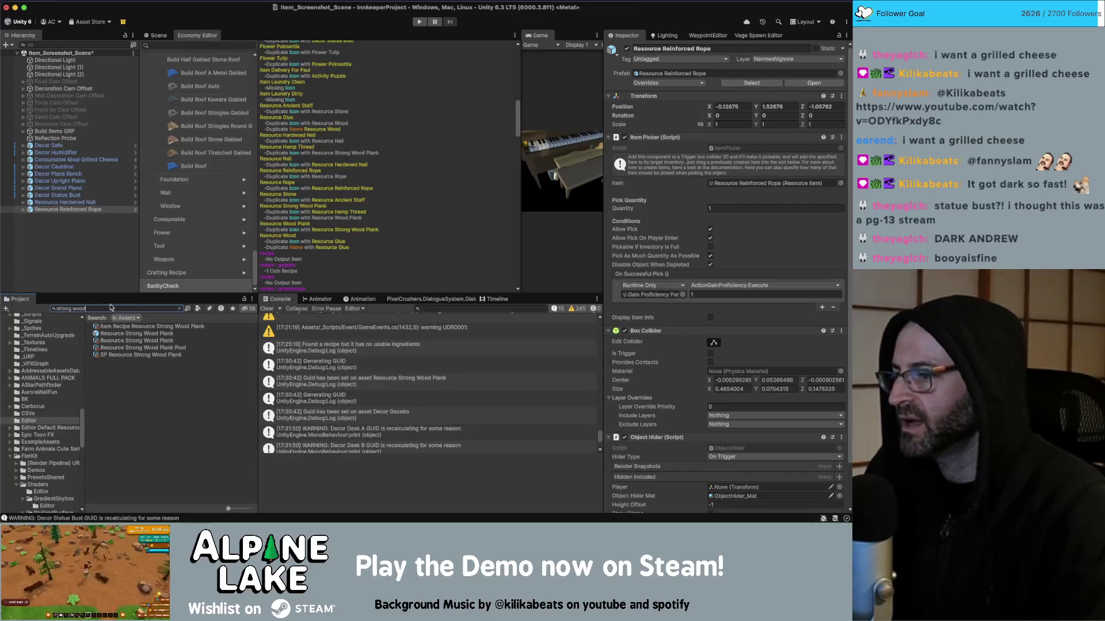
{"action": "left_click_drag", "start_coordinate": [115, 333], "coordinate": [82, 267]}
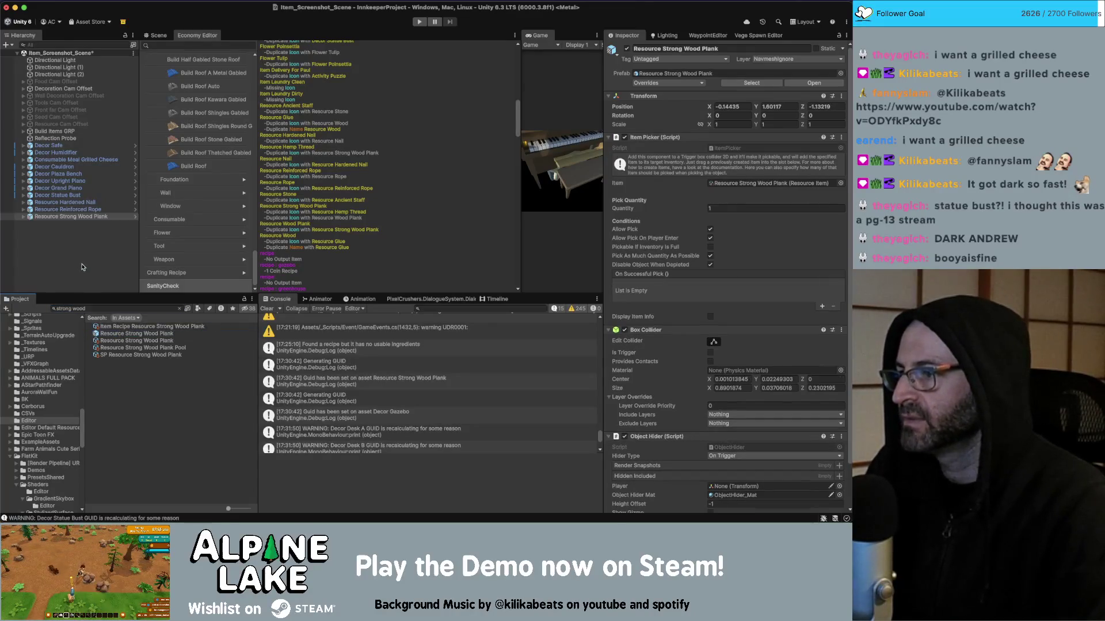
{"action": "left_click", "coordinate": [58, 247]}
{"action": "left_click", "coordinate": [23, 217]}
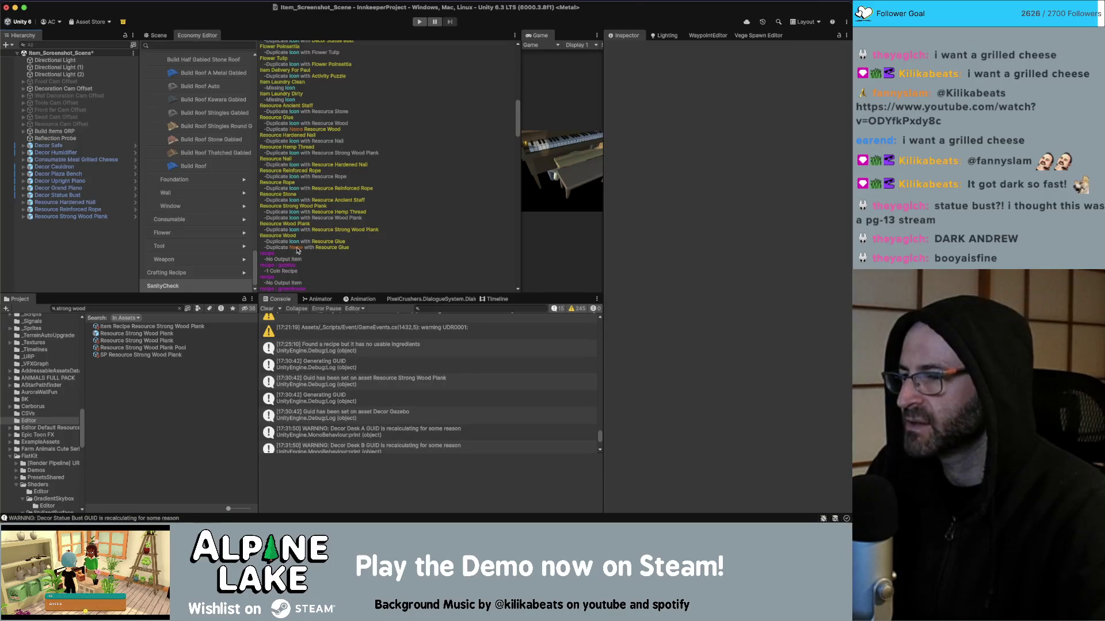
Name Resource Glue 'glue' in the Economy Editor and auto-create its dialogue and plural names
{"action": "left_click", "coordinate": [175, 47]}
{"action": "type", "text": "glue"}
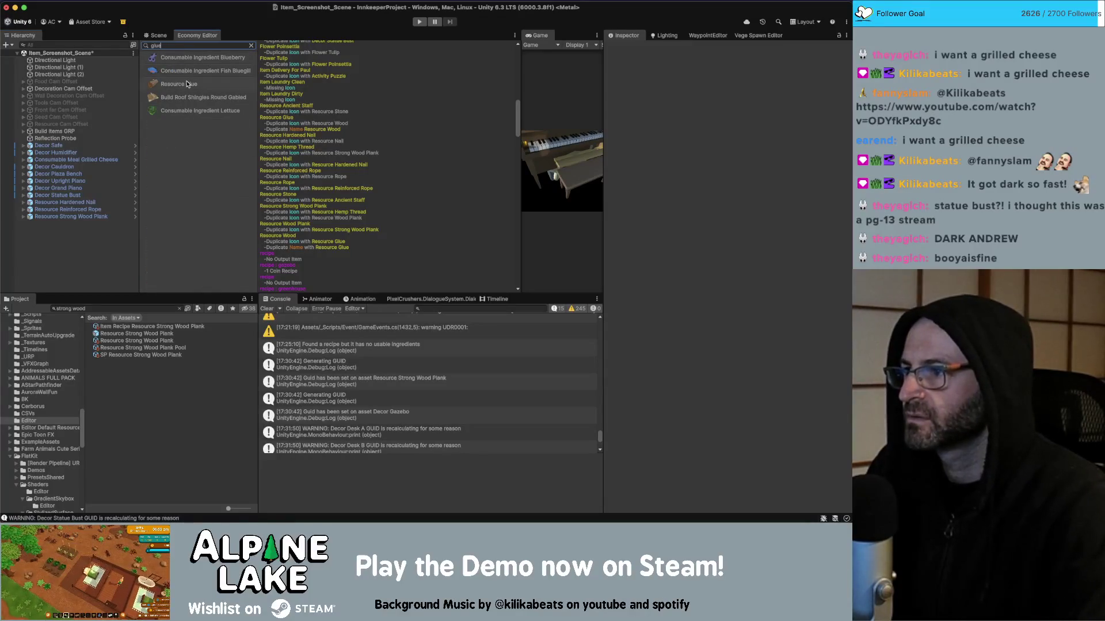
{"action": "left_click", "coordinate": [187, 84]}
{"action": "scroll", "coordinate": [297, 118], "scroll_direction": "up", "scroll_amount": 8}
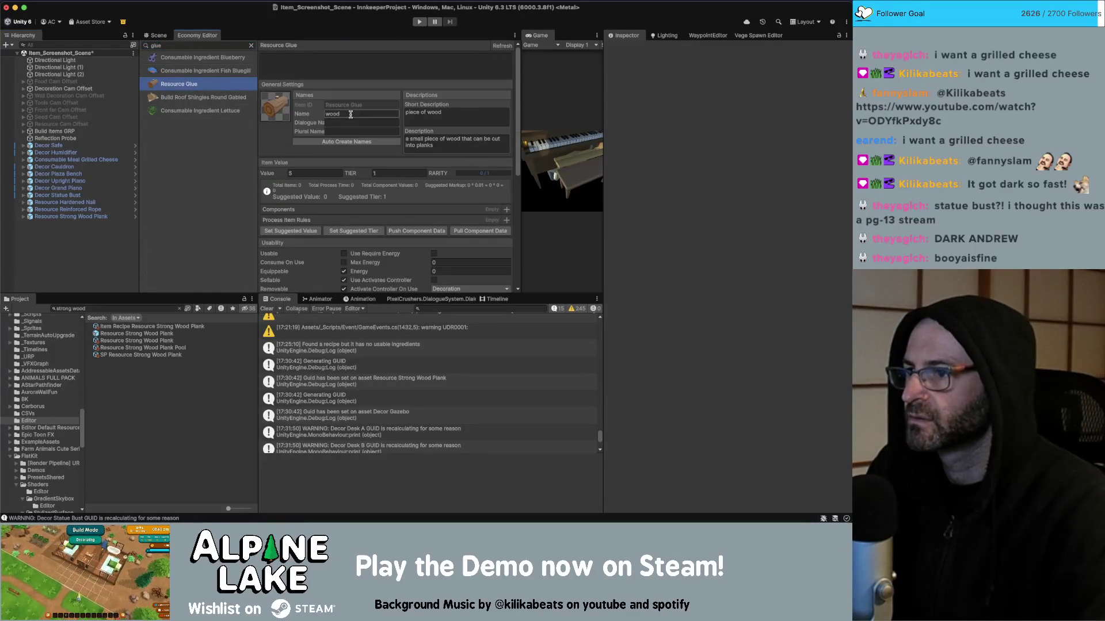
{"action": "type", "text": "glue"}
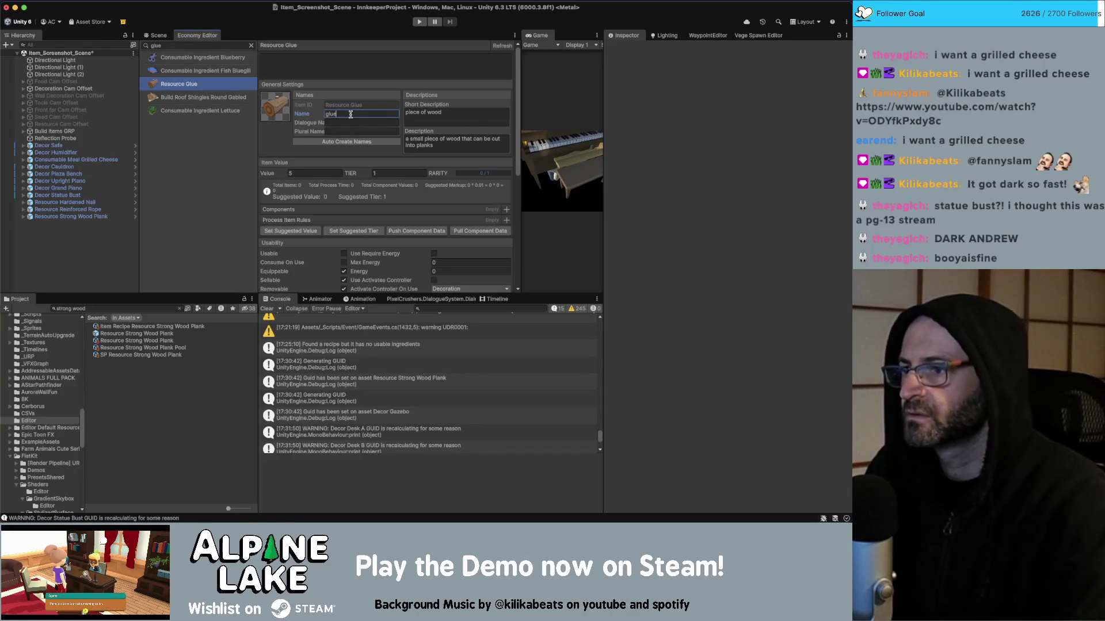
{"action": "left_click", "coordinate": [344, 142]}
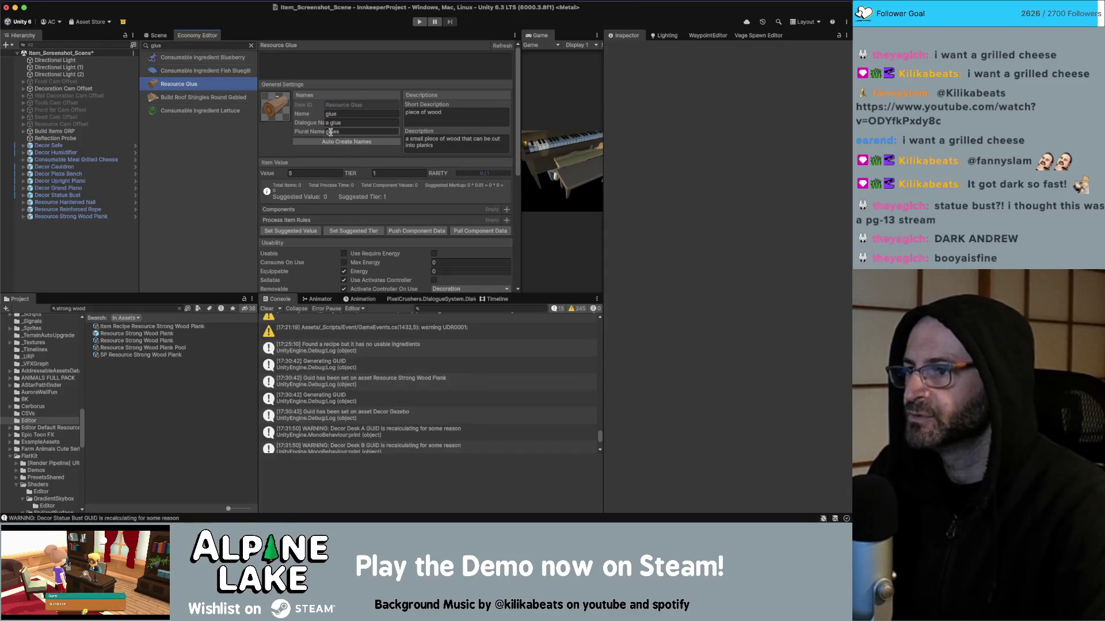
{"action": "left_click", "coordinate": [353, 130]}
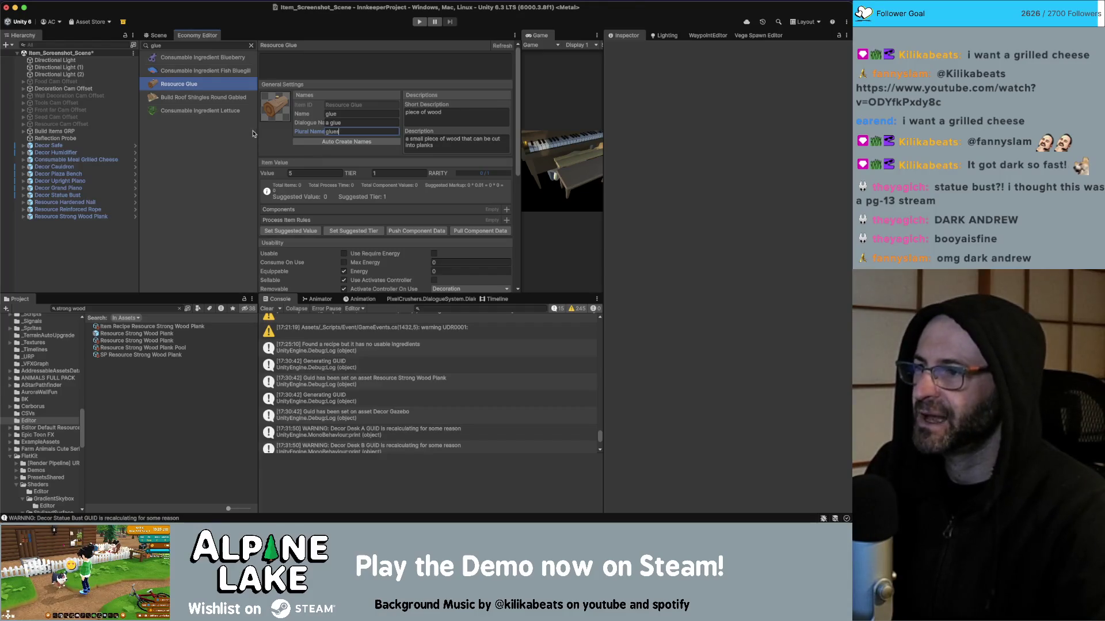
Clear the 'glue' filter, collapse the Resource, decorations and Items categories, and return to Scene view
{"action": "left_click", "coordinate": [250, 45]}
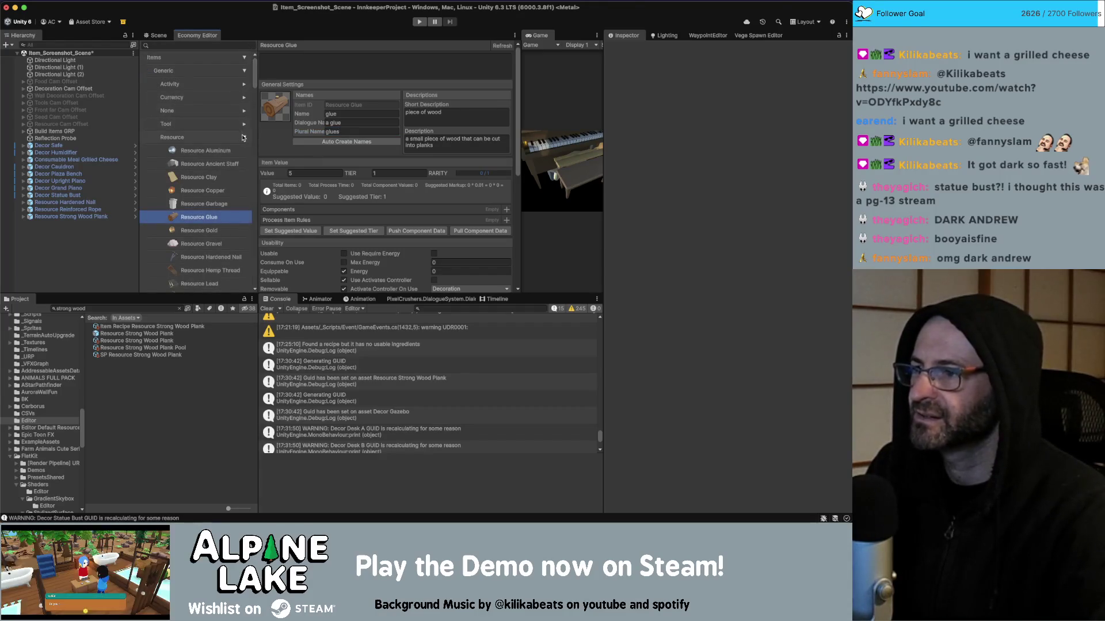
{"action": "left_click", "coordinate": [243, 137]}
{"action": "left_click", "coordinate": [241, 203]}
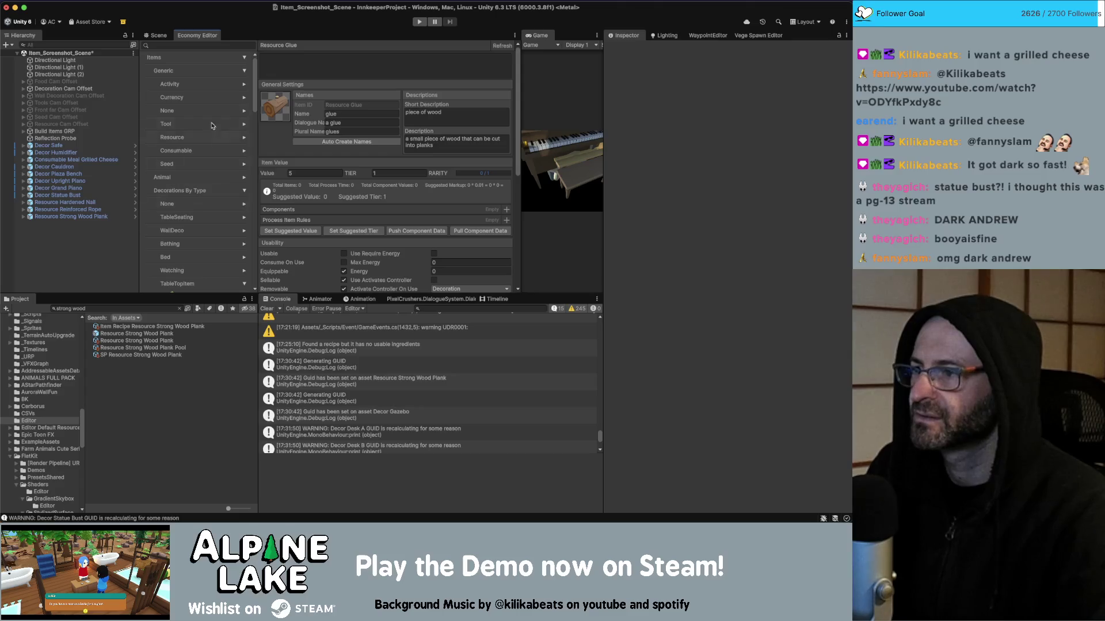
{"action": "left_click", "coordinate": [243, 58]}
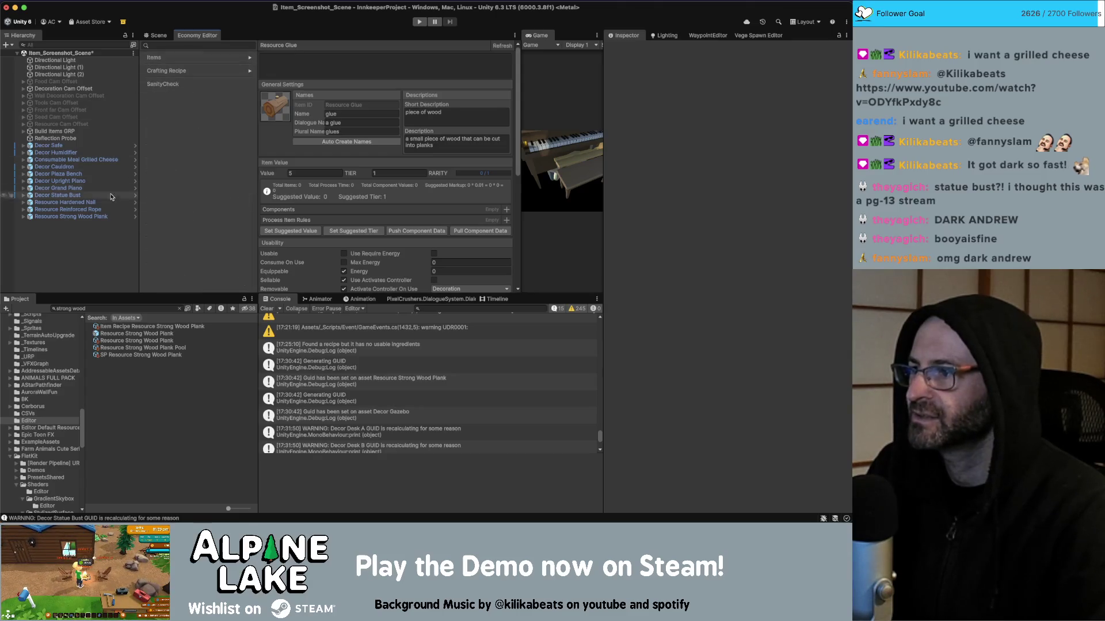
{"action": "left_click", "coordinate": [159, 36]}
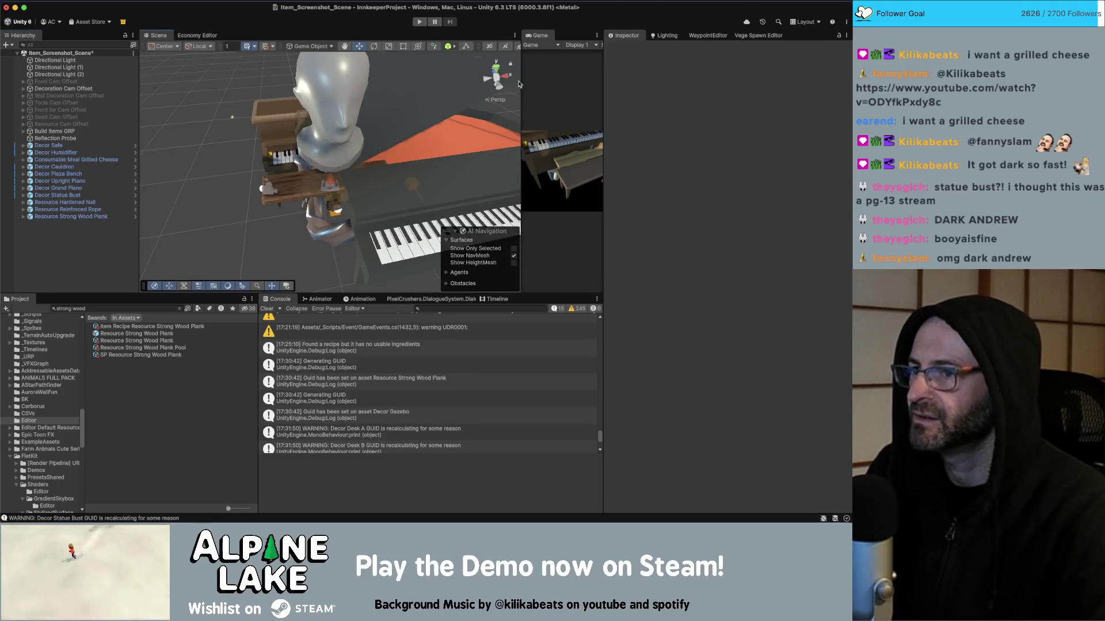
Widen the icon preview, then angle and enlarge Decor Safe before hiding it
{"action": "mouse_move", "coordinate": [522, 84]}
{"action": "left_mouse_down"}
{"action": "mouse_move", "coordinate": [394, 84]}
{"action": "mouse_move", "coordinate": [428, 84]}
{"action": "left_mouse_up"}
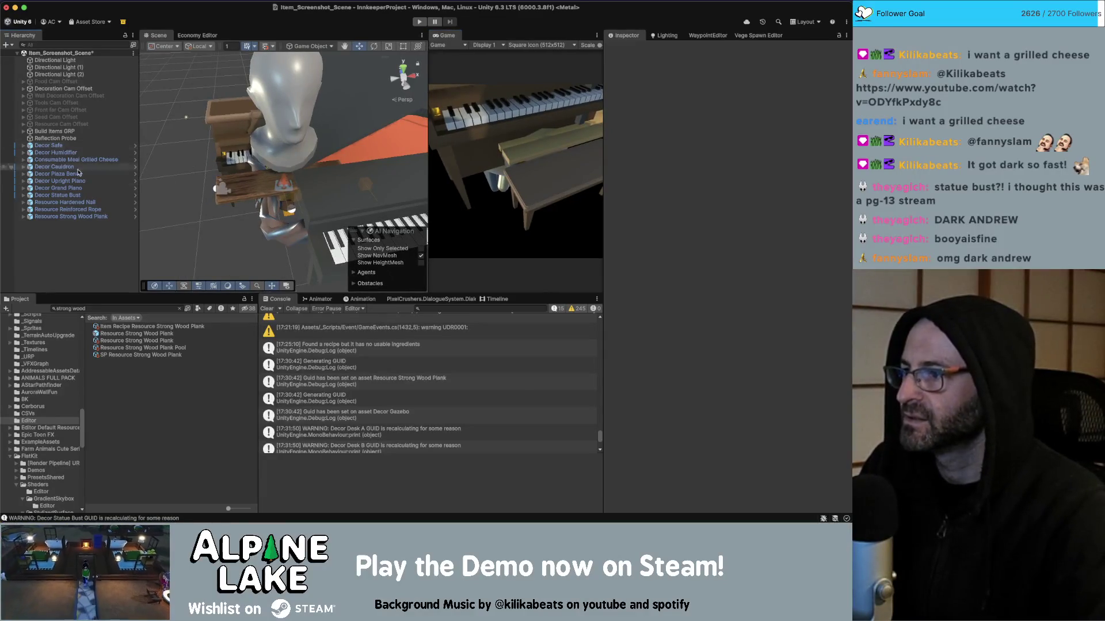
{"action": "left_click", "coordinate": [89, 145]}
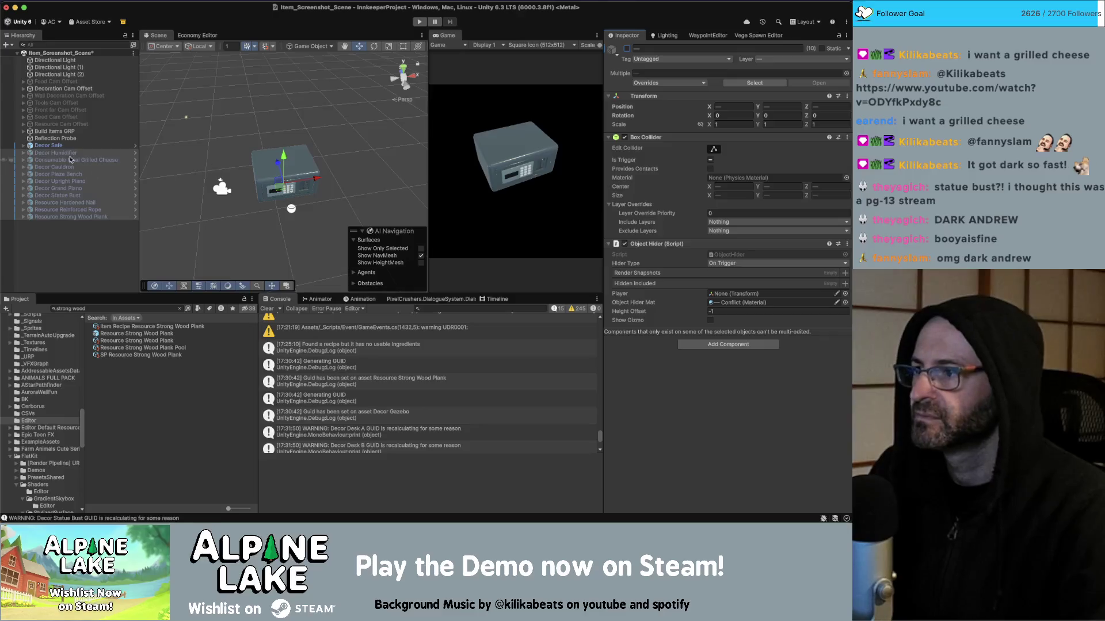
{"action": "key", "text": "e"}
{"action": "mouse_move", "coordinate": [276, 144]}
{"action": "left_mouse_down"}
{"action": "mouse_move", "coordinate": [290, 156]}
{"action": "mouse_move", "coordinate": [316, 152]}
{"action": "mouse_move", "coordinate": [279, 151]}
{"action": "left_mouse_up"}
{"action": "key", "text": "r"}
{"action": "key", "text": "w"}
{"action": "key", "text": "e"}
{"action": "key", "text": "w"}
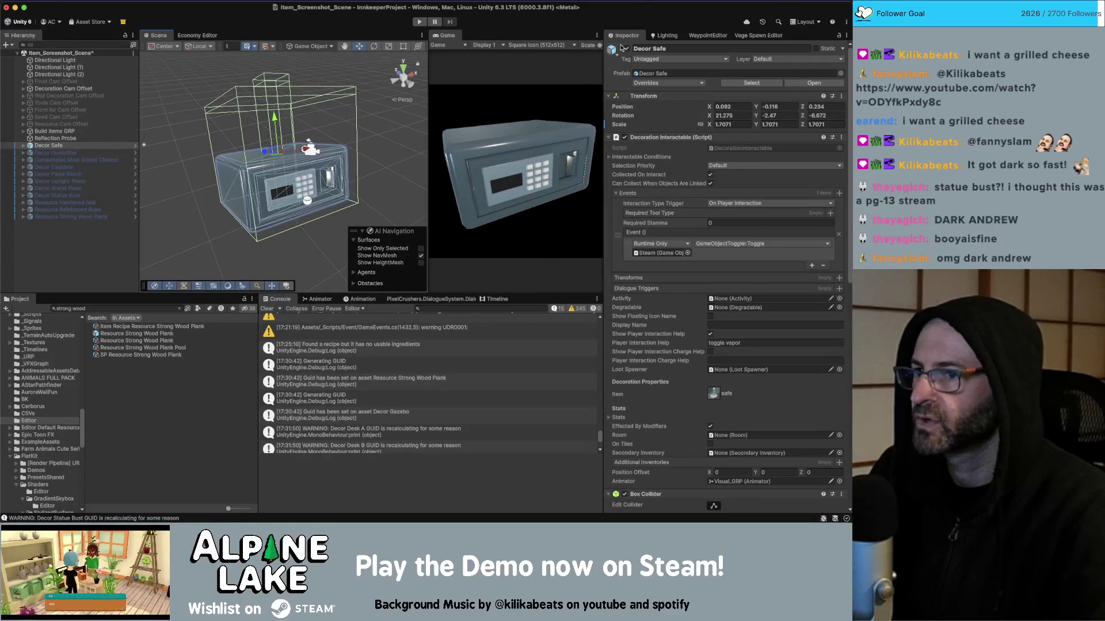
{"action": "key", "text": "alt+shift+a"}
Show Decor Humidifier, tilt it and scale it to about 2.33, then hide it
{"action": "left_click", "coordinate": [99, 160]}
{"action": "left_click", "coordinate": [100, 153]}
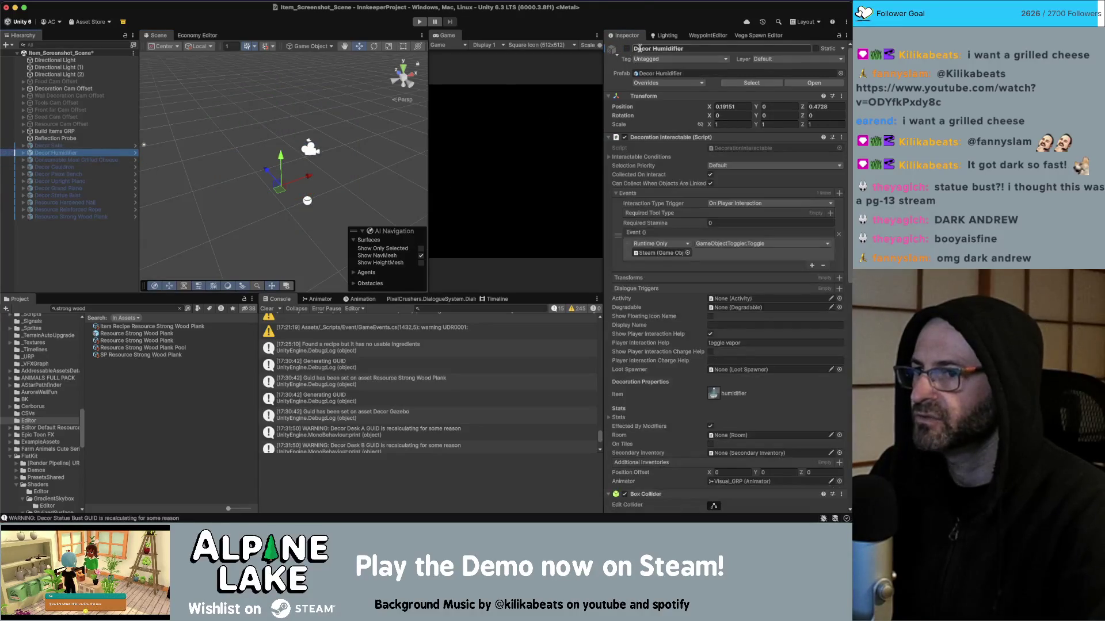
{"action": "key", "text": "alt+shift+a"}
{"action": "mouse_move", "coordinate": [283, 156]}
{"action": "left_mouse_down"}
{"action": "mouse_move", "coordinate": [299, 147]}
{"action": "mouse_move", "coordinate": [276, 183]}
{"action": "mouse_move", "coordinate": [275, 152]}
{"action": "mouse_move", "coordinate": [278, 170]}
{"action": "left_mouse_up"}
{"action": "key", "text": "e"}
{"action": "key", "text": "r"}
{"action": "key", "text": "w"}
{"action": "left_click", "coordinate": [627, 49]}
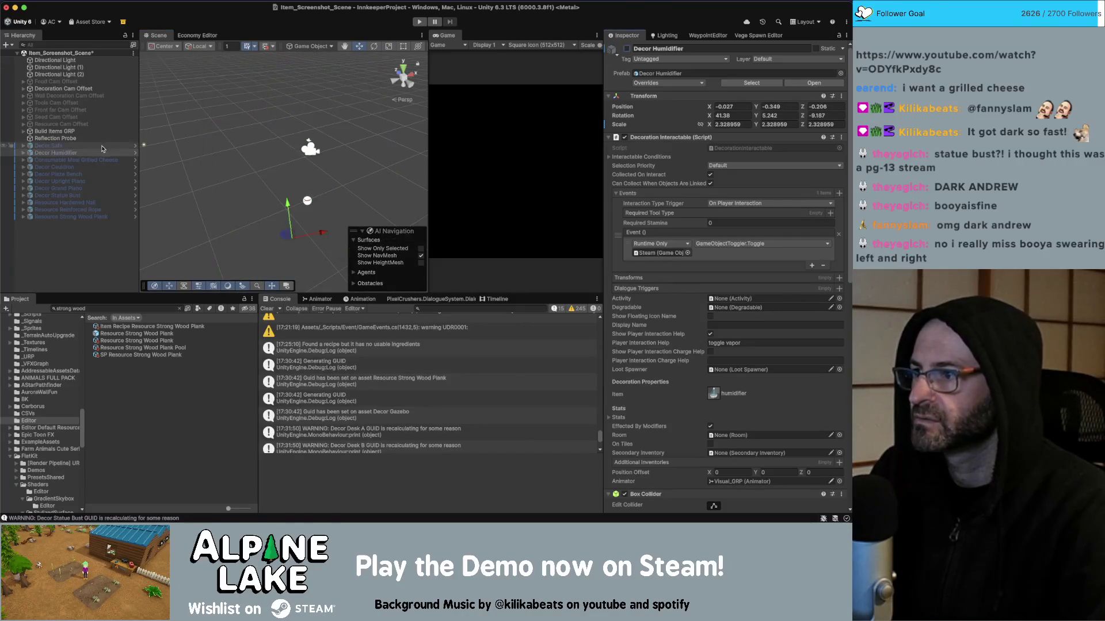
Preview the Grilled Cheese meal, hide it again, and move it to the end of the Hierarchy
{"action": "left_click", "coordinate": [94, 161]}
{"action": "left_click", "coordinate": [628, 49]}
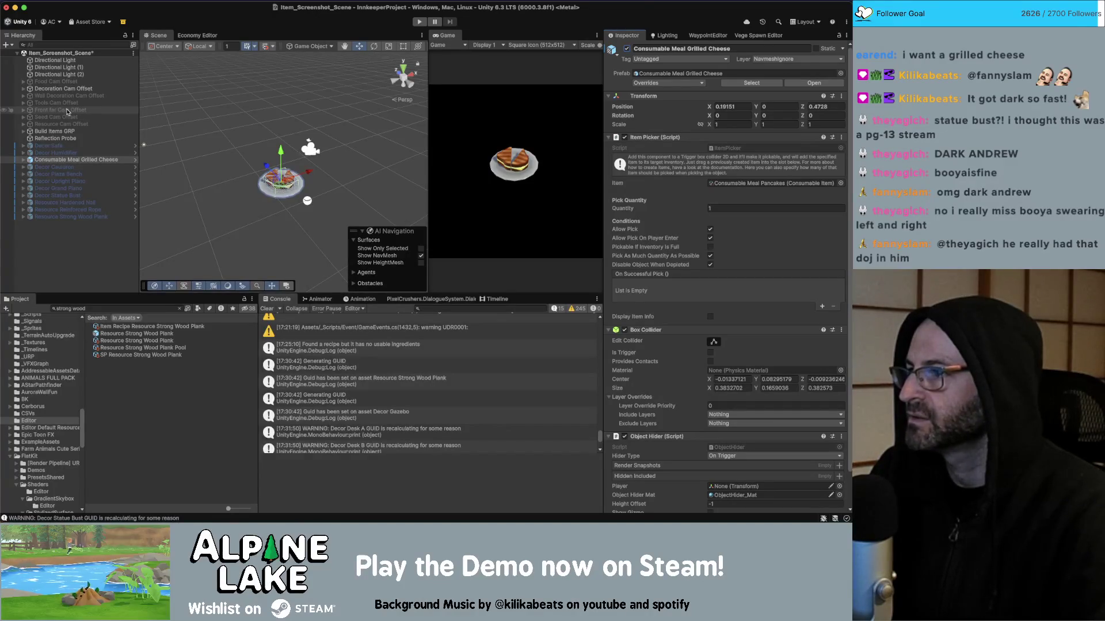
{"action": "left_click", "coordinate": [626, 48]}
{"action": "left_click_drag", "start_coordinate": [74, 160], "coordinate": [65, 221]}
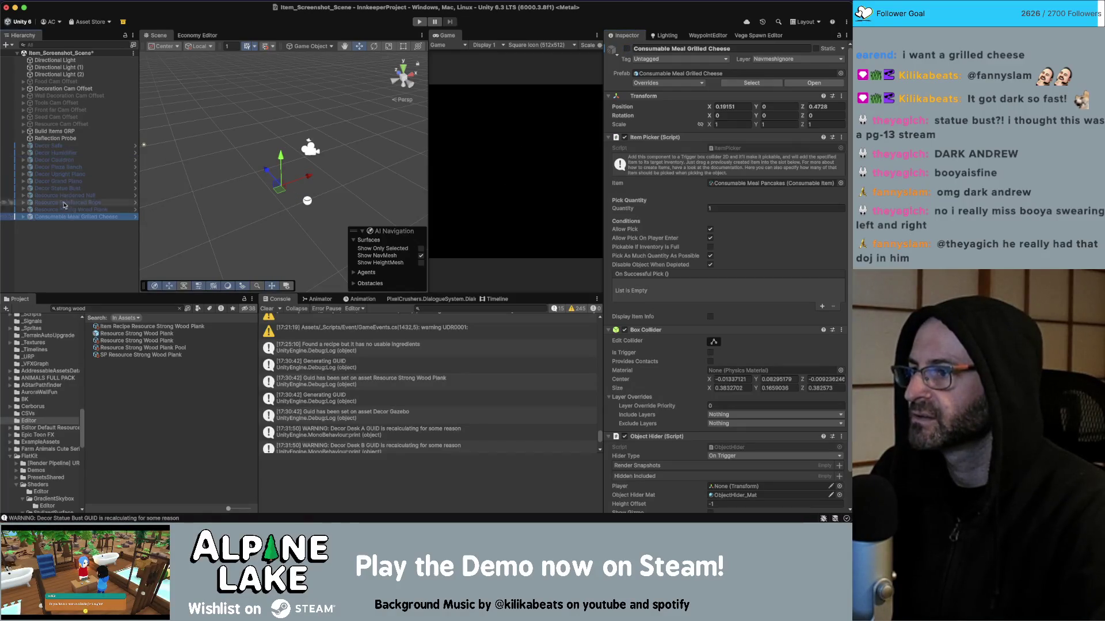
Pose Decor Cauldron lower, enlarged and in three-quarter view, hide it, then show Decor Plaza Bench
{"action": "left_click", "coordinate": [55, 159]}
{"action": "left_click", "coordinate": [627, 49]}
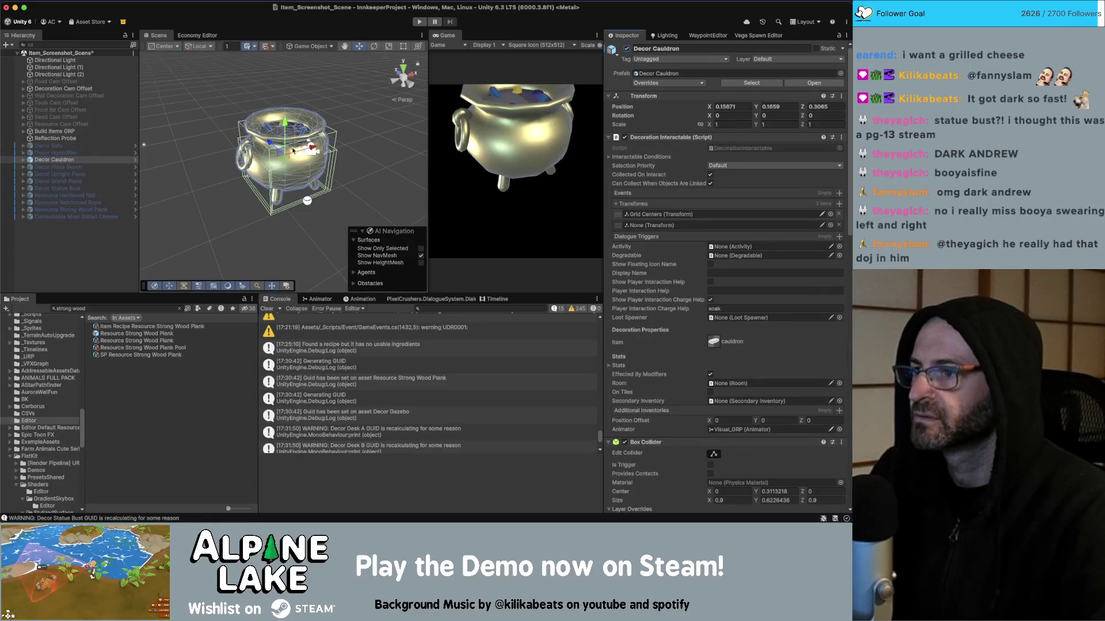
{"action": "left_click_drag", "start_coordinate": [283, 133], "coordinate": [304, 178]}
{"action": "key", "text": "r"}
{"action": "mouse_move", "coordinate": [290, 171]}
{"action": "left_mouse_down"}
{"action": "mouse_move", "coordinate": [273, 180]}
{"action": "mouse_move", "coordinate": [290, 187]}
{"action": "left_mouse_up"}
{"action": "key", "text": "w"}
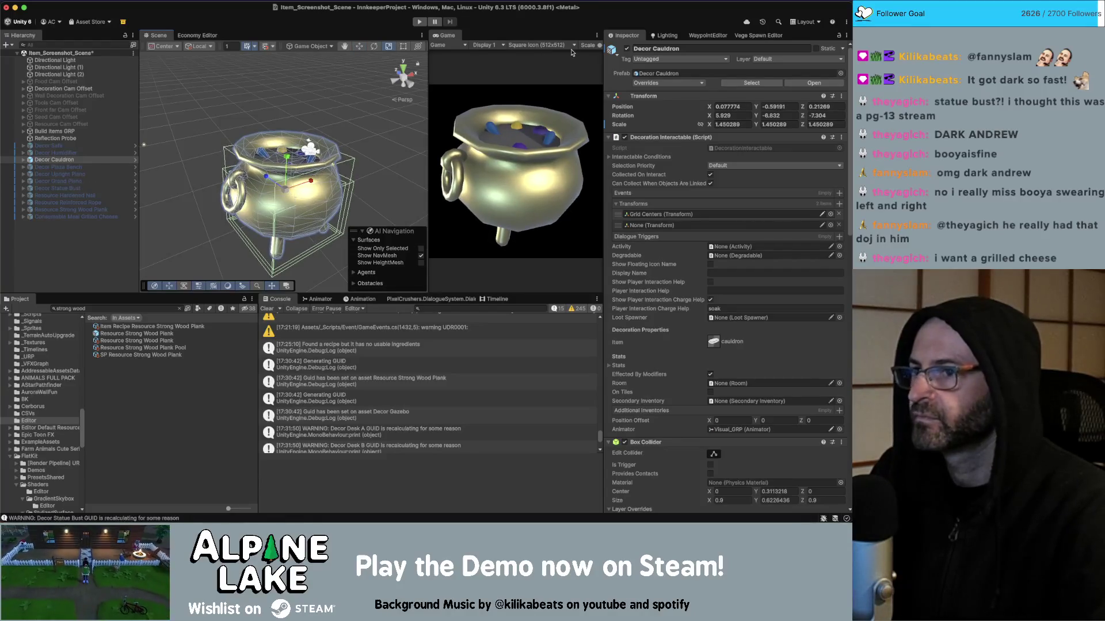
{"action": "left_click", "coordinate": [627, 48]}
{"action": "key", "text": "Down"}
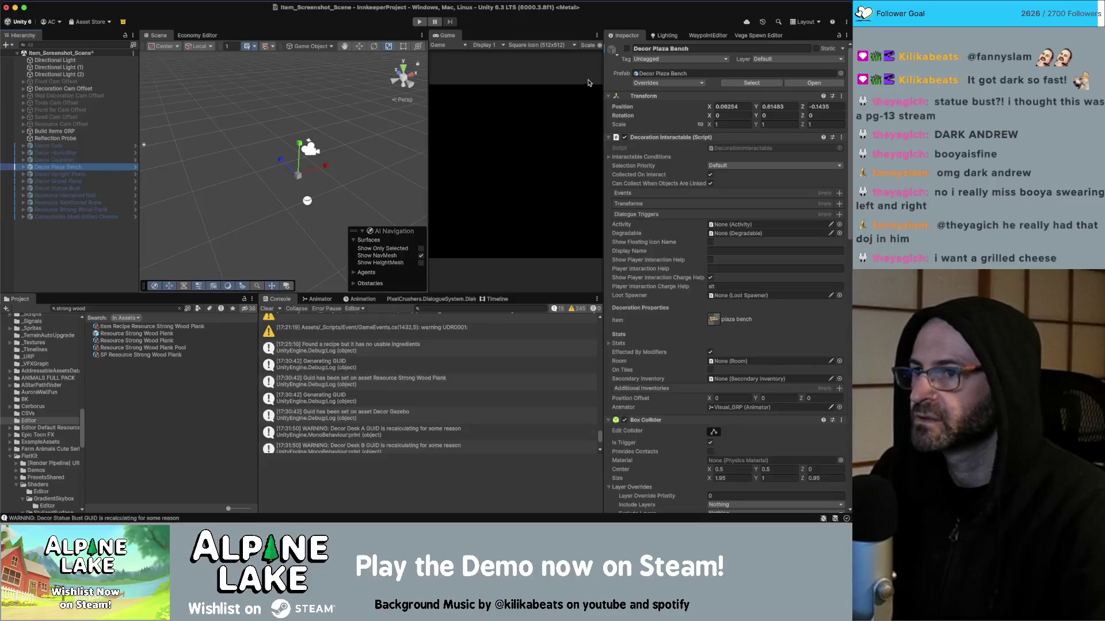
{"action": "left_click", "coordinate": [626, 49]}
Reposition and rotate the plaza bench, shrink it to about 0.85, then hide it
{"action": "mouse_move", "coordinate": [361, 126]}
{"action": "left_mouse_down"}
{"action": "mouse_move", "coordinate": [318, 165]}
{"action": "mouse_move", "coordinate": [309, 161]}
{"action": "mouse_move", "coordinate": [310, 179]}
{"action": "mouse_move", "coordinate": [312, 160]}
{"action": "mouse_move", "coordinate": [323, 171]}
{"action": "mouse_move", "coordinate": [311, 168]}
{"action": "left_mouse_up"}
{"action": "key", "text": "e"}
{"action": "key", "text": "w"}
{"action": "key", "text": "r"}
{"action": "key", "text": "w"}
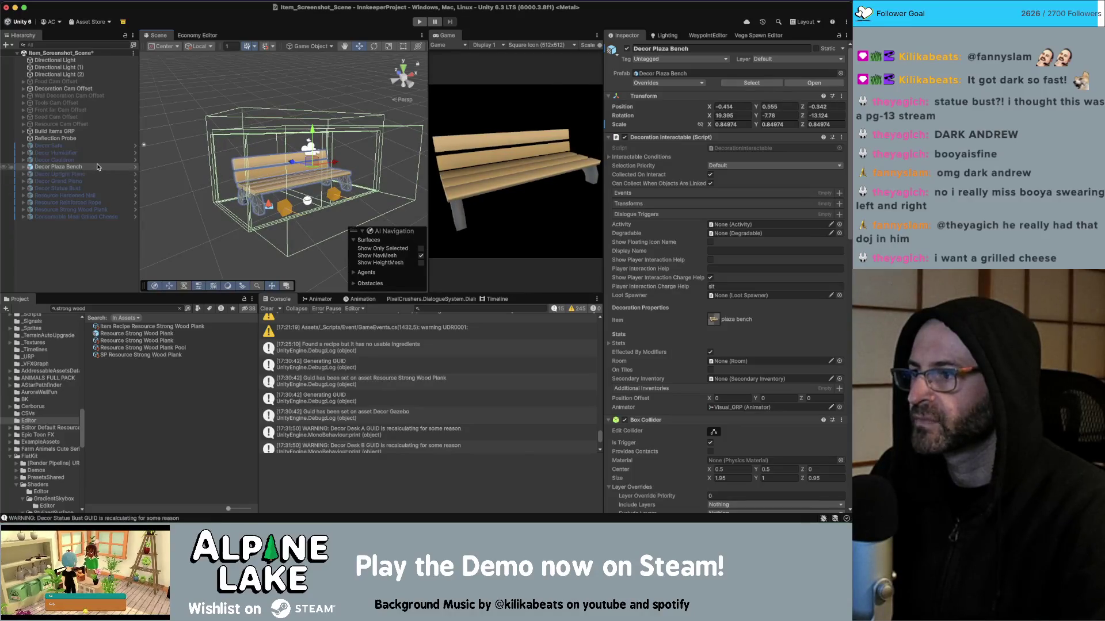
{"action": "left_click", "coordinate": [626, 48]}
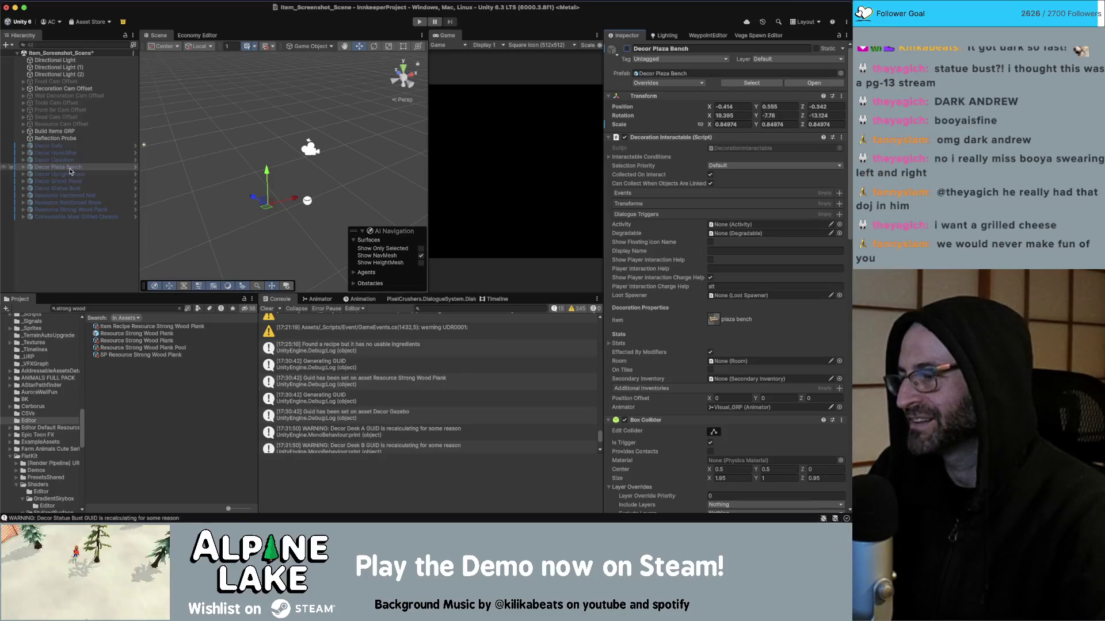
Move Decor Cauldron above Decor Plaza Bench and make Decor Upright Piano visible
{"action": "left_click_drag", "start_coordinate": [71, 171], "coordinate": [70, 167]}
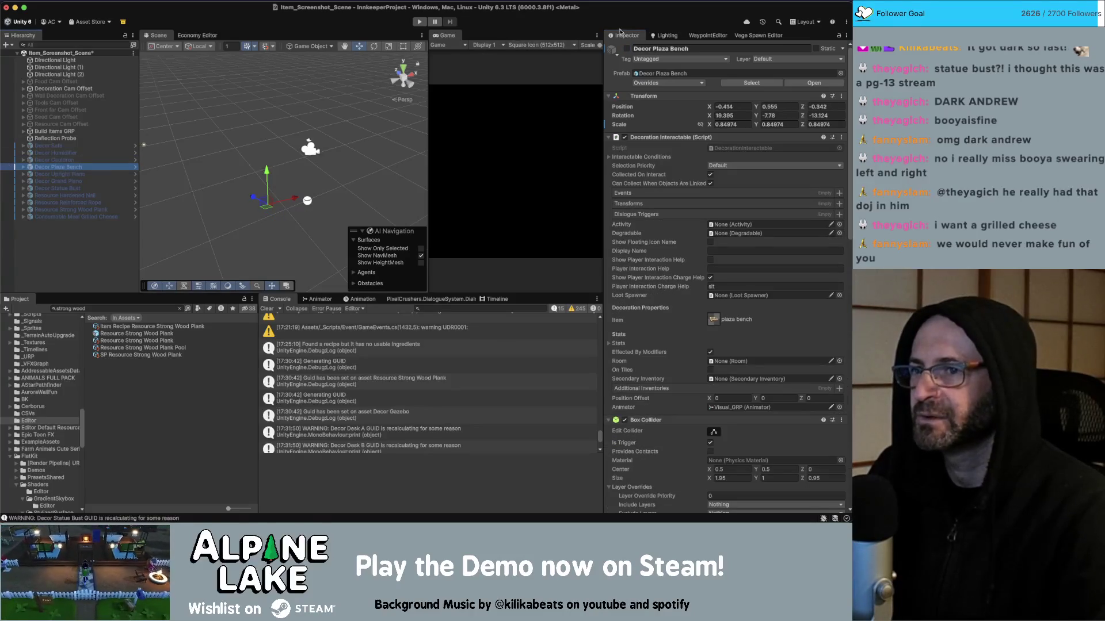
{"action": "left_click", "coordinate": [96, 175]}
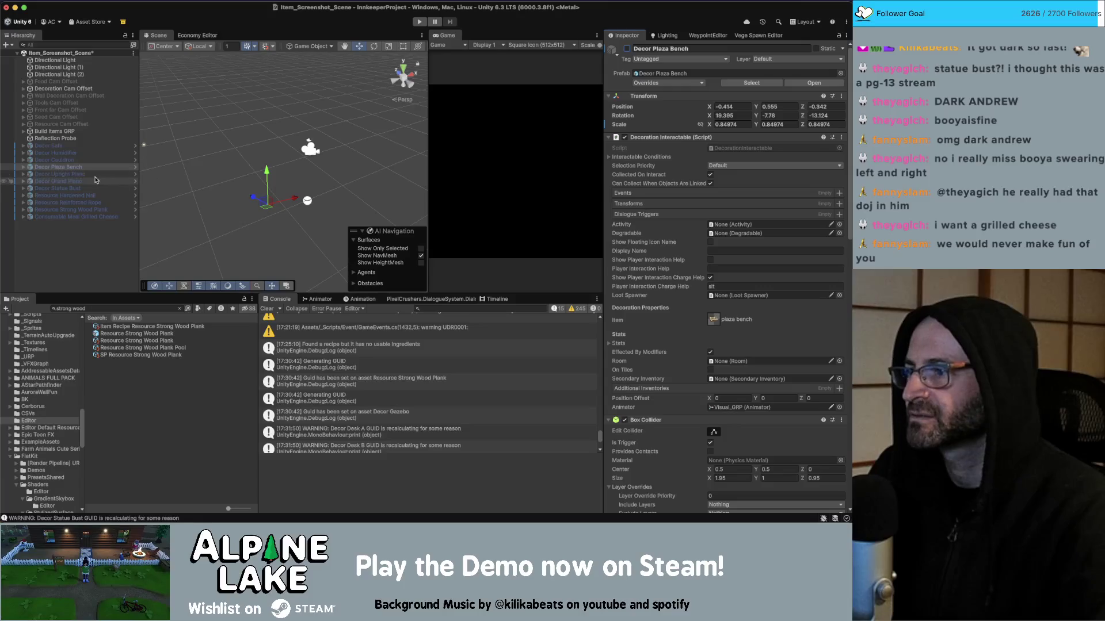
{"action": "left_click", "coordinate": [627, 49]}
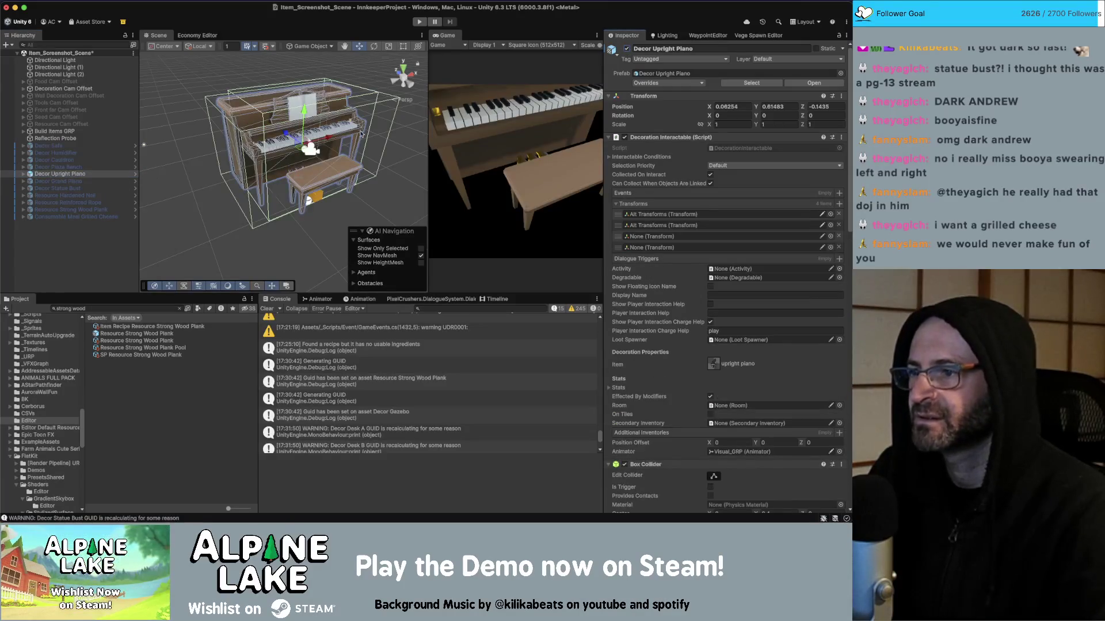
Pose the upright piano in three-quarter view and shrink it to about 0.87
{"action": "mouse_move", "coordinate": [300, 143]}
{"action": "left_mouse_down"}
{"action": "mouse_move", "coordinate": [313, 160]}
{"action": "mouse_move", "coordinate": [293, 161]}
{"action": "mouse_move", "coordinate": [292, 182]}
{"action": "left_mouse_up"}
{"action": "key", "text": "e"}
{"action": "key", "text": "w"}
{"action": "key", "text": "r"}
{"action": "key", "text": "e"}
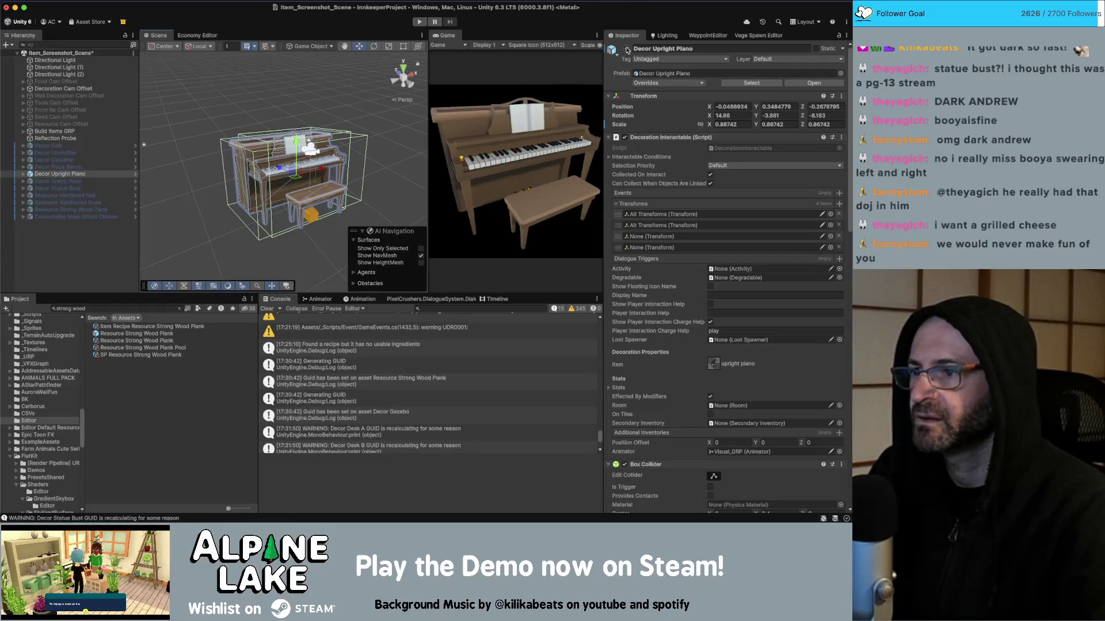
Frame Decor Grand Piano lower, tilted and scaled to about 0.9, and hide the upright piano
{"action": "left_click", "coordinate": [90, 181]}
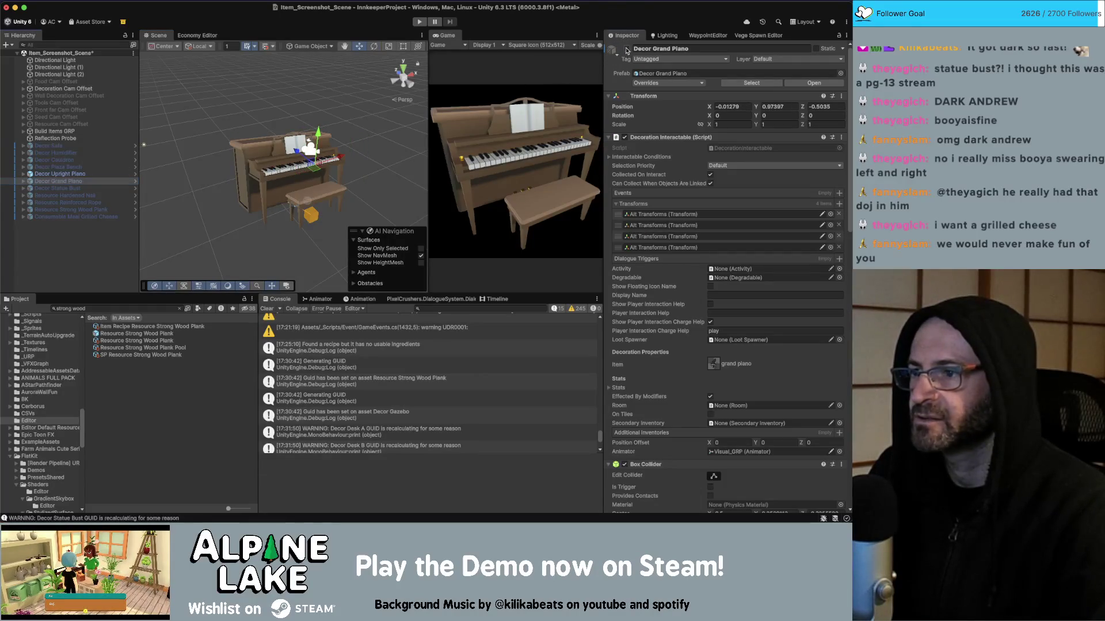
{"action": "key", "text": "f"}
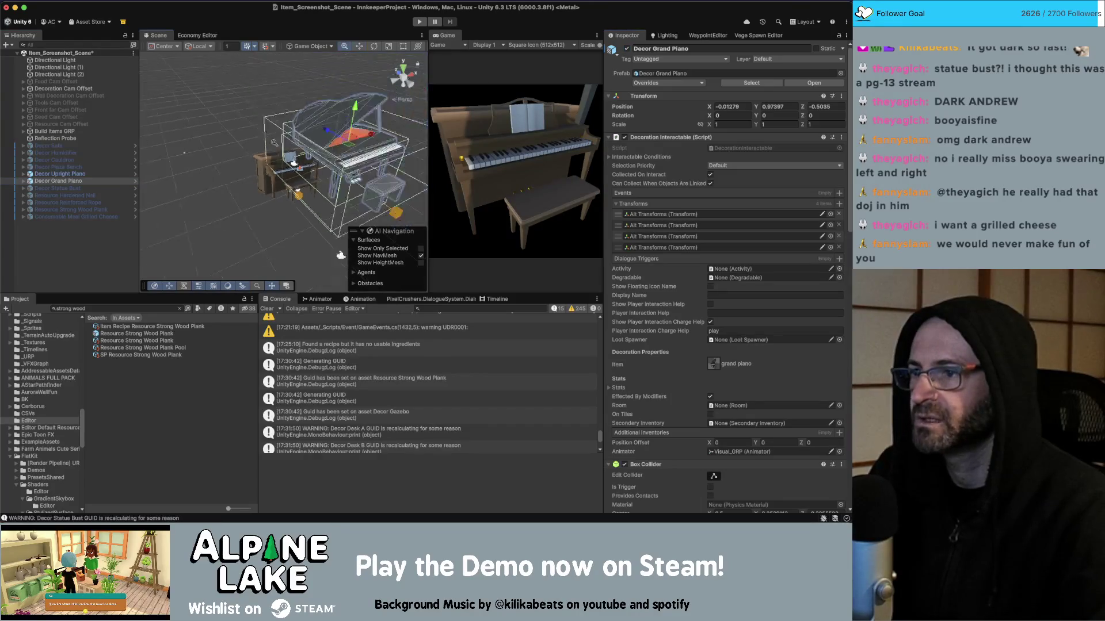
{"action": "mouse_move", "coordinate": [345, 141]}
{"action": "left_mouse_down"}
{"action": "mouse_move", "coordinate": [308, 163]}
{"action": "mouse_move", "coordinate": [185, 185]}
{"action": "left_mouse_up"}
{"action": "key", "text": "w"}
{"action": "key", "text": "r"}
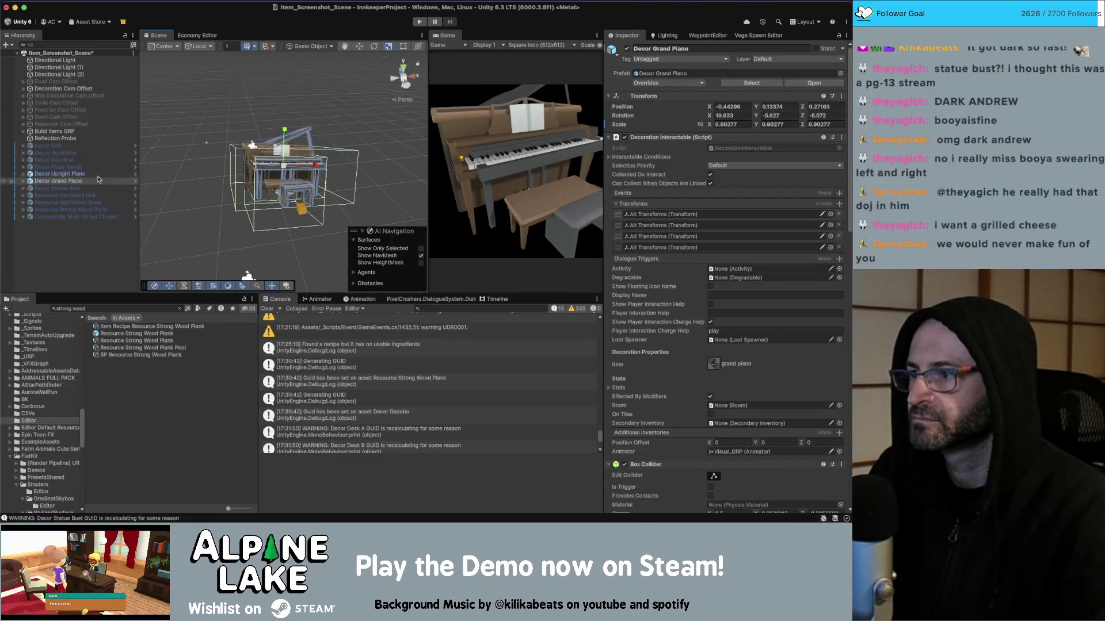
{"action": "left_click", "coordinate": [97, 173]}
{"action": "left_click", "coordinate": [626, 49]}
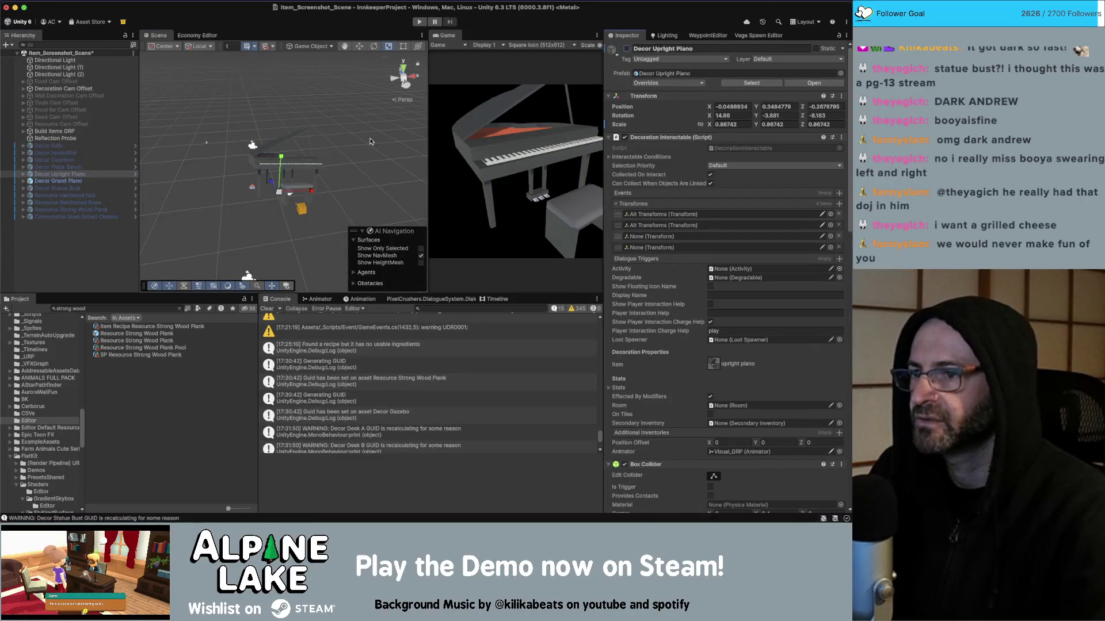
Rotate the grand piano slightly and slide its bench into place beside it
{"action": "left_click", "coordinate": [58, 181]}
{"action": "key", "text": "e"}
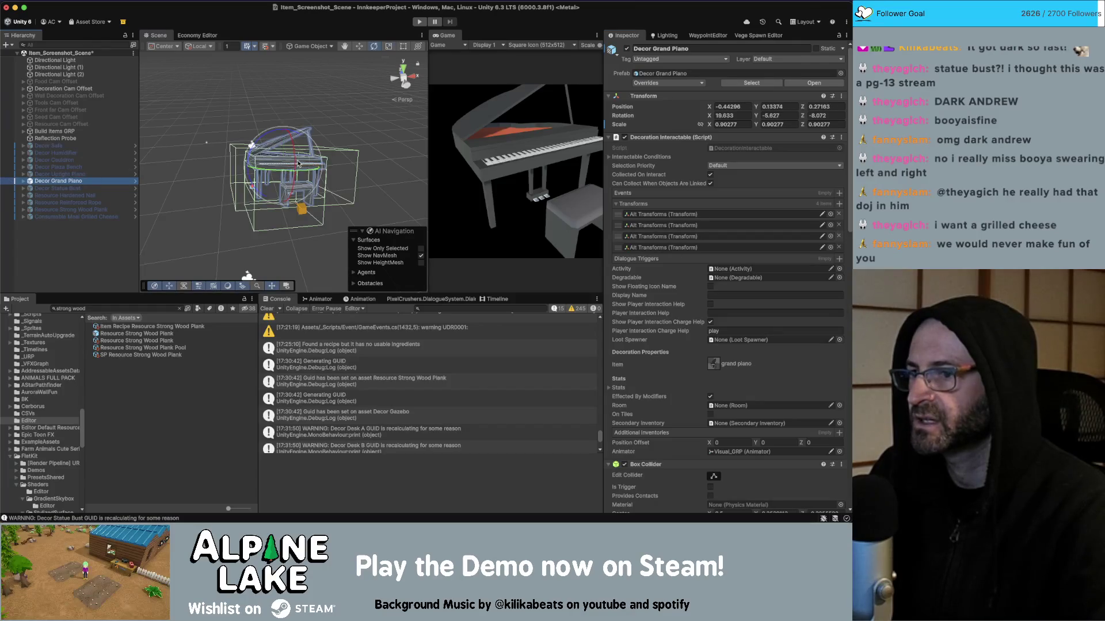
{"action": "left_click_drag", "start_coordinate": [298, 164], "coordinate": [345, 173]}
{"action": "left_click", "coordinate": [350, 174]}
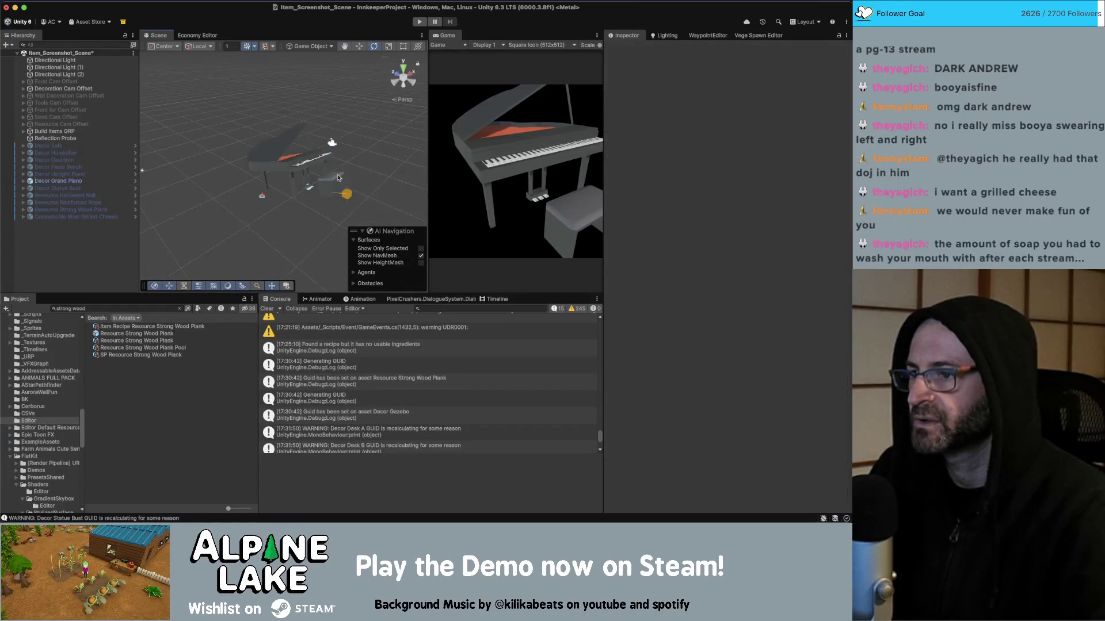
{"action": "left_click", "coordinate": [327, 182]}
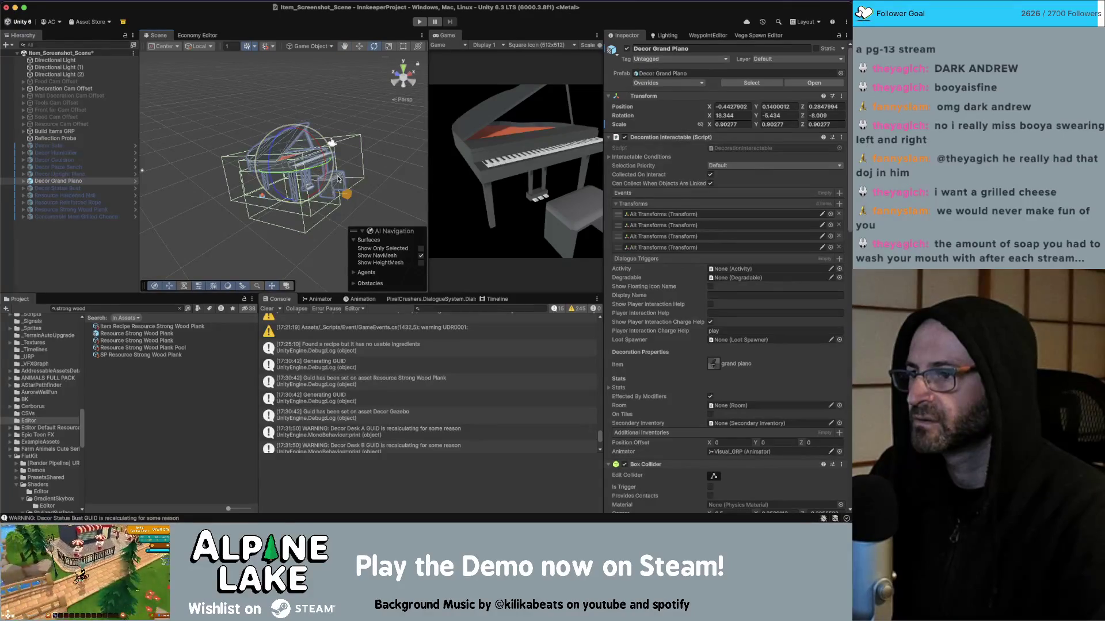
{"action": "key", "text": "w"}
{"action": "left_click", "coordinate": [336, 181]}
{"action": "left_click_drag", "start_coordinate": [311, 187], "coordinate": [291, 186]}
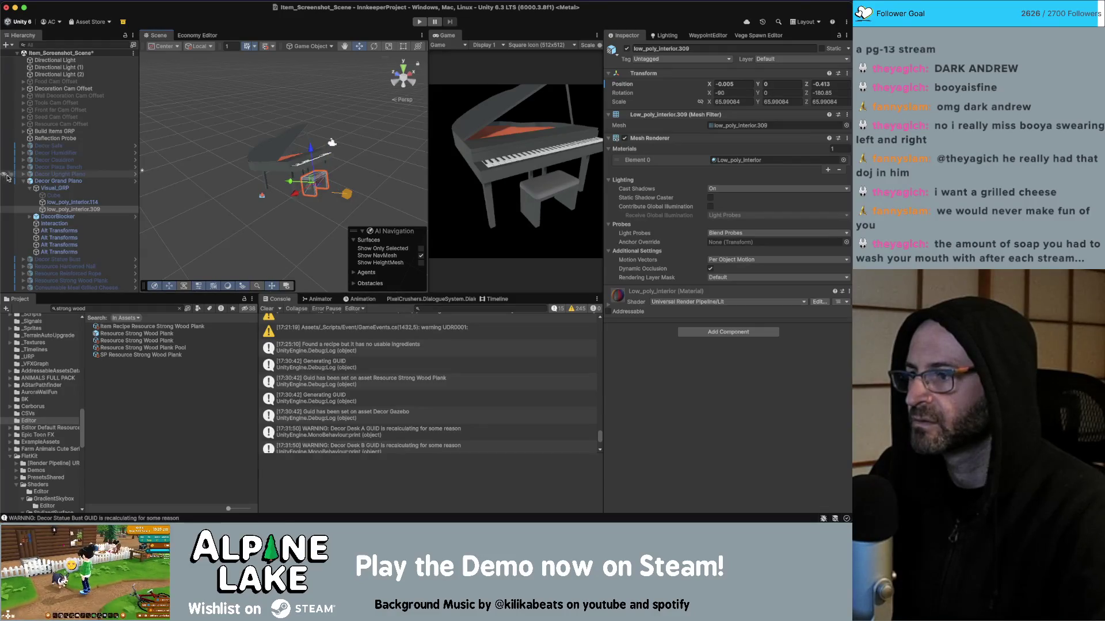
Reposition Decor Grand Piano within the scene frame
{"action": "left_click", "coordinate": [69, 180]}
{"action": "left_click", "coordinate": [92, 180], "text": "super"}
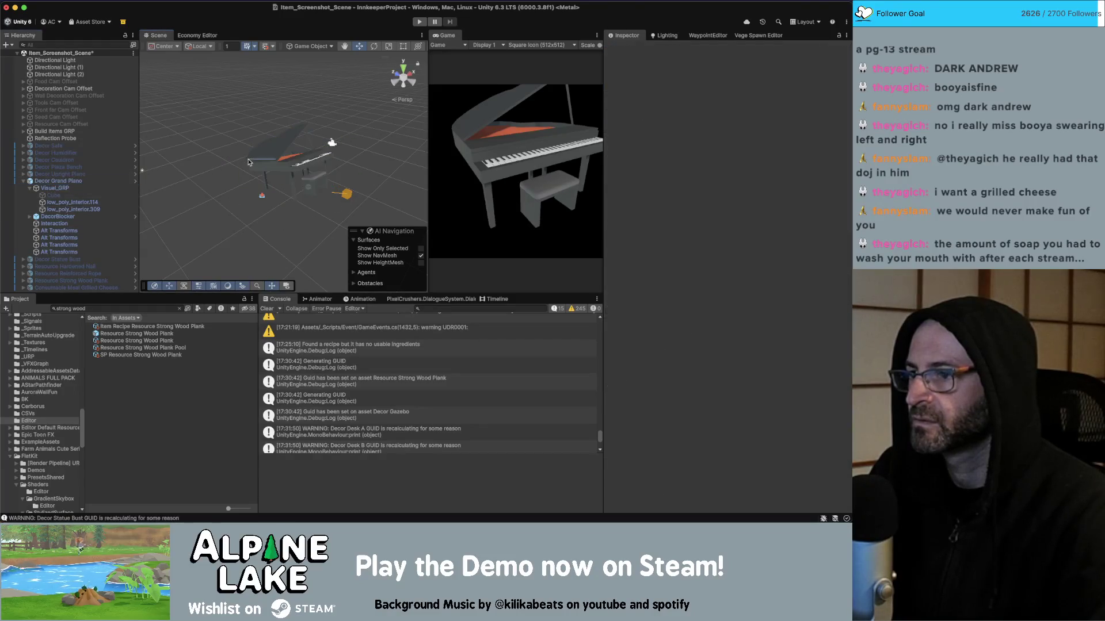
{"action": "left_click", "coordinate": [92, 180]}
{"action": "key", "text": "e"}
{"action": "key", "text": "w"}
{"action": "left_click_drag", "start_coordinate": [291, 160], "coordinate": [274, 176]}
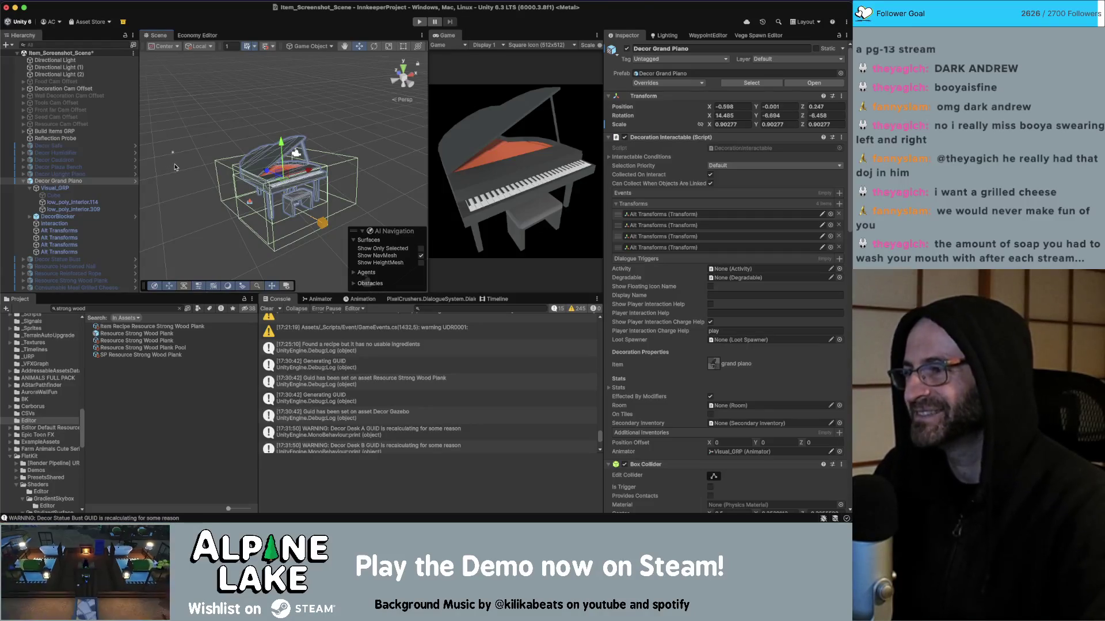
Collapse the grand piano's children, deactivate it, and activate Decor Statue Bust
{"action": "left_click", "coordinate": [23, 181], "text": "alt"}
{"action": "left_click", "coordinate": [23, 181]}
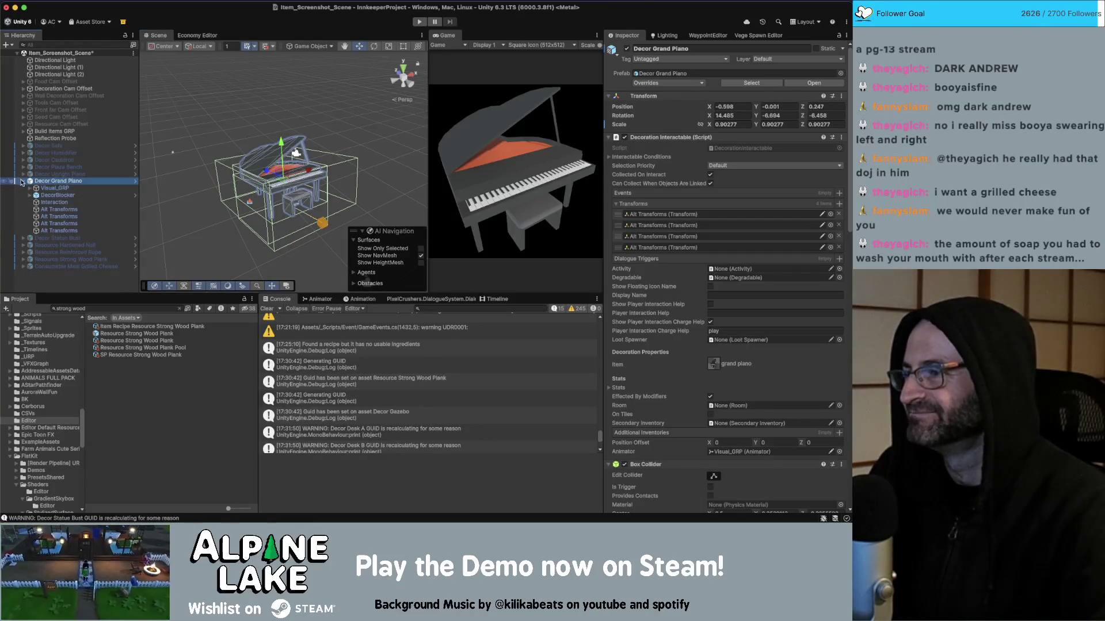
{"action": "left_click", "coordinate": [22, 182]}
{"action": "left_click", "coordinate": [627, 49]}
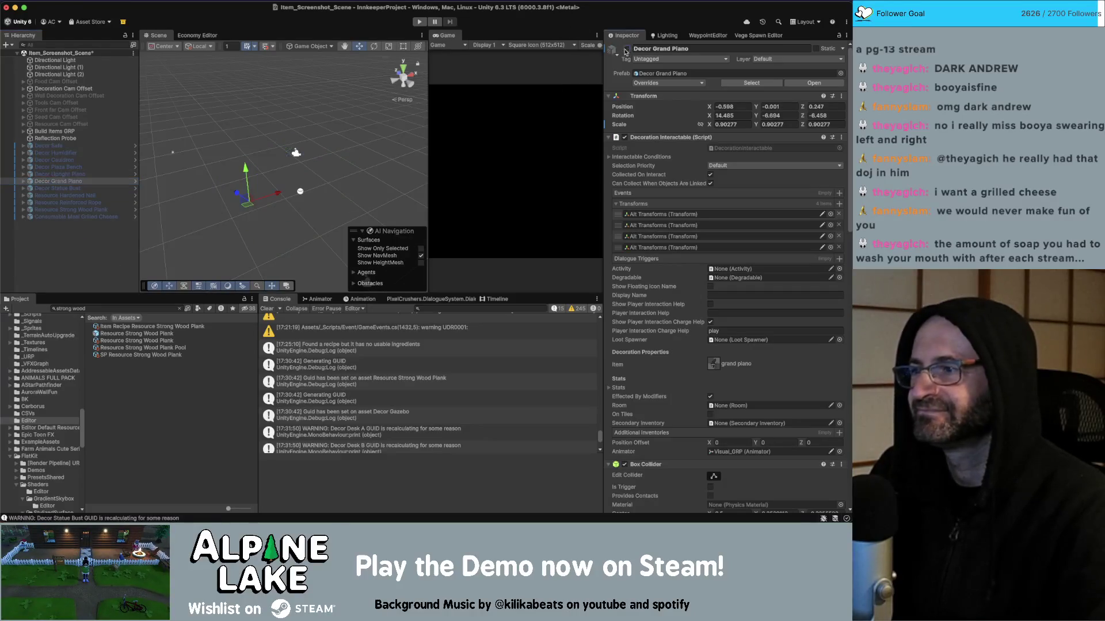
{"action": "key", "text": "Down"}
{"action": "left_click", "coordinate": [626, 49]}
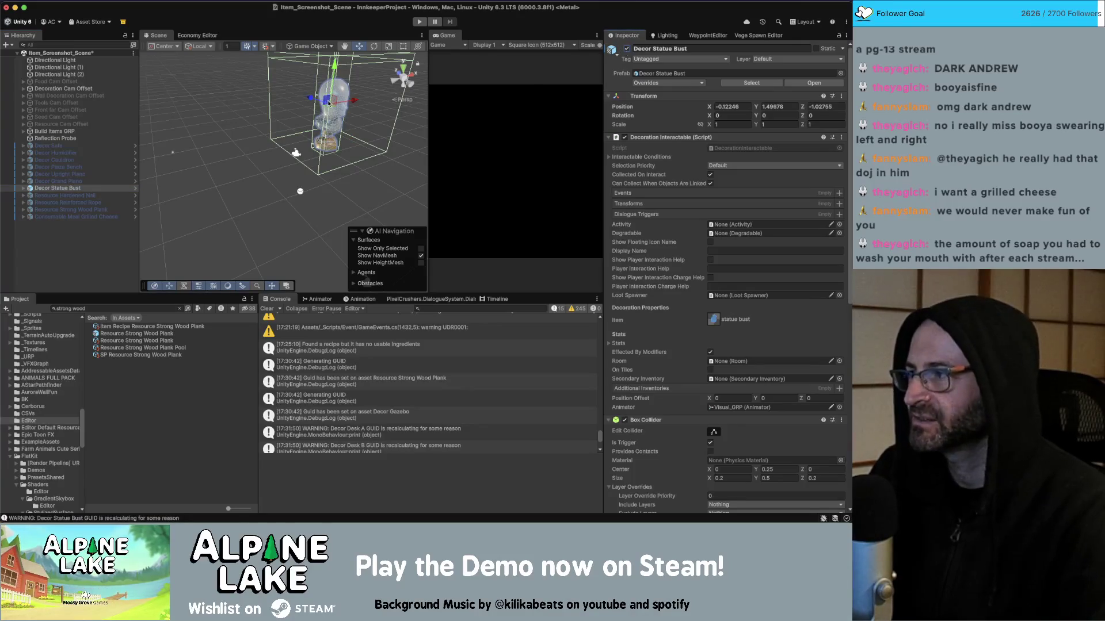
Set the statue bust's Position to 0, 0, 0
{"action": "mouse_move", "coordinate": [328, 102]}
{"action": "left_mouse_down"}
{"action": "mouse_move", "coordinate": [299, 147]}
{"action": "mouse_move", "coordinate": [272, 162]}
{"action": "mouse_move", "coordinate": [314, 123]}
{"action": "mouse_move", "coordinate": [362, 127]}
{"action": "left_mouse_up"}
{"action": "left_click", "coordinate": [738, 105]}
{"action": "type", "text": "0"}
{"action": "key", "text": "Tab"}
{"action": "type", "text": "0"}
{"action": "key", "text": "Tab"}
{"action": "type", "text": "0"}
{"action": "key", "text": "Return"}
{"action": "mouse_move", "coordinate": [343, 155]}
{"action": "left_mouse_down"}
{"action": "mouse_move", "coordinate": [330, 132]}
{"action": "mouse_move", "coordinate": [303, 136]}
{"action": "left_mouse_up"}
Tilt the bust toward the camera, scale it to about 2.03, then hide it and show Resource Hardened Nail
{"action": "key", "text": "e"}
{"action": "mouse_move", "coordinate": [302, 188]}
{"action": "left_mouse_down"}
{"action": "mouse_move", "coordinate": [290, 188]}
{"action": "mouse_move", "coordinate": [329, 172]}
{"action": "mouse_move", "coordinate": [279, 171]}
{"action": "left_mouse_up"}
{"action": "key", "text": "r"}
{"action": "key", "text": "w"}
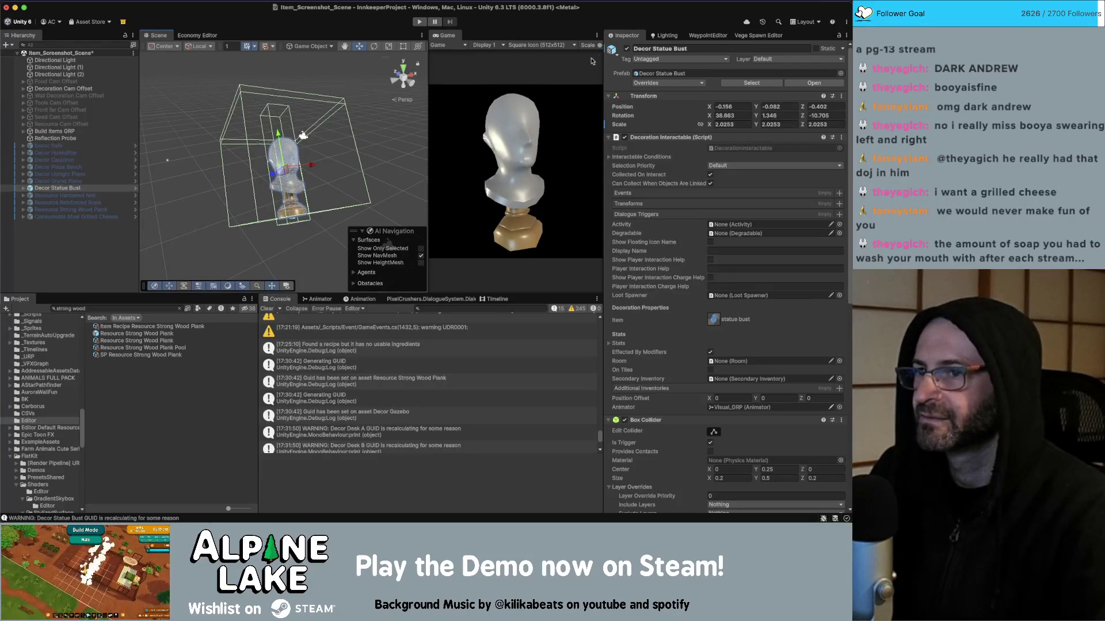
{"action": "left_click", "coordinate": [627, 50]}
{"action": "key", "text": "Down"}
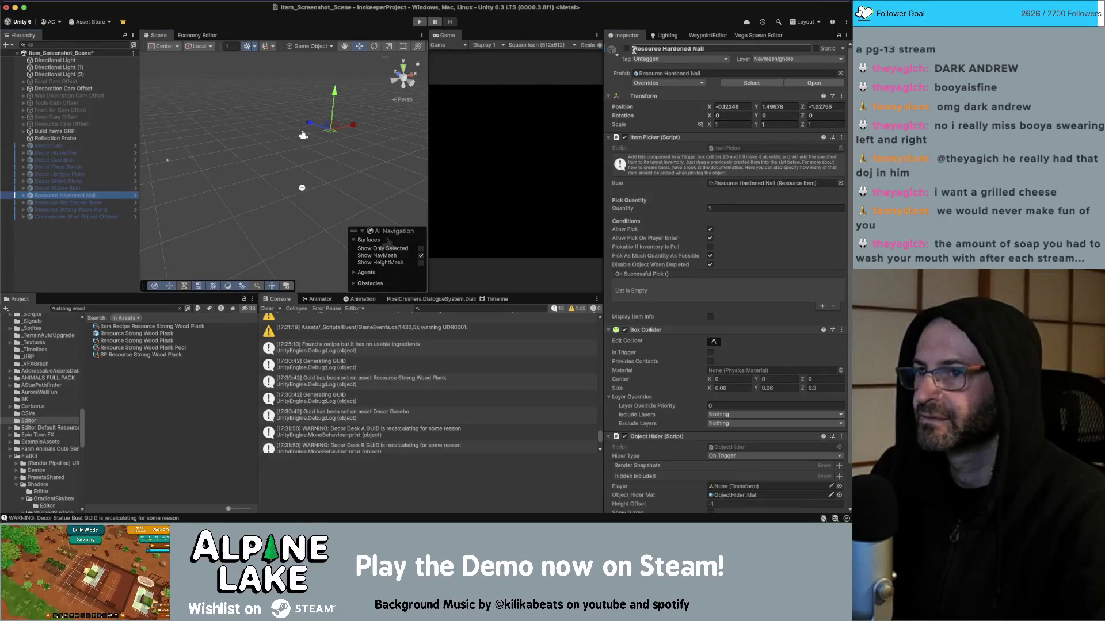
{"action": "left_click", "coordinate": [628, 49]}
Tilt the hardened nail, then reset its position and rotation fields to 0
{"action": "key", "text": "e"}
{"action": "left_click_drag", "start_coordinate": [325, 129], "coordinate": [279, 153]}
{"action": "key", "text": "w"}
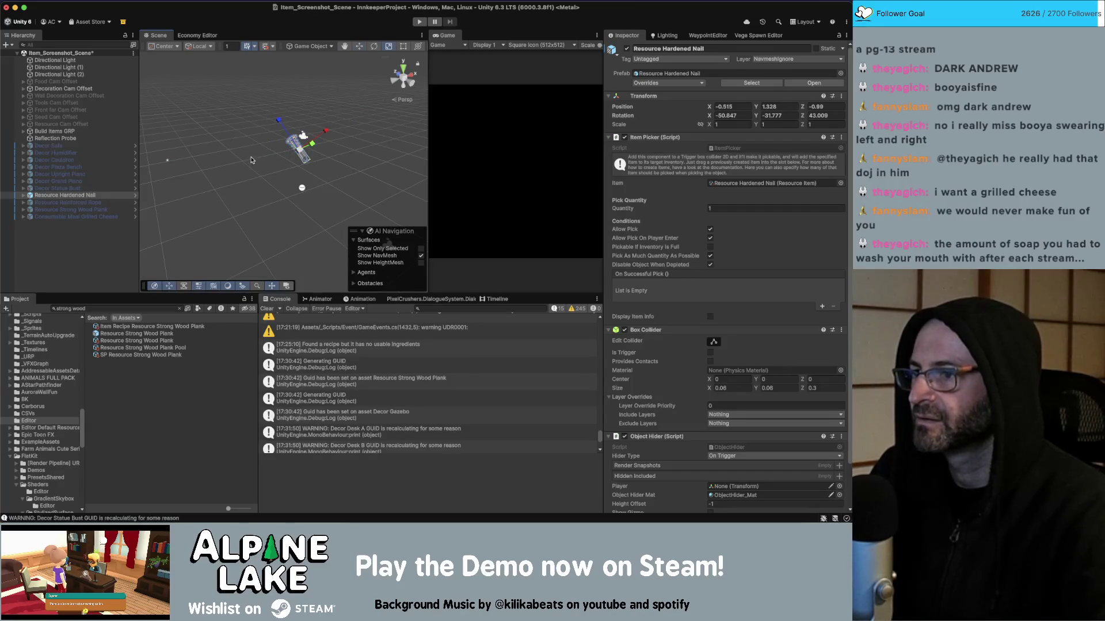
{"action": "left_click", "coordinate": [729, 106]}
{"action": "key", "text": "Tab"}
{"action": "type", "text": "0"}
{"action": "key", "text": "Tab"}
{"action": "type", "text": "0"}
{"action": "key", "text": "Tab"}
{"action": "type", "text": "0"}
{"action": "key", "text": "Tab"}
{"action": "type", "text": "0"}
{"action": "key", "text": "Tab"}
{"action": "type", "text": "0"}
Re-tilt the hardened nail to a better icon angle
{"action": "mouse_move", "coordinate": [190, 207]}
{"action": "left_mouse_down"}
{"action": "mouse_move", "coordinate": [164, 211]}
{"action": "mouse_move", "coordinate": [432, 191]}
{"action": "left_mouse_up"}
{"action": "key", "text": "e"}
{"action": "left_click_drag", "start_coordinate": [319, 210], "coordinate": [304, 191]}
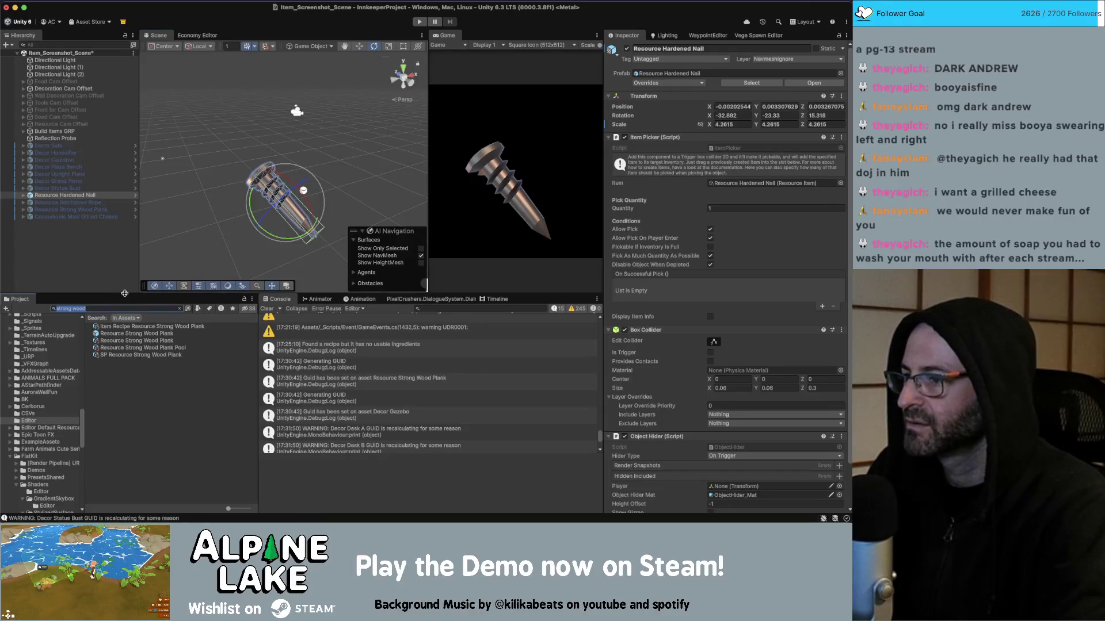
Add the Resource Nail prefab from the project assets to the scene
{"action": "left_click", "coordinate": [99, 46]}
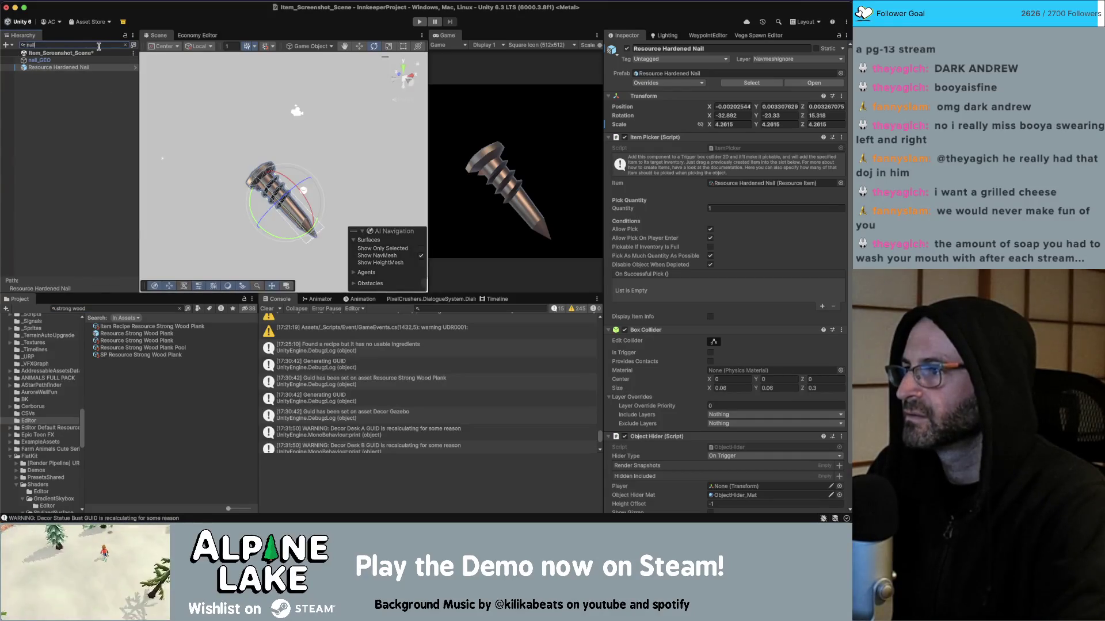
{"action": "key", "text": "Escape"}
{"action": "left_click", "coordinate": [114, 306]}
{"action": "type", "text": "resource nail"}
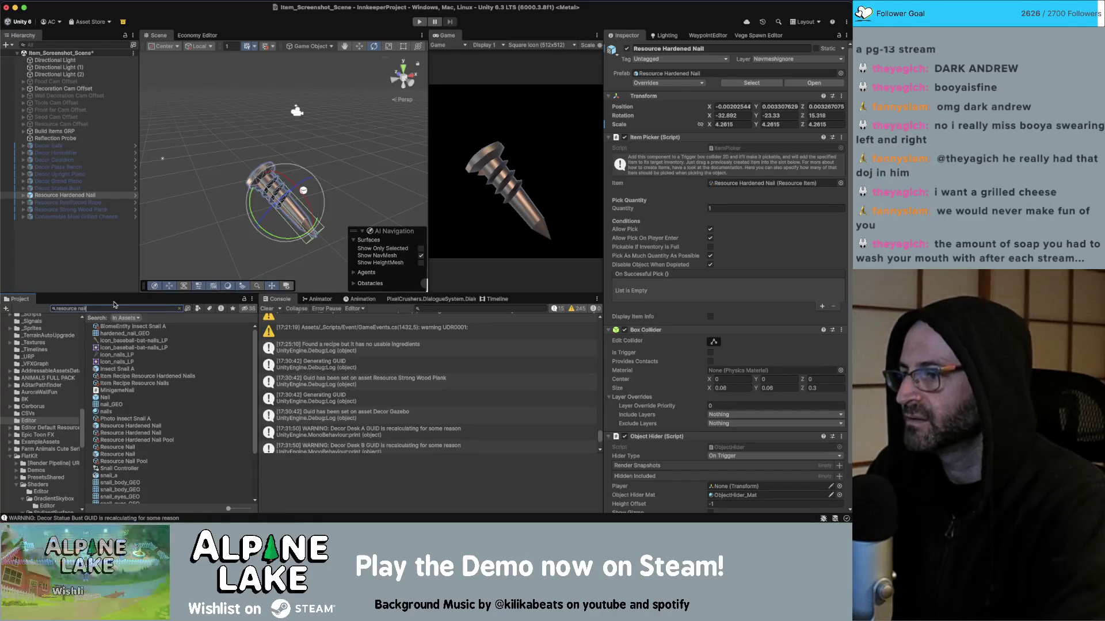
{"action": "left_click_drag", "start_coordinate": [117, 362], "coordinate": [83, 271]}
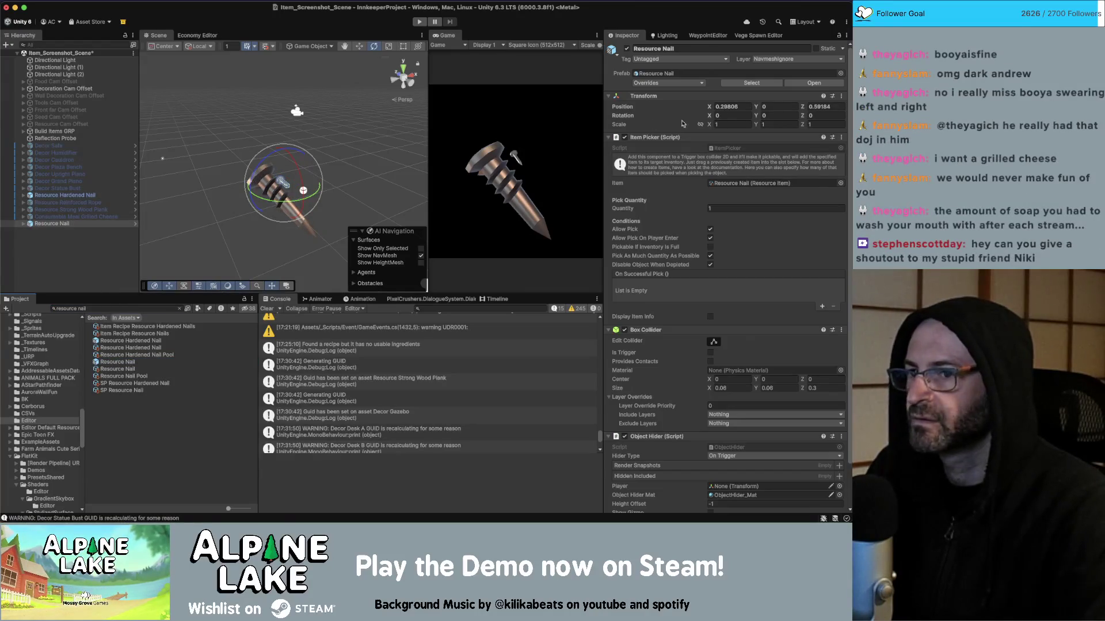
Zero Resource Nail's X and Z position and move it just below Resource Hardened Nail
{"action": "left_click", "coordinate": [751, 107]}
{"action": "type", "text": "0"}
{"action": "key", "text": "Tab"}
{"action": "key", "text": "Tab"}
{"action": "type", "text": "0"}
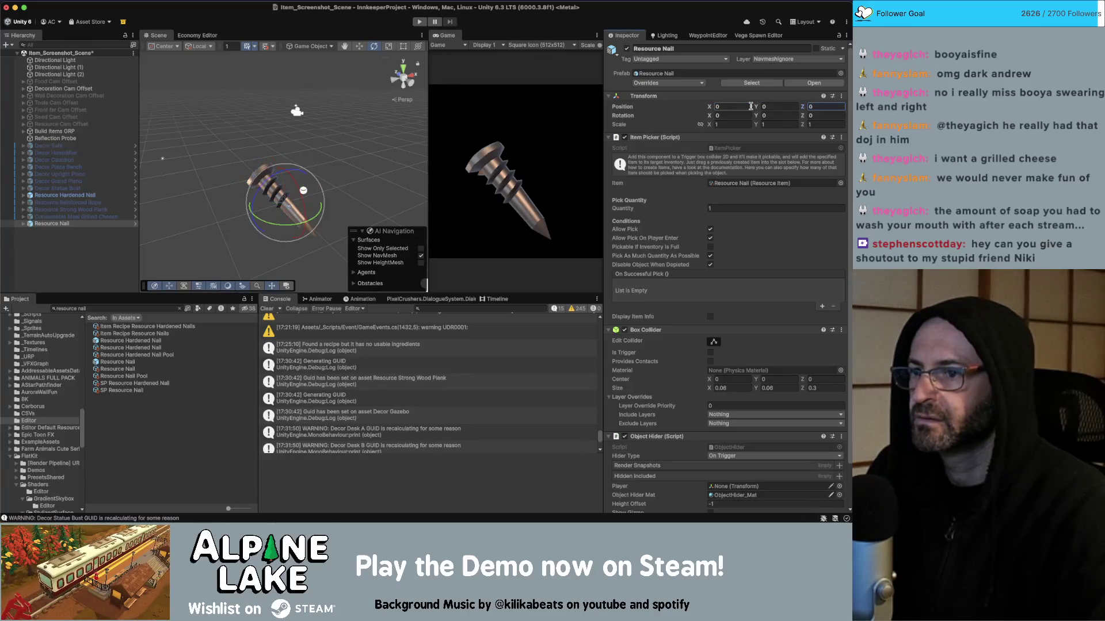
{"action": "left_click_drag", "start_coordinate": [51, 223], "coordinate": [60, 201]}
Adjust the hardened nail's tilt with the rotate tool
{"action": "left_click", "coordinate": [59, 196]}
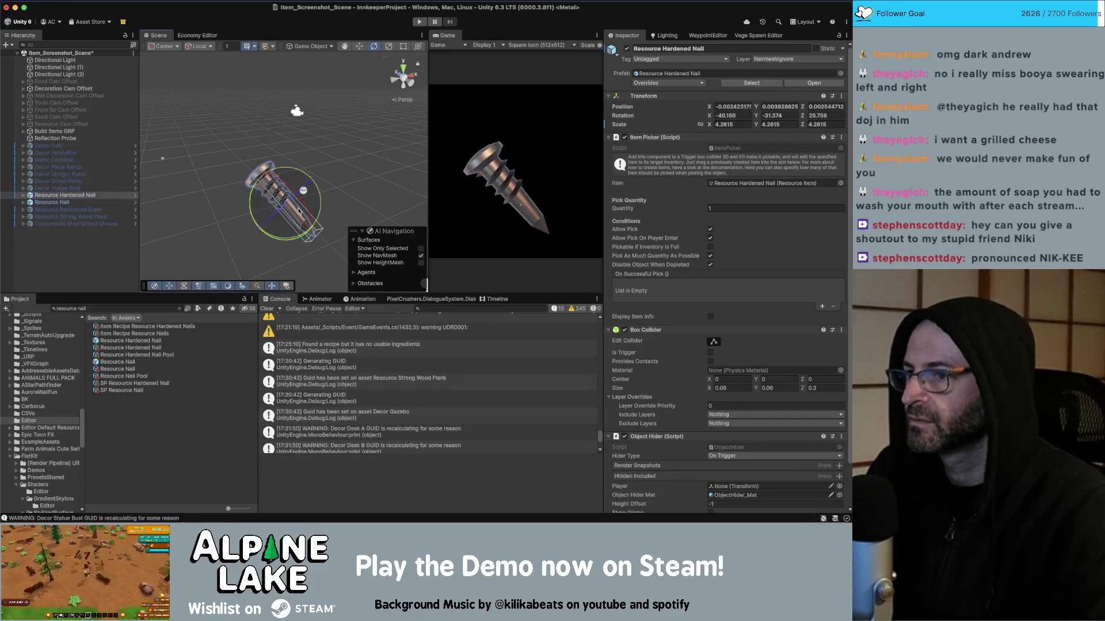
{"action": "mouse_move", "coordinate": [279, 191]}
{"action": "left_mouse_down"}
{"action": "mouse_move", "coordinate": [286, 205]}
{"action": "mouse_move", "coordinate": [296, 194]}
{"action": "mouse_move", "coordinate": [288, 201]}
{"action": "left_mouse_up"}
{"action": "key", "text": "w"}
{"action": "key", "text": "e"}
{"action": "key", "text": "r"}
{"action": "key", "text": "e"}
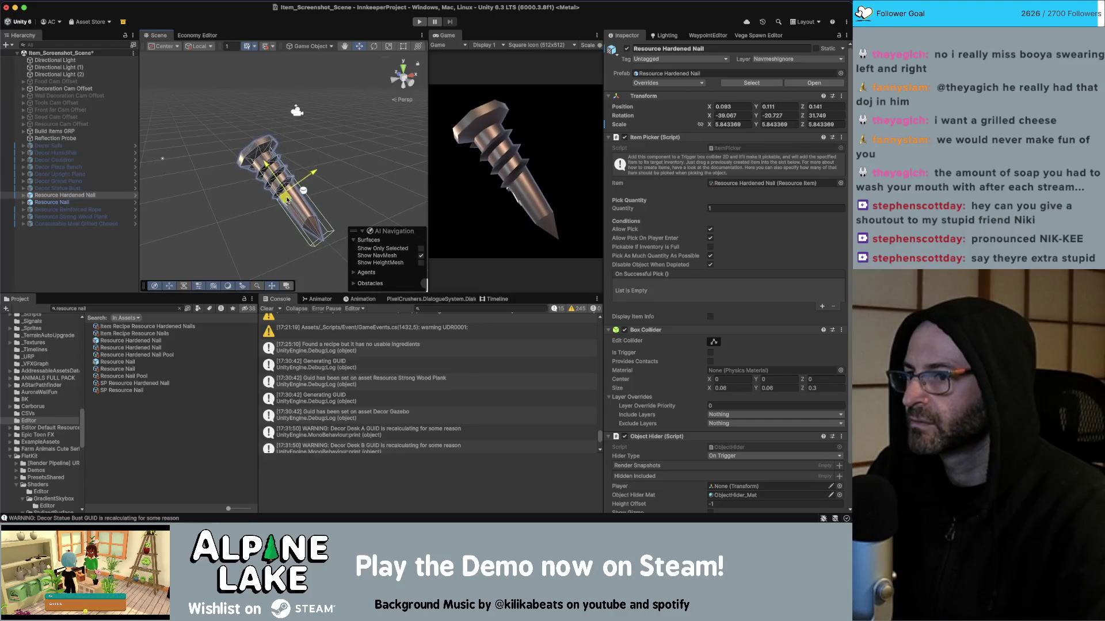
Rotate Resource Nail to -47.827, -29.356, 111.715 and scale it to 6.334152
{"action": "left_click", "coordinate": [62, 202]}
{"action": "key", "text": "f"}
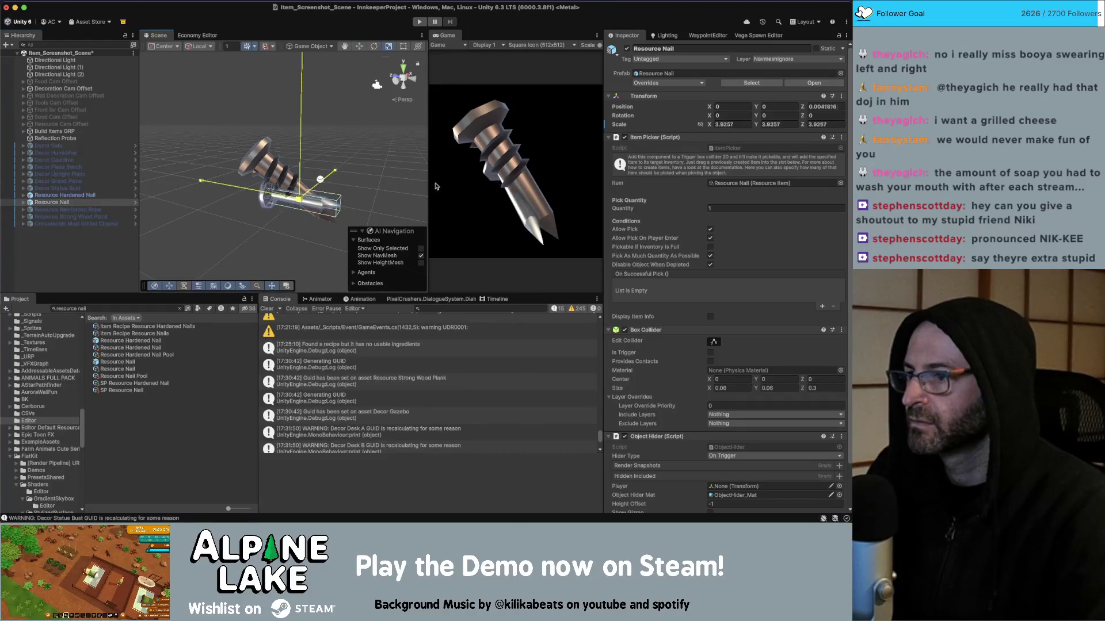
{"action": "key", "text": "e"}
{"action": "left_click_drag", "start_coordinate": [322, 210], "coordinate": [276, 217]}
{"action": "key", "text": "r"}
{"action": "mouse_move", "coordinate": [286, 195]}
{"action": "left_mouse_down"}
{"action": "mouse_move", "coordinate": [314, 195]}
{"action": "mouse_move", "coordinate": [299, 173]}
{"action": "mouse_move", "coordinate": [315, 188]}
{"action": "mouse_move", "coordinate": [218, 174]}
{"action": "mouse_move", "coordinate": [173, 144]}
{"action": "left_mouse_up"}
Deactivate both nails together
{"action": "left_click", "coordinate": [64, 195], "text": "shift"}
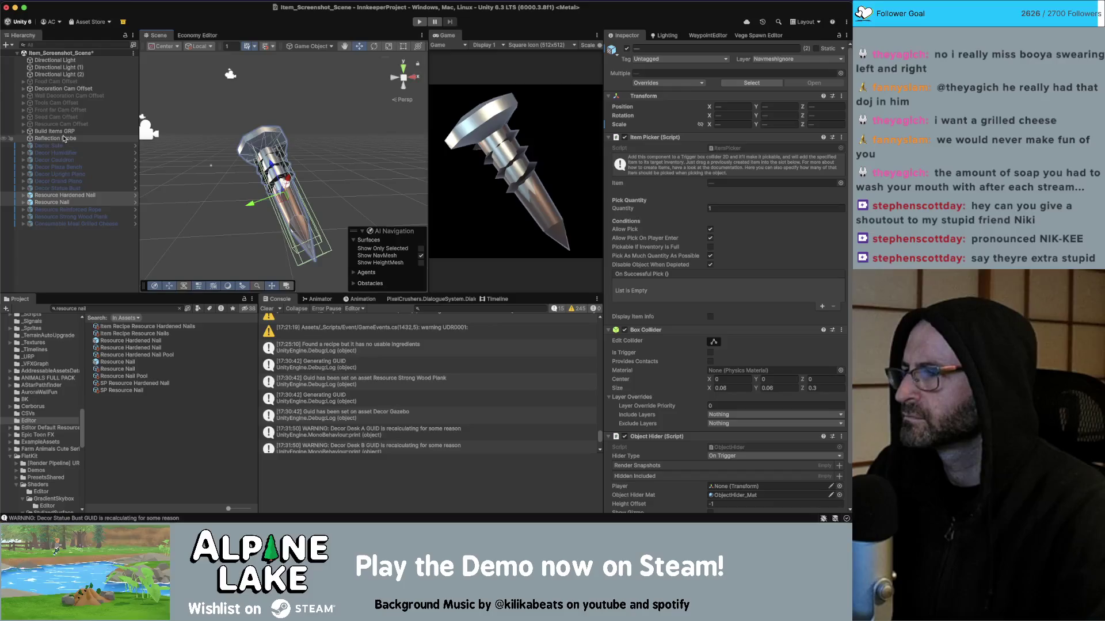
{"action": "left_click", "coordinate": [626, 49]}
{"action": "left_click", "coordinate": [68, 209]}
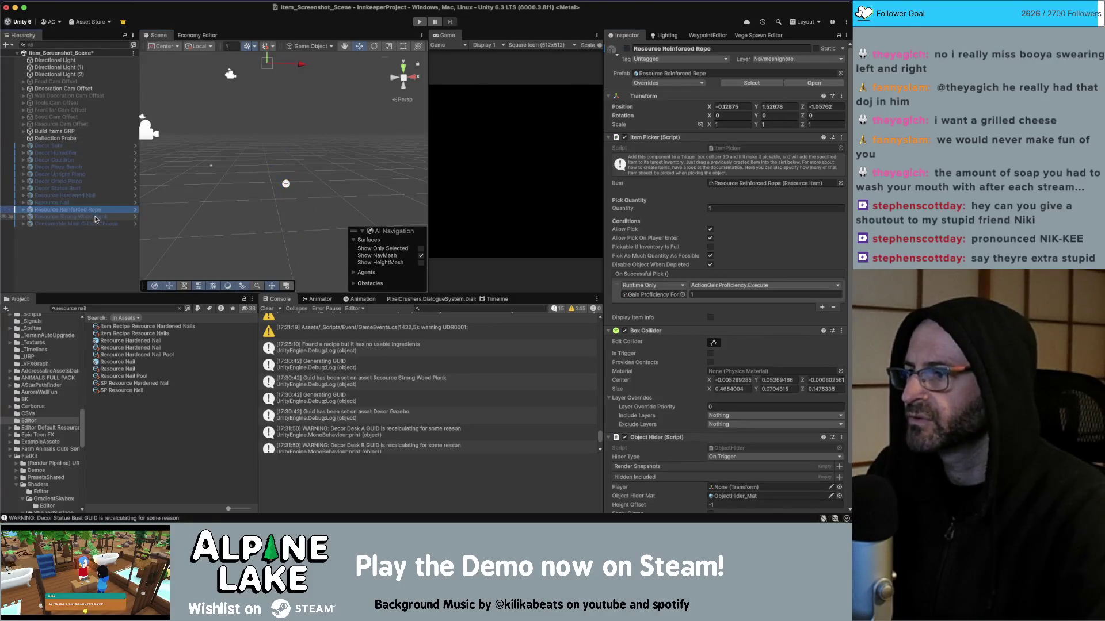
Activate Resource Reinforced Rope and zero its X, Y and Z position
{"action": "left_click", "coordinate": [627, 49]}
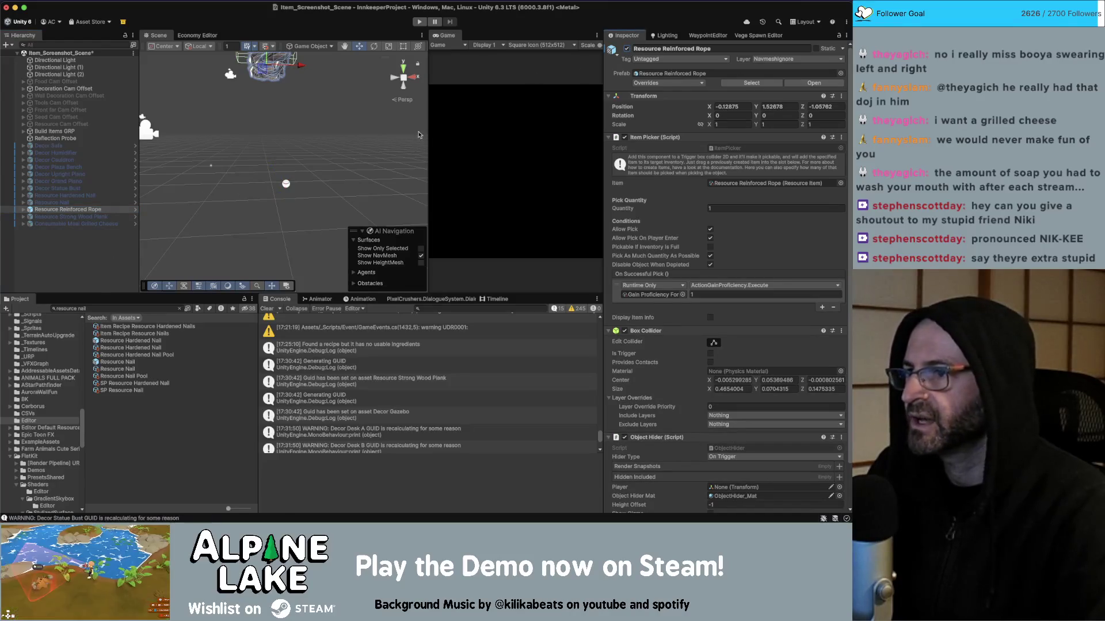
{"action": "left_click", "coordinate": [101, 309]}
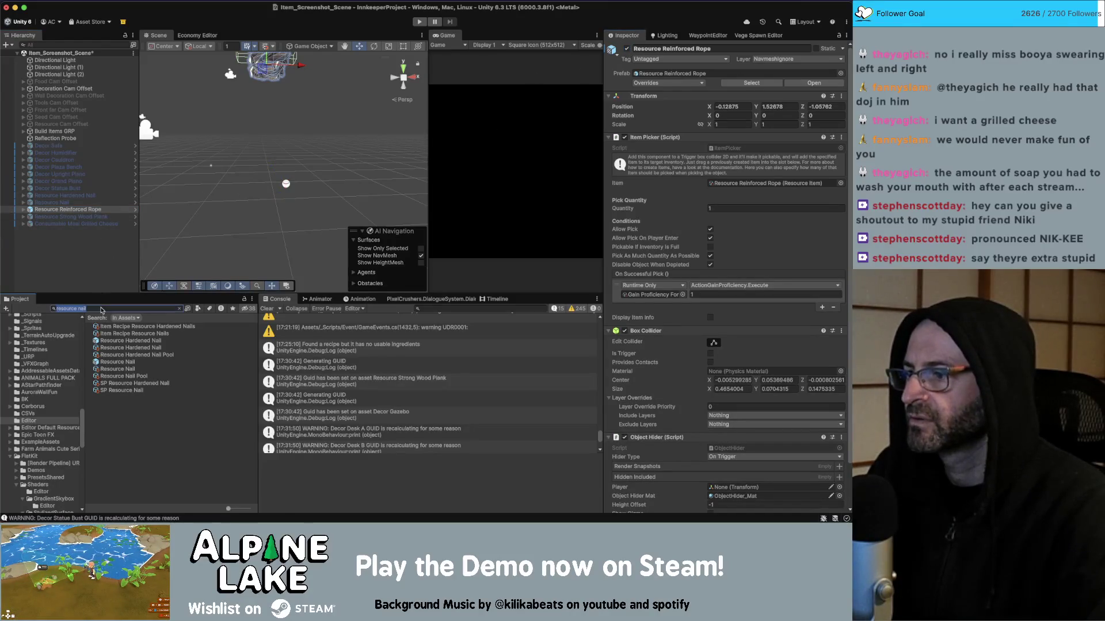
{"action": "left_click", "coordinate": [777, 106]}
{"action": "type", "text": "0"}
{"action": "left_click", "coordinate": [734, 106]}
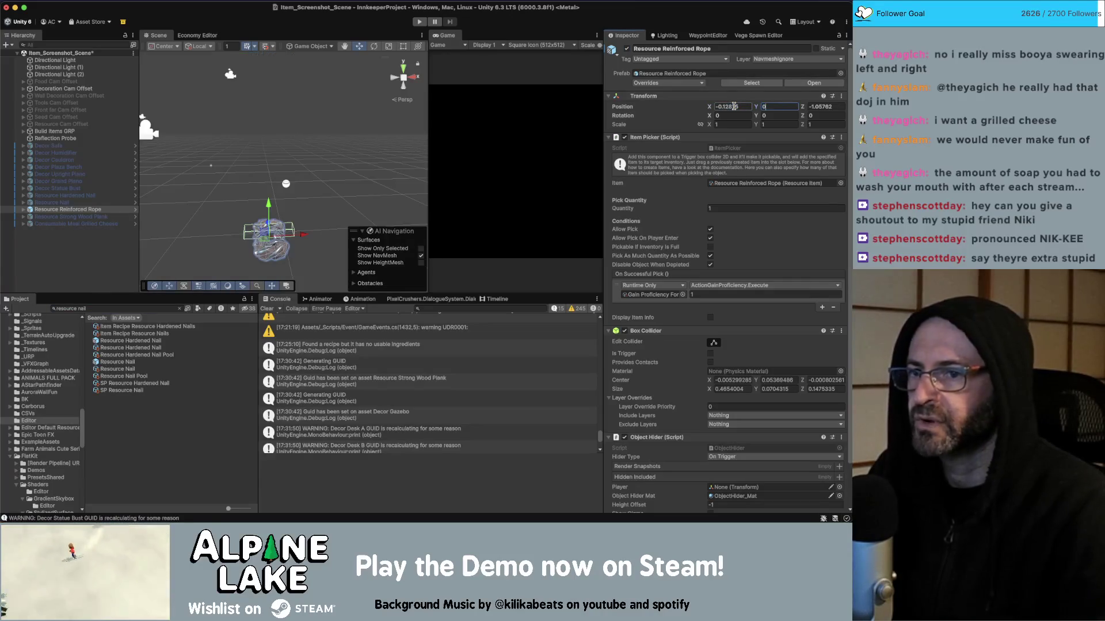
{"action": "type", "text": "0"}
{"action": "key", "text": "Tab"}
{"action": "key", "text": "Tab"}
{"action": "type", "text": "0"}
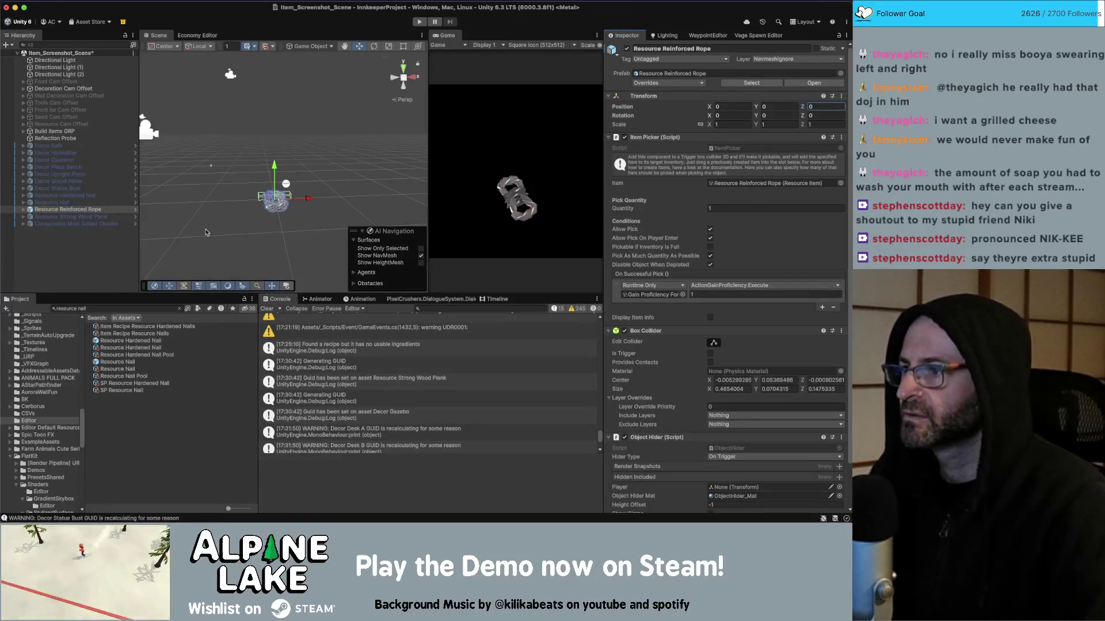
Hide Build Items GRP and activate the Resource Cam Offset camera rig
{"action": "left_click", "coordinate": [110, 45]}
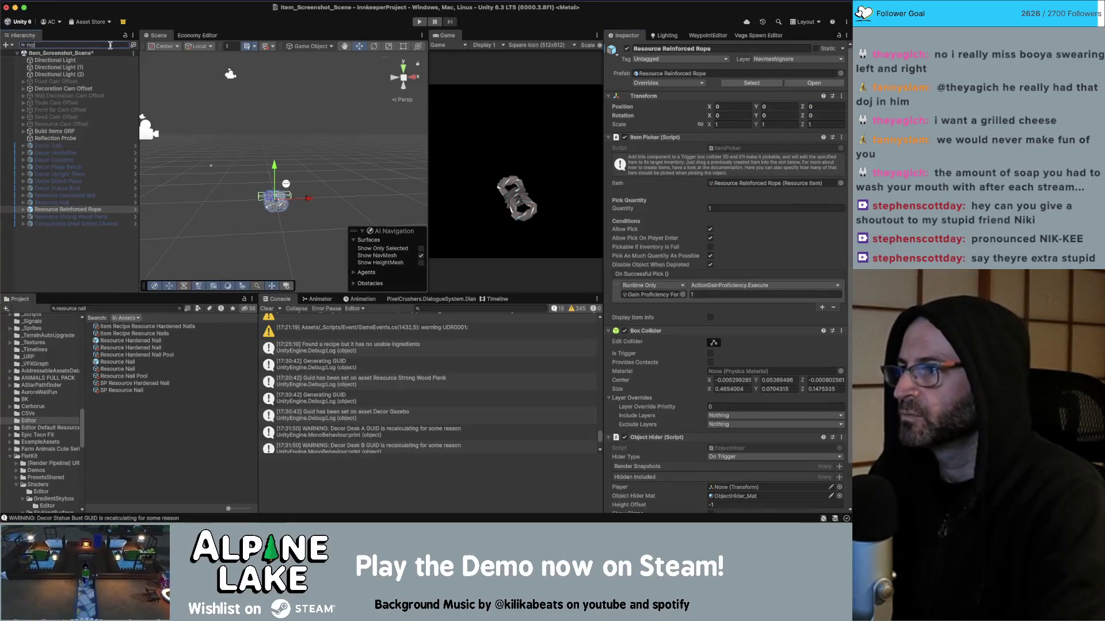
{"action": "type", "text": "pe"}
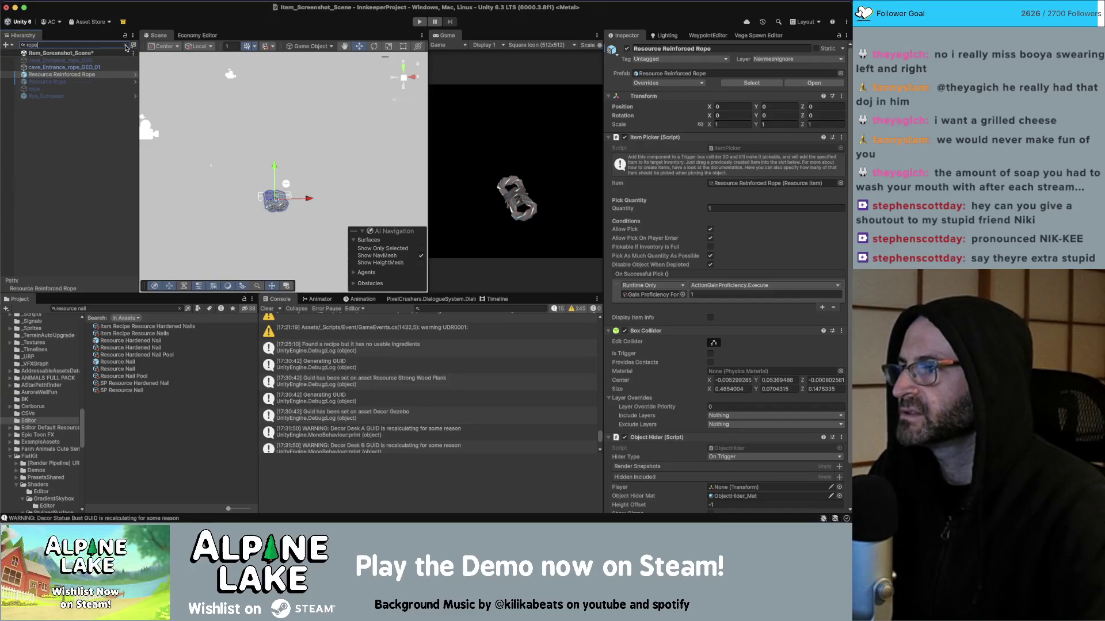
{"action": "left_click", "coordinate": [125, 45]}
{"action": "left_click", "coordinate": [54, 131]}
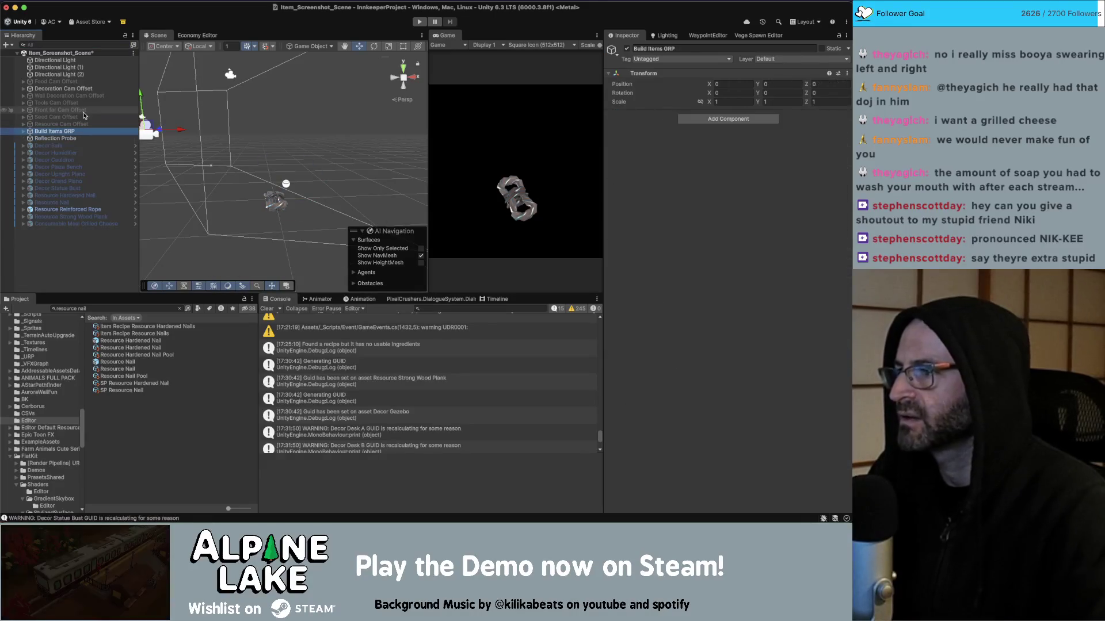
{"action": "left_click", "coordinate": [626, 49]}
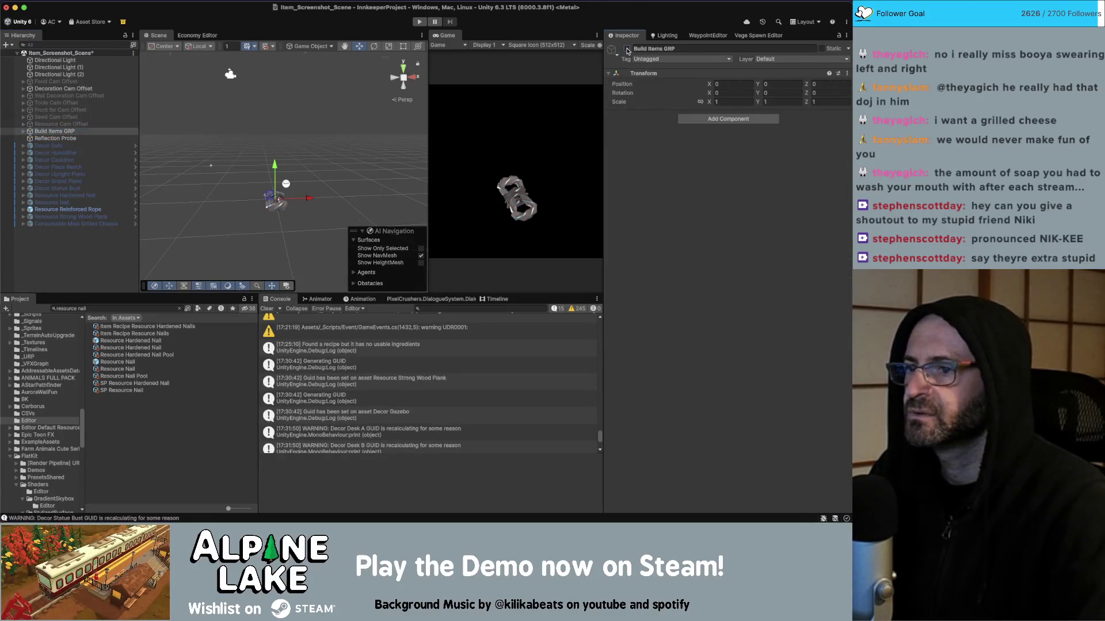
{"action": "left_click", "coordinate": [52, 124]}
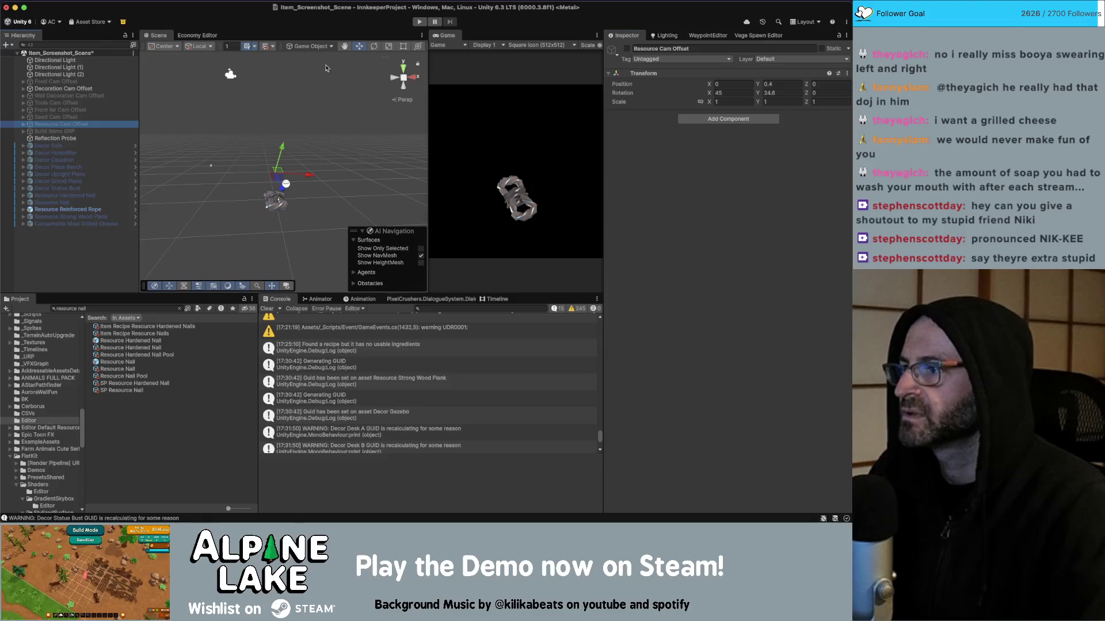
{"action": "left_click", "coordinate": [626, 49]}
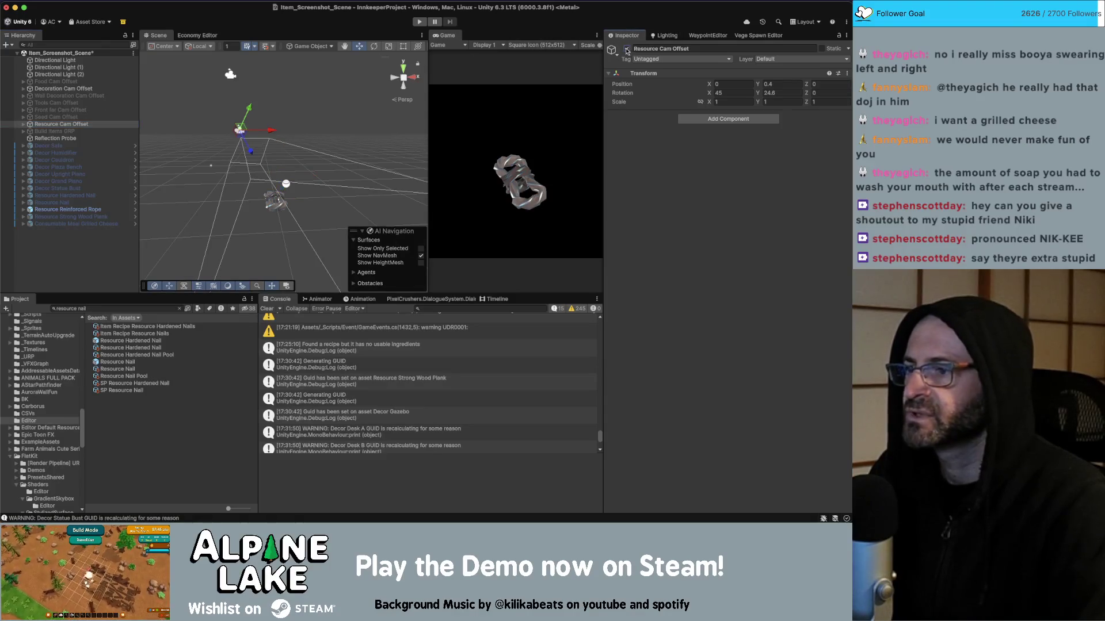
Move the reinforced rope and both nails into the captured decorations group
{"action": "left_click", "coordinate": [24, 124]}
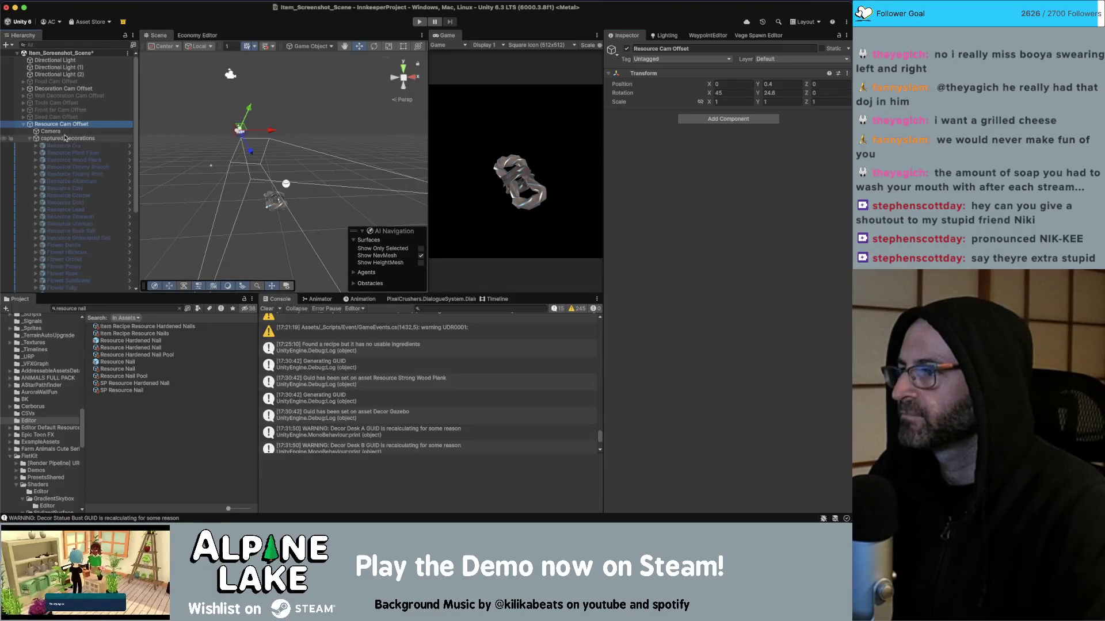
{"action": "scroll", "coordinate": [76, 141], "scroll_direction": "down", "scroll_amount": 1}
{"action": "scroll", "coordinate": [76, 141], "scroll_direction": "down", "scroll_amount": 5}
{"action": "left_click", "coordinate": [92, 274]}
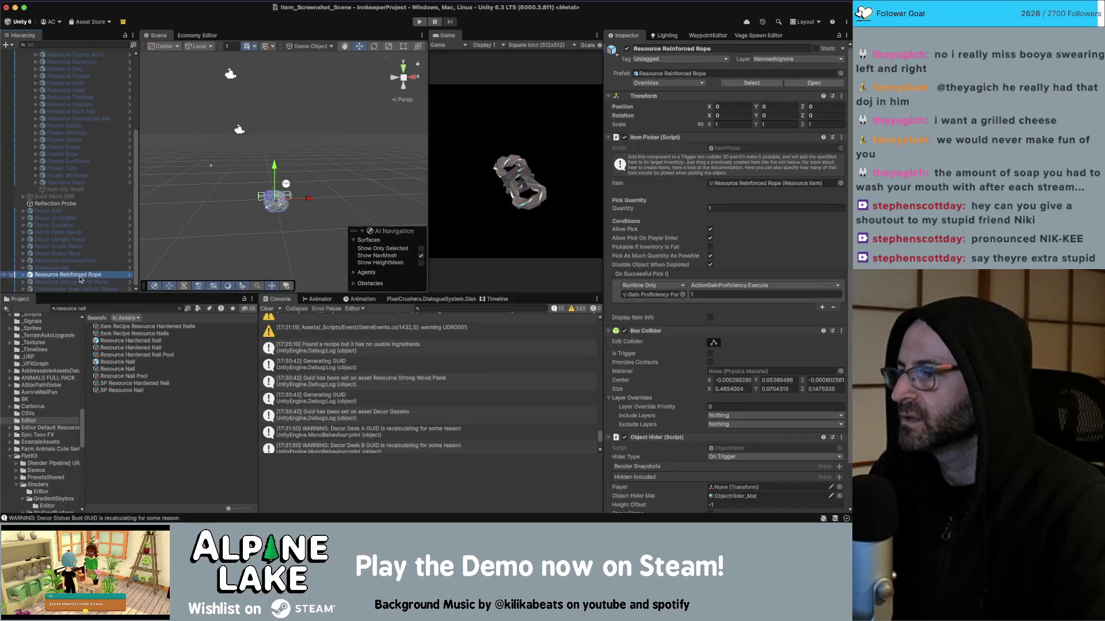
{"action": "left_click", "coordinate": [63, 263], "text": "shift"}
{"action": "left_click_drag", "start_coordinate": [63, 265], "coordinate": [66, 189]}
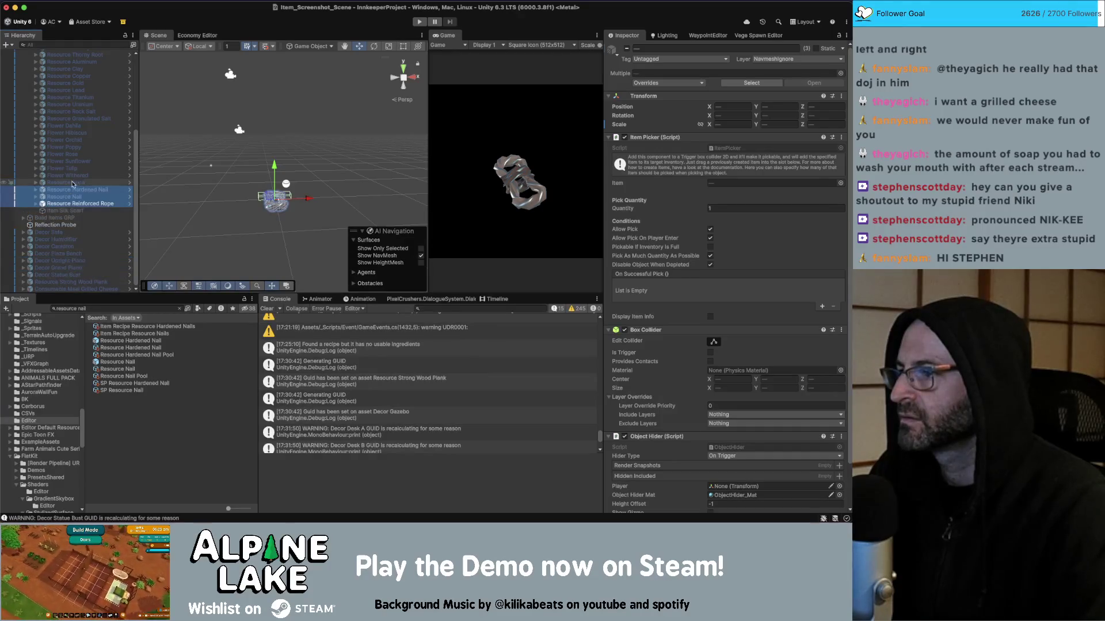
Try adding Resource Reinforced Rope to the capture camera's auto capture group
{"action": "scroll", "coordinate": [75, 150], "scroll_direction": "up", "scroll_amount": 4}
{"action": "left_click", "coordinate": [51, 107]}
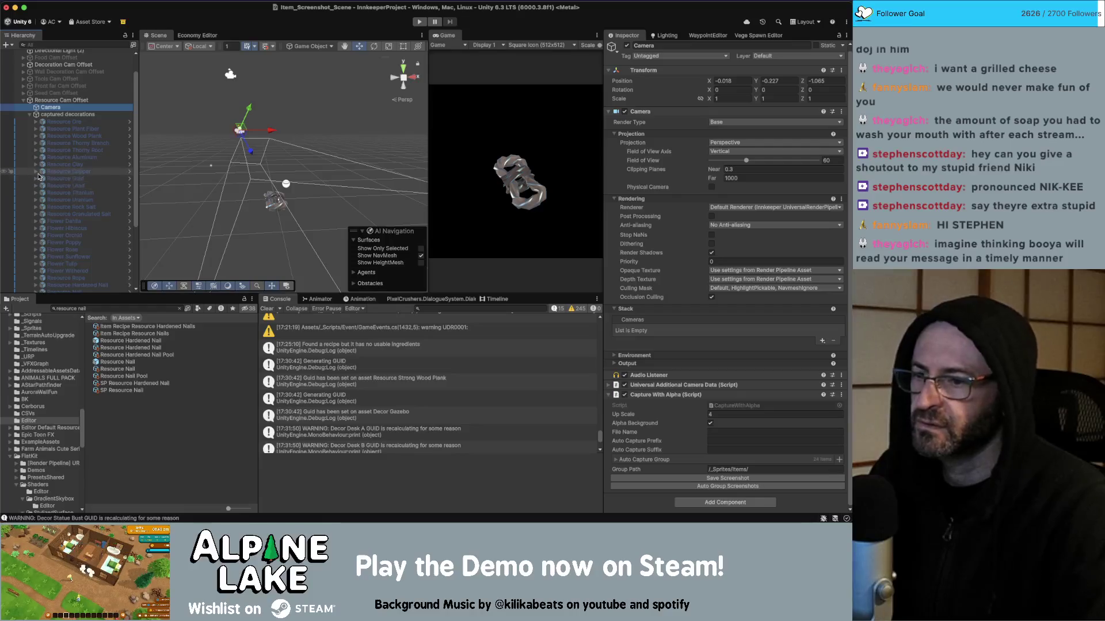
{"action": "scroll", "coordinate": [73, 203], "scroll_direction": "down", "scroll_amount": 5}
{"action": "left_click_drag", "start_coordinate": [73, 203], "coordinate": [401, 259]}
{"action": "left_click_drag", "start_coordinate": [667, 421], "coordinate": [650, 461]}
{"action": "mouse_move", "coordinate": [76, 187]}
{"action": "left_mouse_down"}
{"action": "mouse_move", "coordinate": [374, 345]}
{"action": "mouse_move", "coordinate": [670, 414]}
{"action": "mouse_move", "coordinate": [645, 463]}
{"action": "left_mouse_up"}
{"action": "left_click_drag", "start_coordinate": [73, 195], "coordinate": [647, 432]}
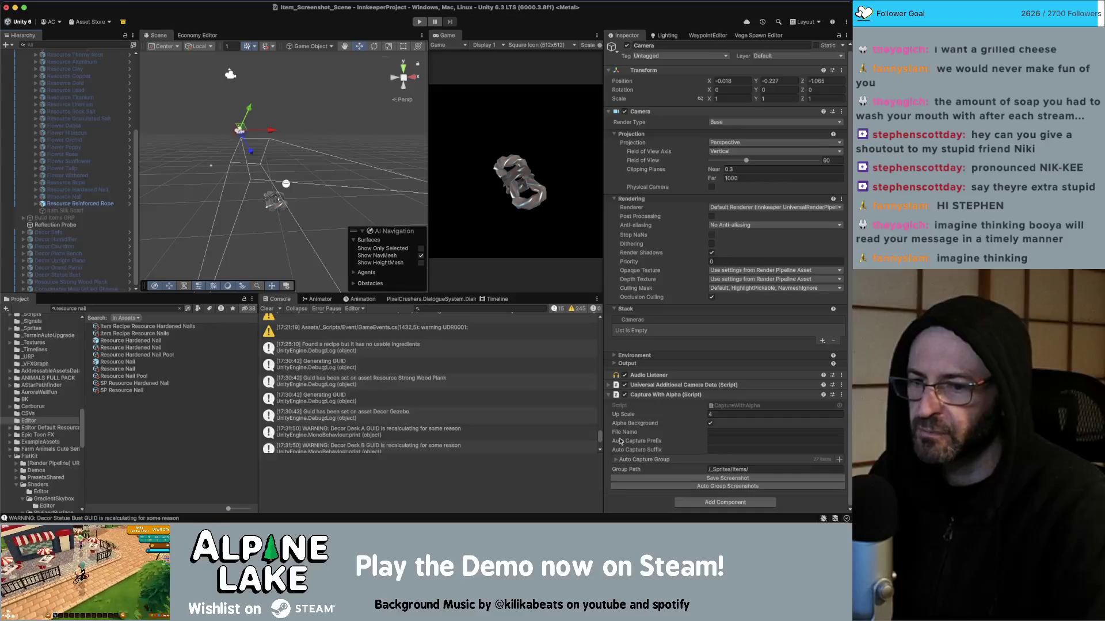
{"action": "scroll", "coordinate": [81, 146], "scroll_direction": "up", "scroll_amount": 5}
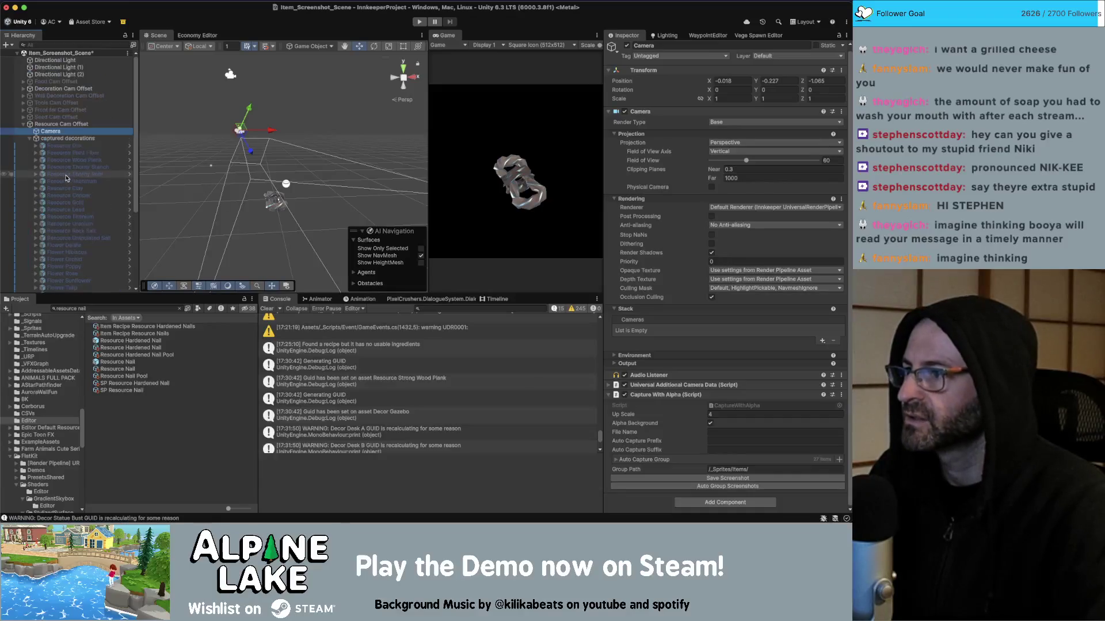
{"action": "left_click", "coordinate": [76, 131]}
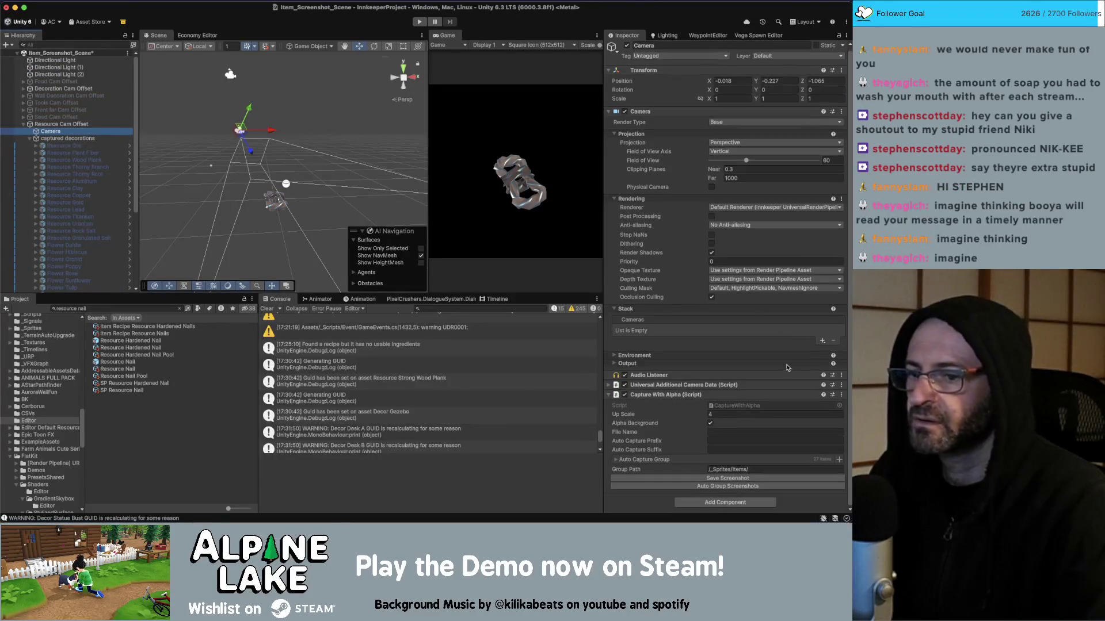
{"action": "scroll", "coordinate": [81, 173], "scroll_direction": "down", "scroll_amount": 5}
Tilt Resource Reinforced Rope to -44.867, -29.779, 3.762 and scale it to 2.2551
{"action": "left_click", "coordinate": [80, 204]}
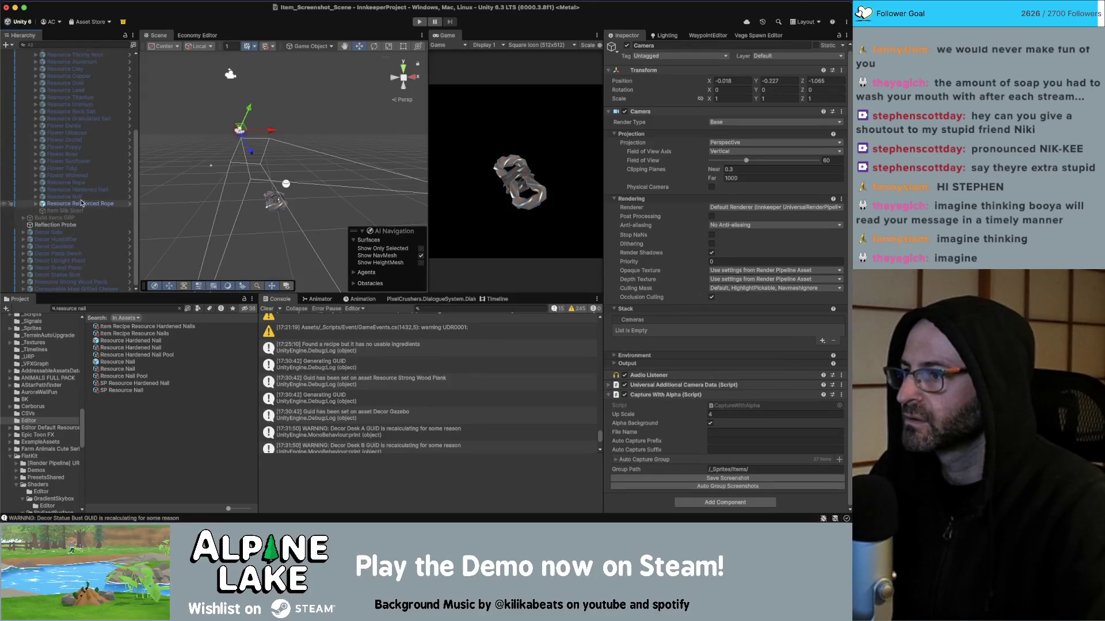
{"action": "key", "text": "e"}
{"action": "mouse_move", "coordinate": [269, 199]}
{"action": "left_mouse_down"}
{"action": "mouse_move", "coordinate": [271, 214]}
{"action": "mouse_move", "coordinate": [282, 185]}
{"action": "left_mouse_up"}
{"action": "key", "text": "r"}
{"action": "key", "text": "e"}
Activate Resource Rope and rotate it toward -47.281, -17.792, 14.83
{"action": "scroll", "coordinate": [79, 171], "scroll_direction": "up", "scroll_amount": 5}
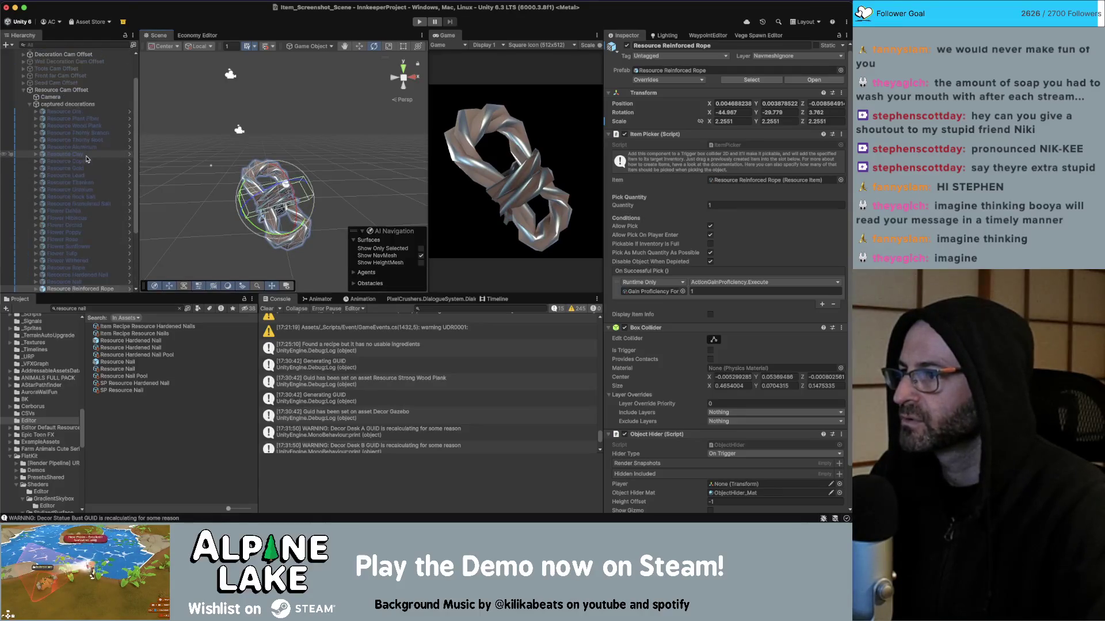
{"action": "left_click", "coordinate": [68, 251]}
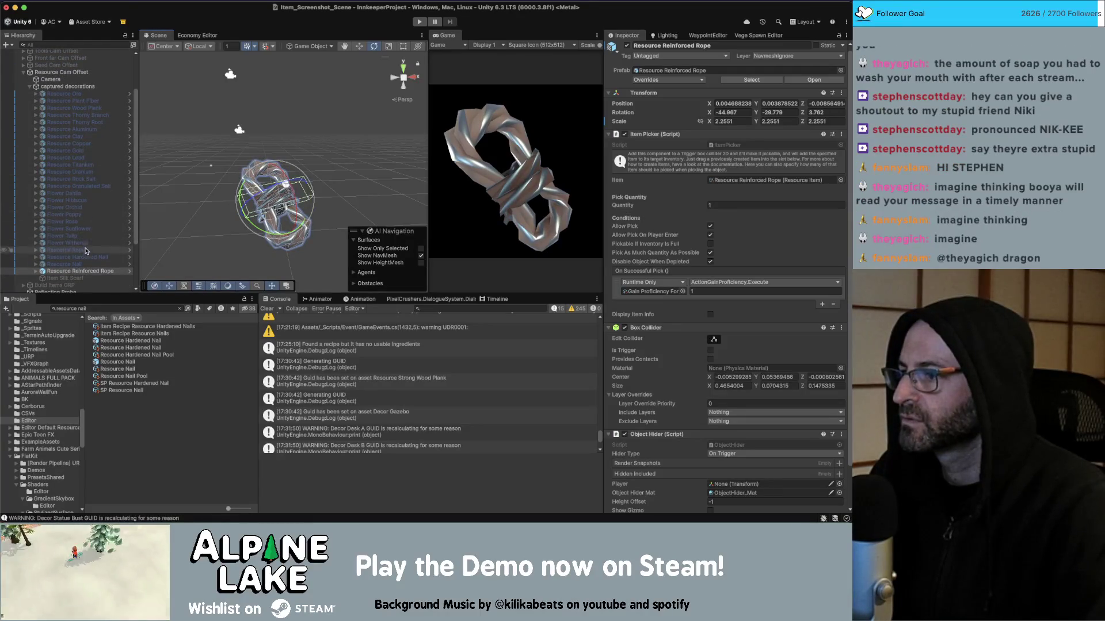
{"action": "left_click", "coordinate": [628, 45]}
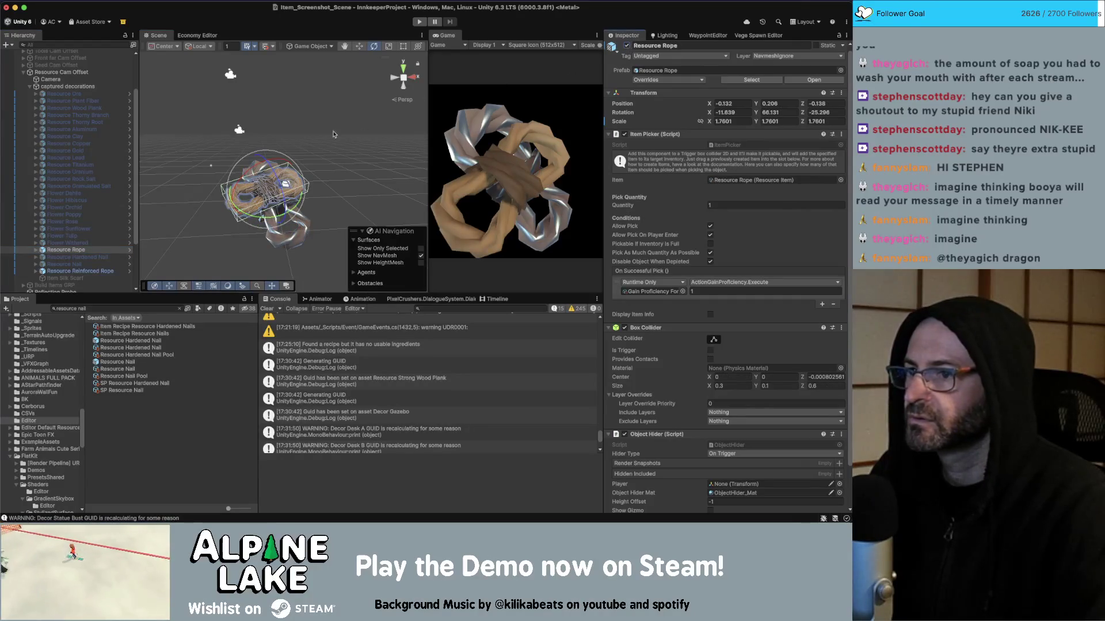
{"action": "mouse_move", "coordinate": [265, 183]}
{"action": "left_mouse_down"}
{"action": "mouse_move", "coordinate": [256, 211]}
{"action": "mouse_move", "coordinate": [290, 214]}
{"action": "mouse_move", "coordinate": [273, 188]}
{"action": "left_mouse_up"}
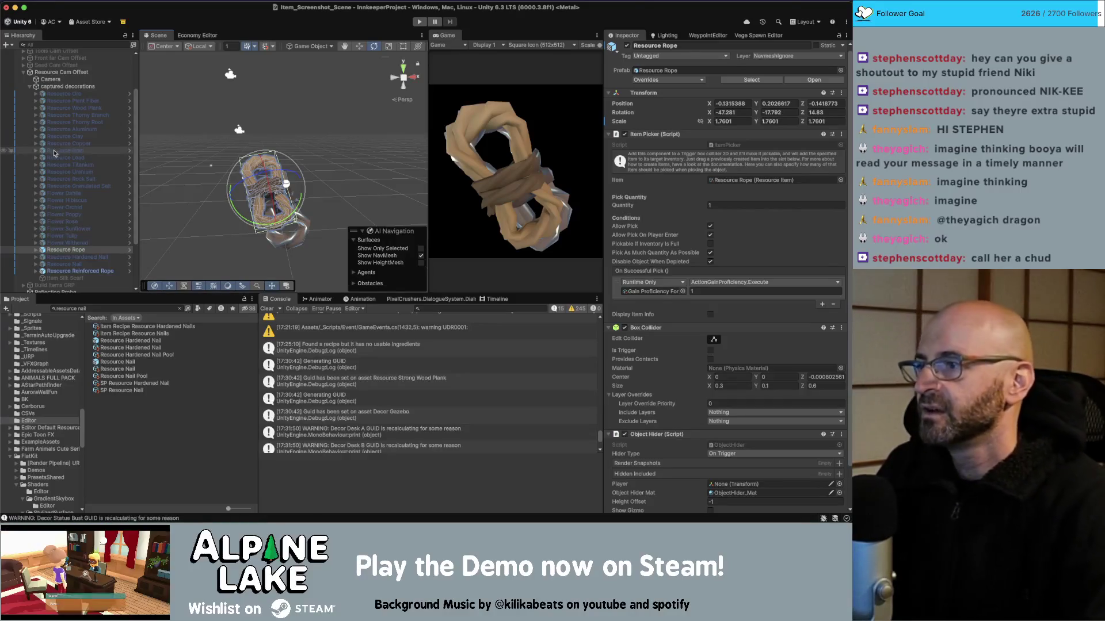
Place Resource Reinforced Rope directly under Resource Rope in the Hierarchy
{"action": "left_click", "coordinate": [86, 257]}
{"action": "left_click", "coordinate": [86, 271]}
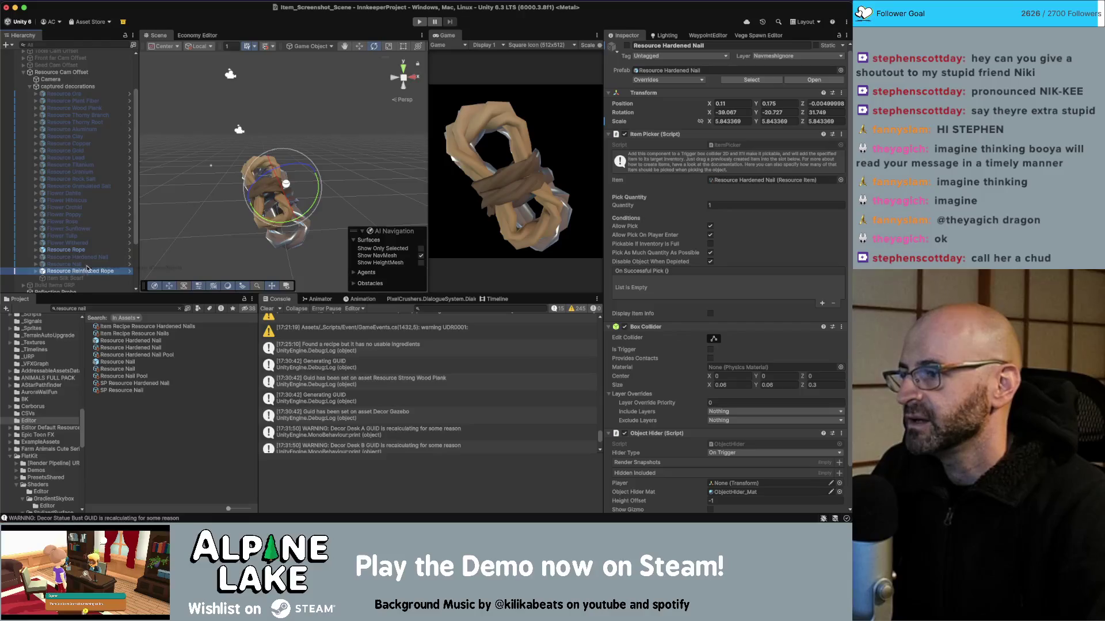
{"action": "left_click_drag", "start_coordinate": [83, 252], "coordinate": [83, 255]}
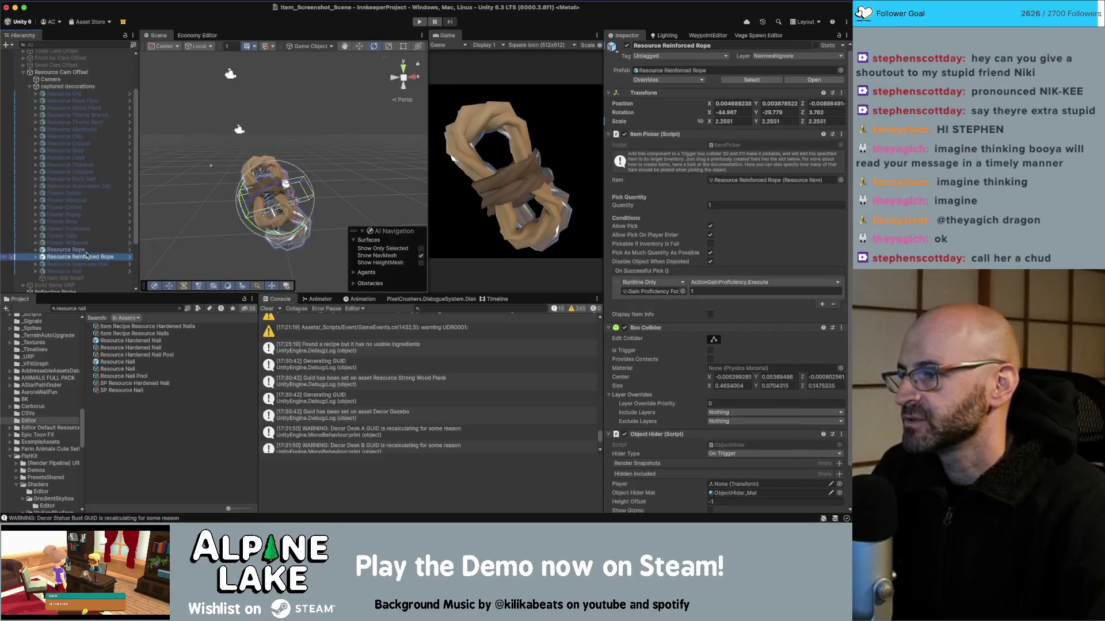
Orbit around the tan Resource Rope, select it and enlarge it
{"action": "left_click_drag", "start_coordinate": [255, 184], "coordinate": [266, 201]}
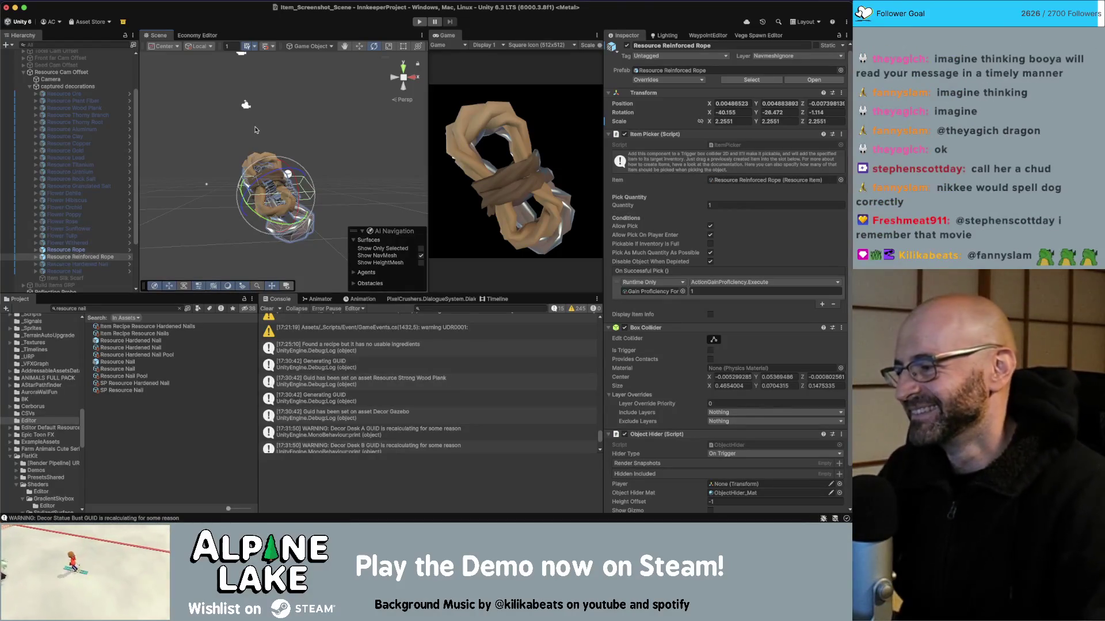
{"action": "key", "text": "super+Tab"}
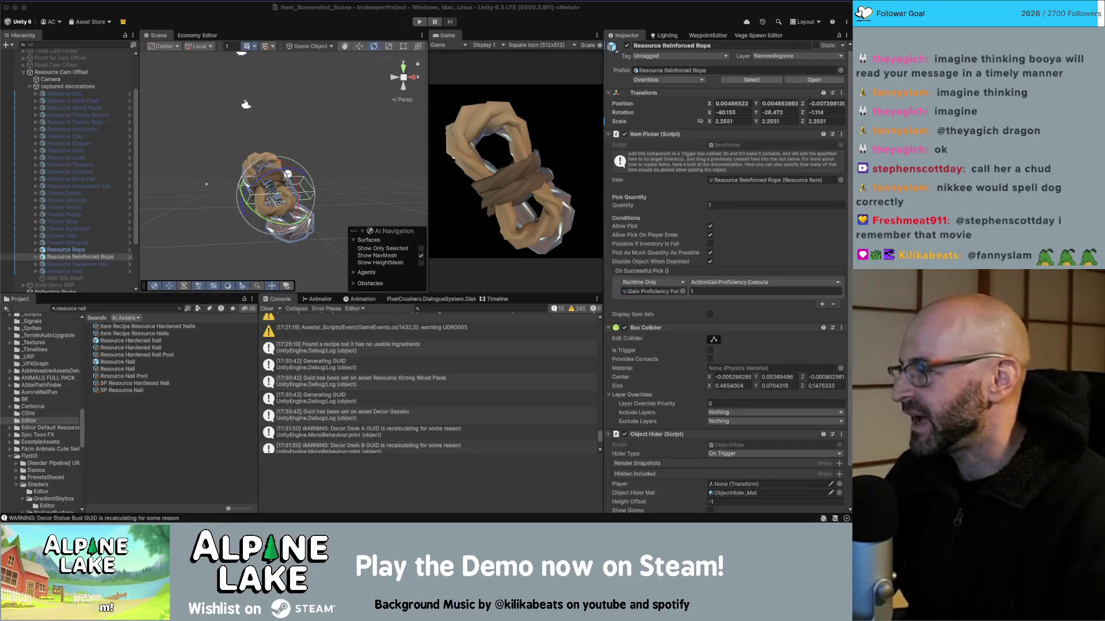
{"action": "left_click", "coordinate": [288, 173]}
{"action": "left_click_drag", "start_coordinate": [294, 180], "coordinate": [148, 174]}
{"action": "mouse_move", "coordinate": [264, 191]}
{"action": "left_mouse_down"}
{"action": "mouse_move", "coordinate": [267, 206]}
{"action": "mouse_move", "coordinate": [285, 206]}
{"action": "mouse_move", "coordinate": [310, 179]}
{"action": "mouse_move", "coordinate": [284, 192]}
{"action": "mouse_move", "coordinate": [310, 190]}
{"action": "mouse_move", "coordinate": [267, 203]}
{"action": "left_mouse_up"}
{"action": "left_click", "coordinate": [271, 207]}
{"action": "key", "text": "w"}
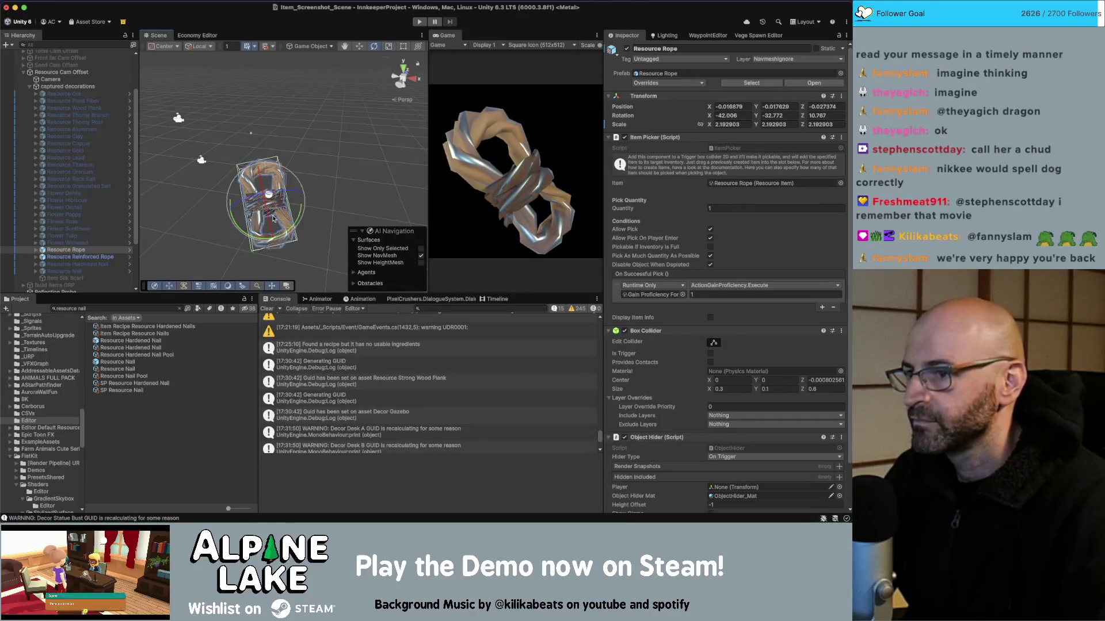
Rotate both ropes together so the rope stands upright for the icon
{"action": "left_click", "coordinate": [80, 257], "text": "shift"}
{"action": "key", "text": "w"}
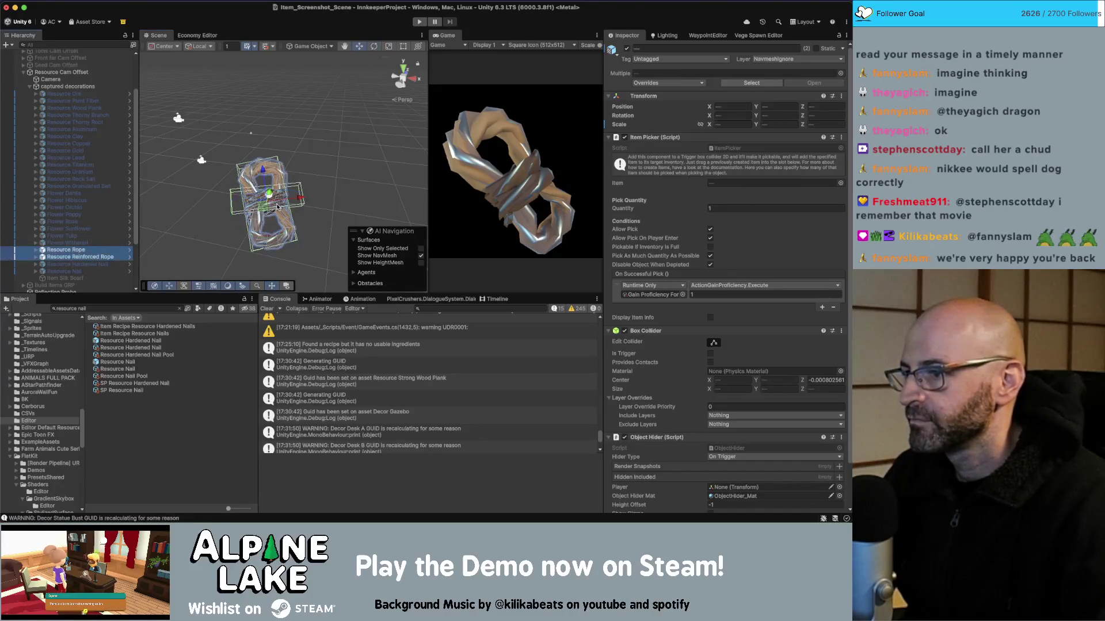
{"action": "key", "text": "e"}
{"action": "mouse_move", "coordinate": [269, 201]}
{"action": "left_mouse_down"}
{"action": "mouse_move", "coordinate": [283, 209]}
{"action": "mouse_move", "coordinate": [285, 193]}
{"action": "mouse_move", "coordinate": [288, 207]}
{"action": "mouse_move", "coordinate": [273, 201]}
{"action": "left_mouse_up"}
{"action": "key", "text": "w"}
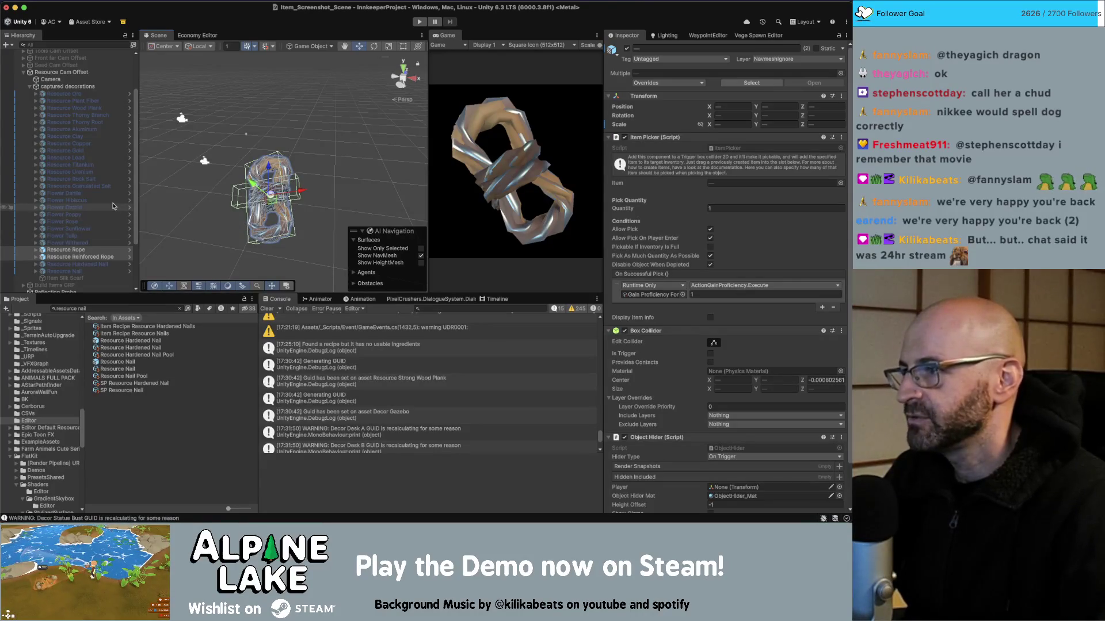
{"action": "left_click", "coordinate": [98, 265]}
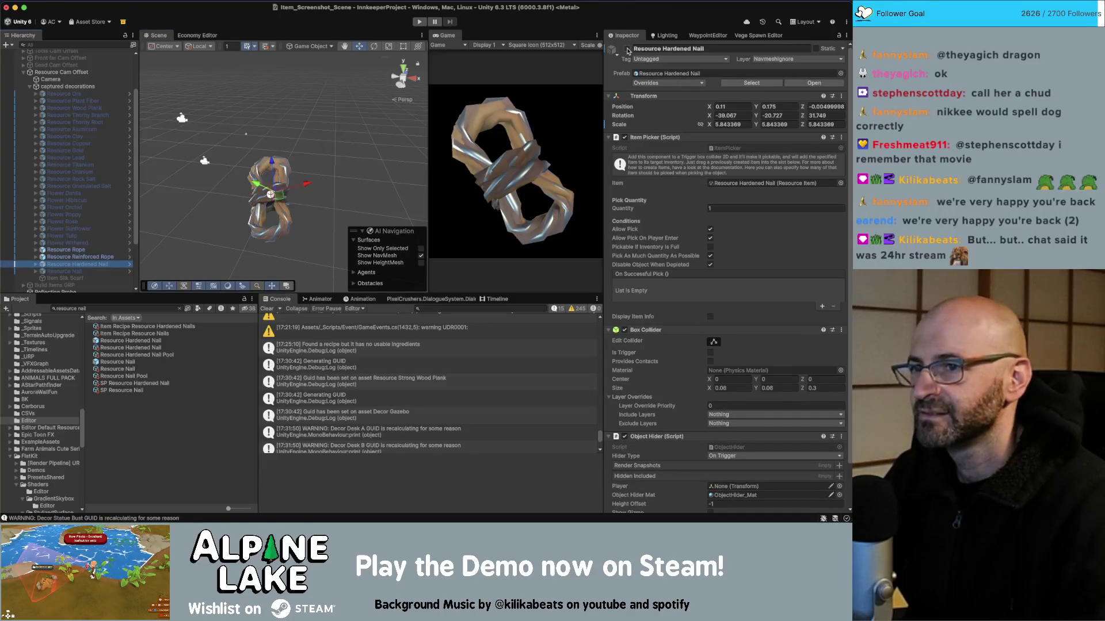
Review the rope and nail objects, then angle Resource Hardened Nail for its icon
{"action": "left_click", "coordinate": [66, 249]}
{"action": "left_click", "coordinate": [92, 257], "text": "shift"}
{"action": "left_click", "coordinate": [98, 264]}
{"action": "left_click", "coordinate": [84, 271], "text": "shift"}
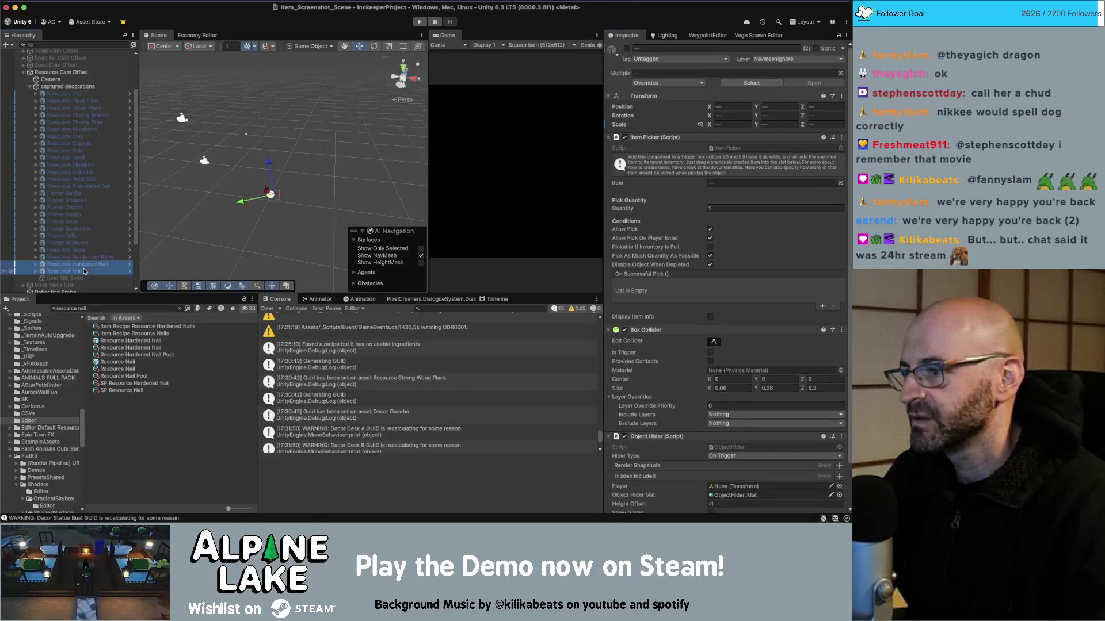
{"action": "left_click", "coordinate": [78, 272]}
{"action": "left_click", "coordinate": [79, 272]}
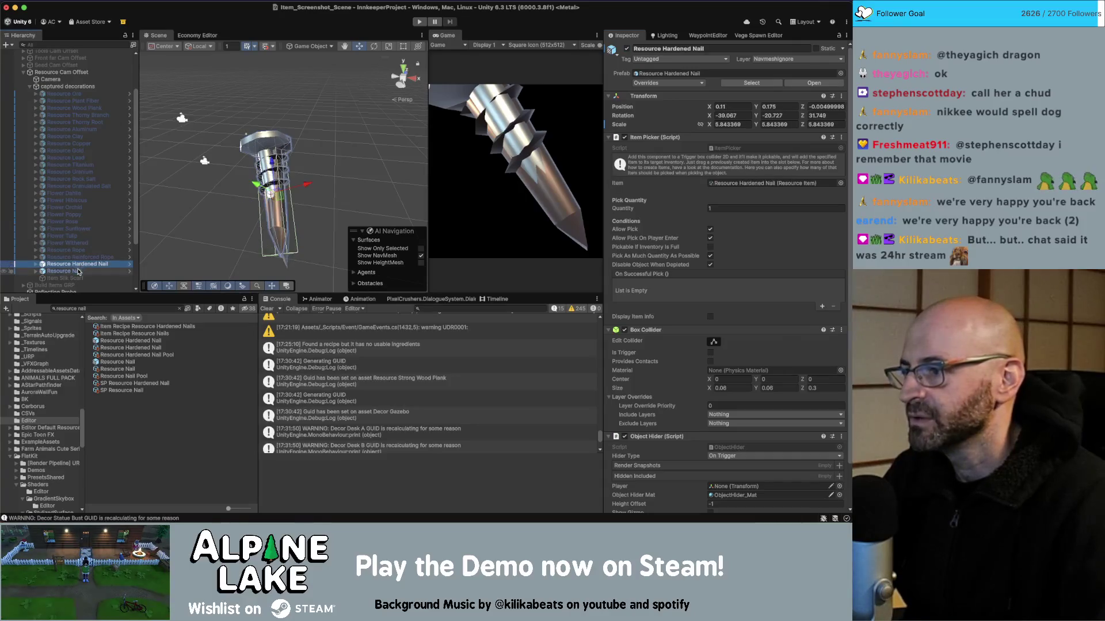
{"action": "left_click_drag", "start_coordinate": [322, 144], "coordinate": [388, 152]}
{"action": "left_click", "coordinate": [299, 172]}
{"action": "key", "text": "e"}
{"action": "mouse_move", "coordinate": [225, 210]}
{"action": "left_mouse_down"}
{"action": "mouse_move", "coordinate": [305, 185]}
{"action": "mouse_move", "coordinate": [297, 215]}
{"action": "left_mouse_up"}
{"action": "key", "text": "w"}
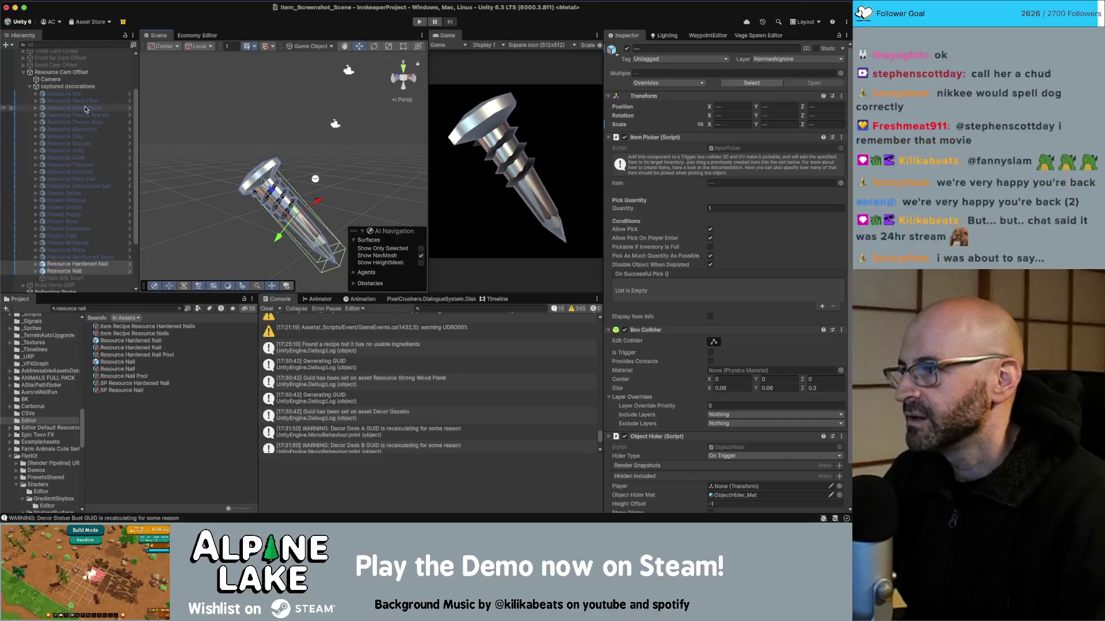
Run Auto Group Screenshots on the capture camera for every captured decoration
{"action": "left_click", "coordinate": [58, 80]}
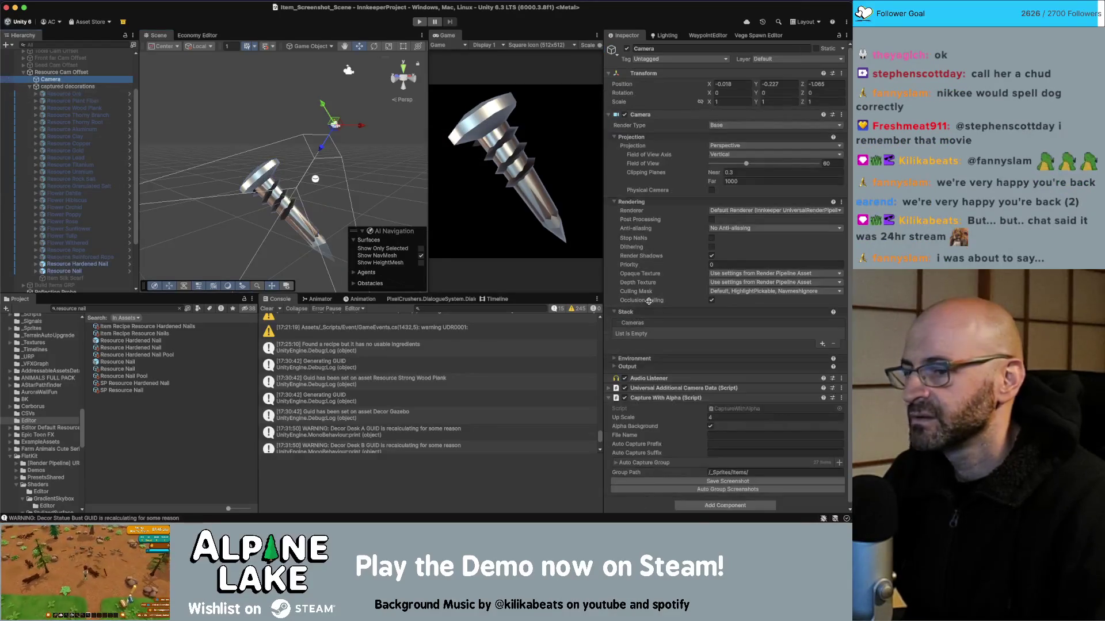
{"action": "left_click", "coordinate": [752, 489]}
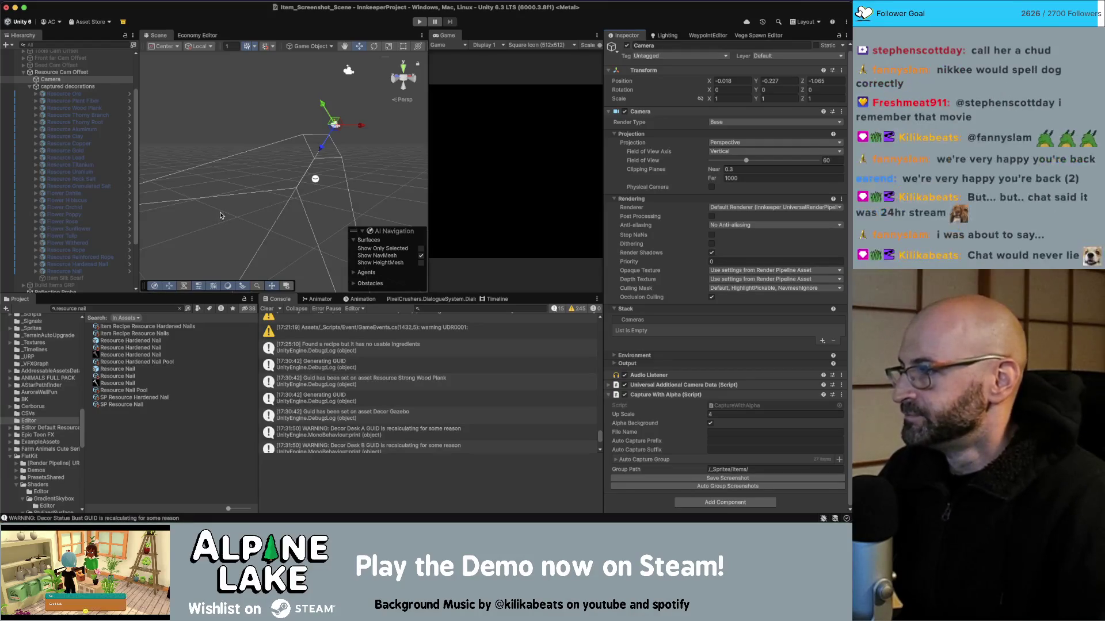
{"action": "left_click", "coordinate": [138, 355]}
Select the Resource Nail, Hardened Nail and Reinforced Rope icon textures together
{"action": "left_click", "coordinate": [127, 383], "text": "super"}
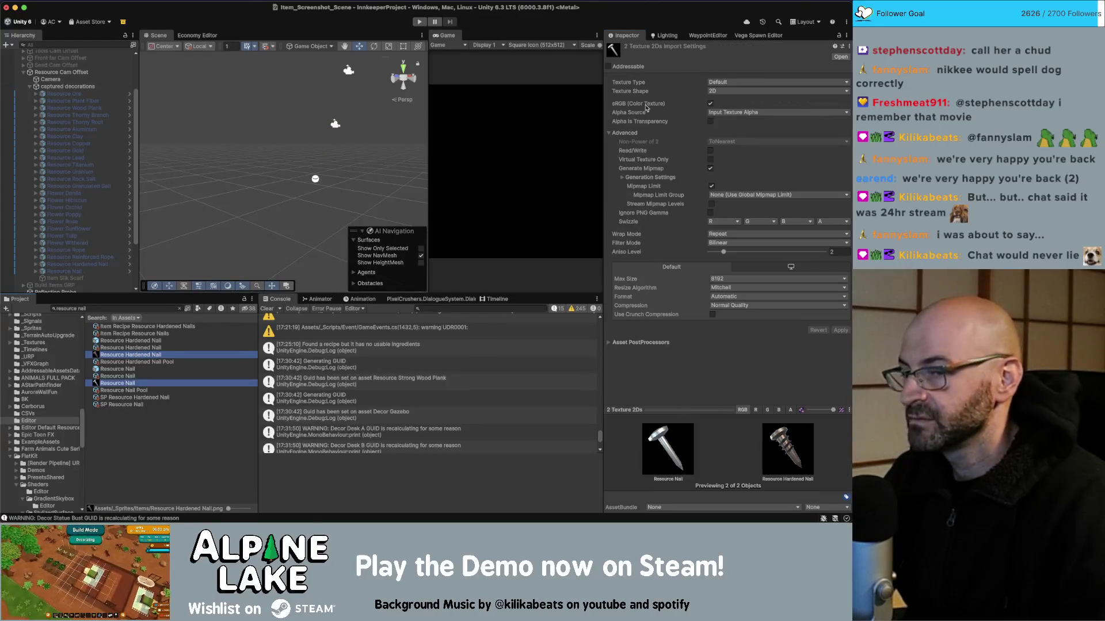
{"action": "left_click", "coordinate": [180, 309]}
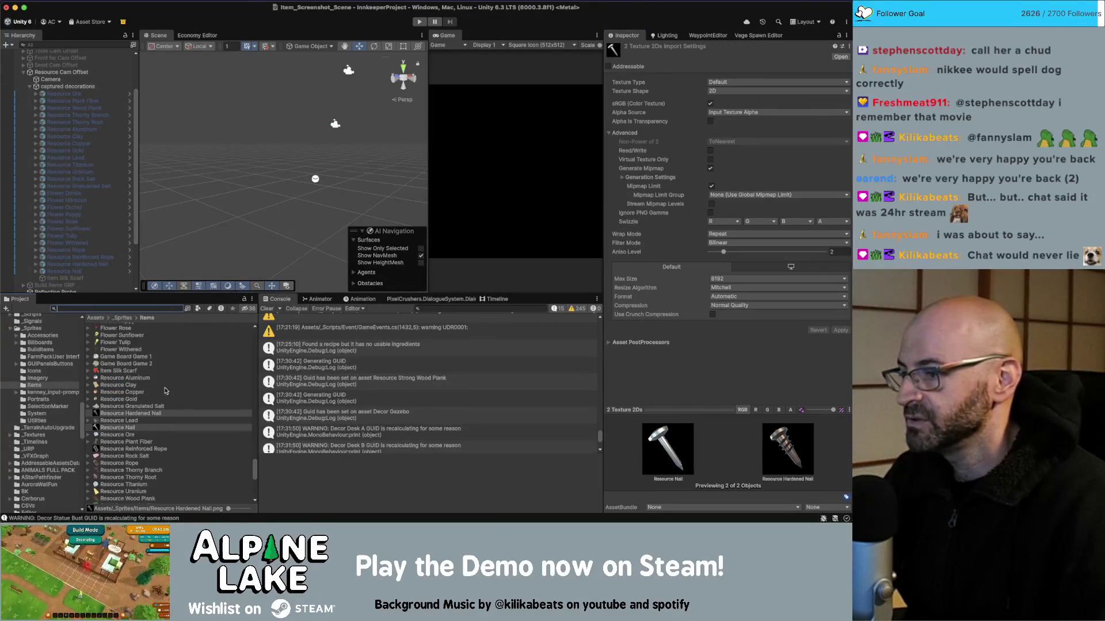
{"action": "left_click", "coordinate": [118, 449], "text": "super"}
{"action": "scroll", "coordinate": [121, 450], "scroll_direction": "down", "scroll_amount": 3}
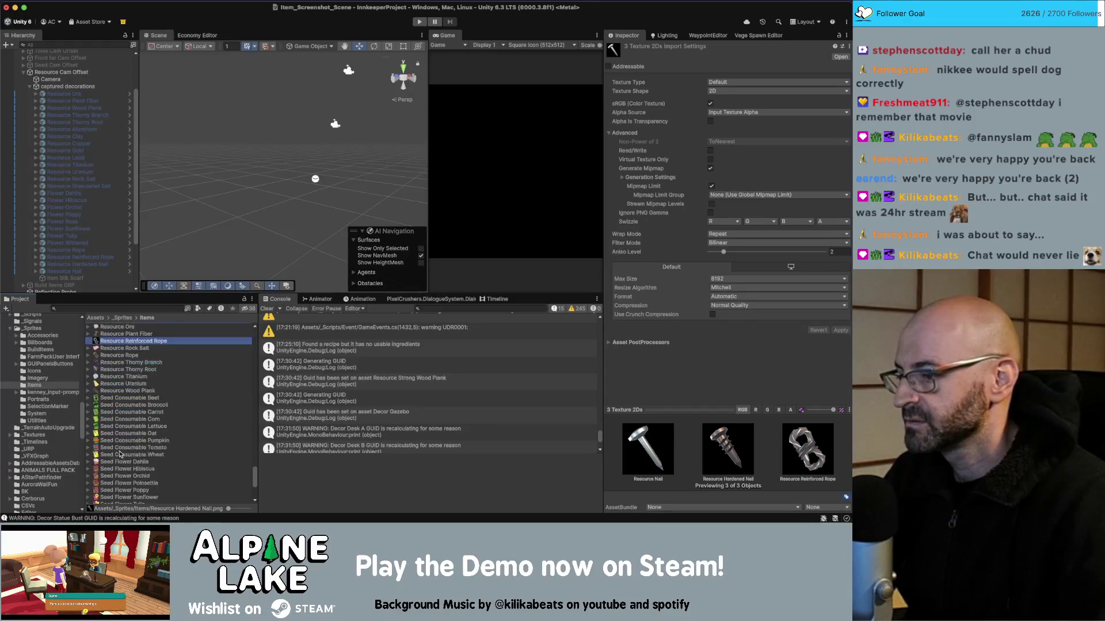
{"action": "scroll", "coordinate": [122, 452], "scroll_direction": "down", "scroll_amount": 5}
{"action": "scroll", "coordinate": [123, 486], "scroll_direction": "up", "scroll_amount": 10}
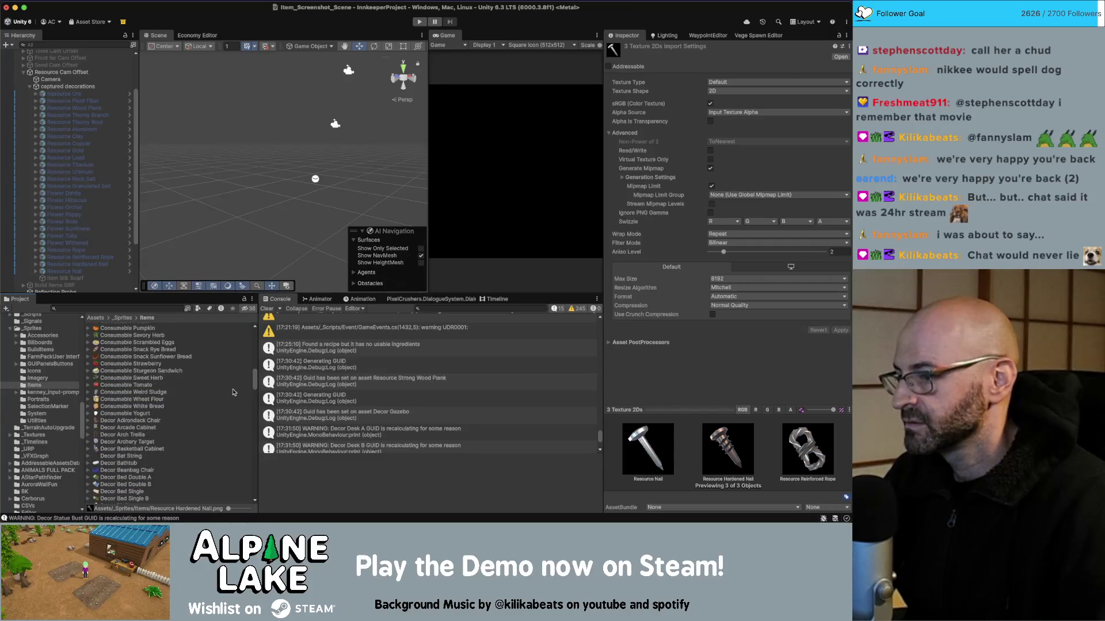
{"action": "mouse_move", "coordinate": [255, 380]}
{"action": "left_mouse_down"}
{"action": "mouse_move", "coordinate": [251, 370]}
{"action": "mouse_move", "coordinate": [251, 472]}
{"action": "left_mouse_up"}
Import them as Sprite textures in Single mode with Generate Mipmap, and apply
{"action": "left_click", "coordinate": [720, 82]}
{"action": "left_click", "coordinate": [725, 123]}
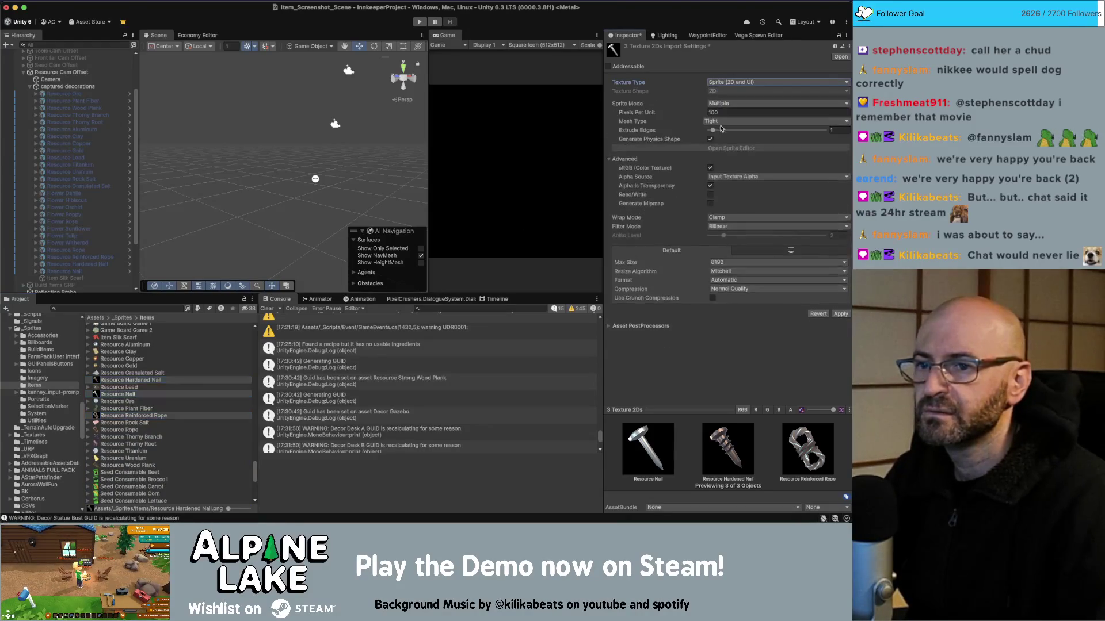
{"action": "left_click", "coordinate": [719, 107]}
{"action": "left_click", "coordinate": [722, 110]}
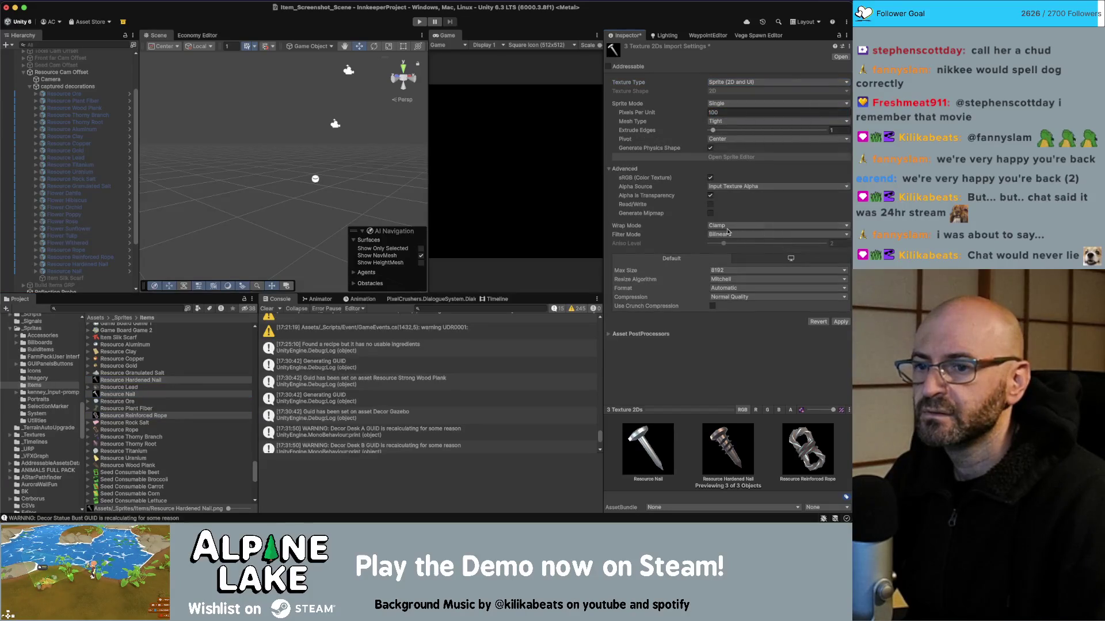
{"action": "left_click", "coordinate": [710, 213]}
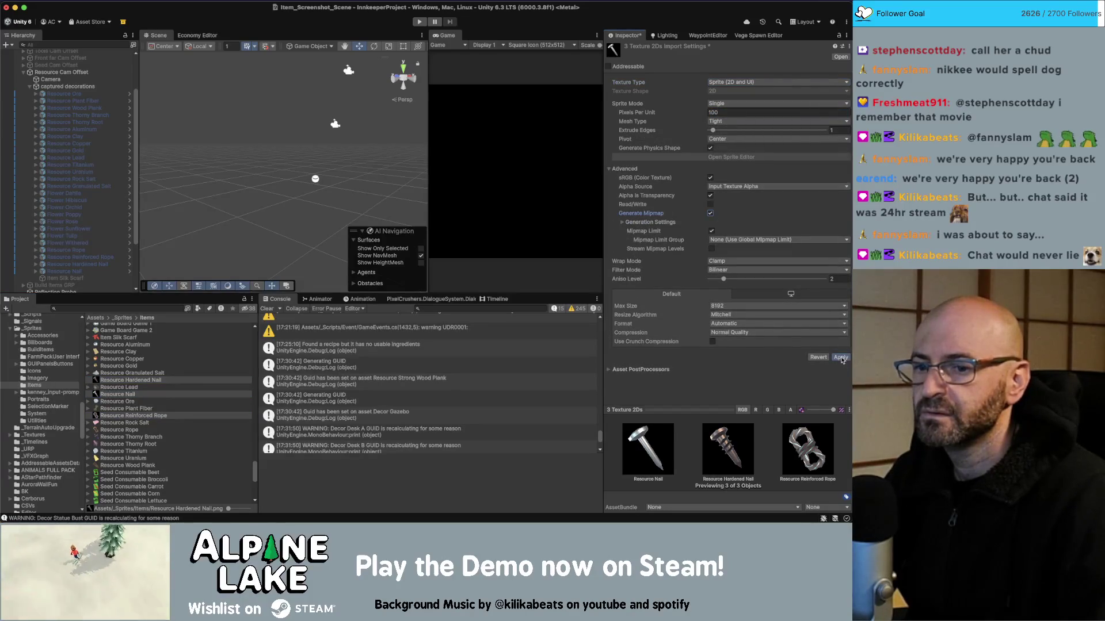
{"action": "left_click", "coordinate": [841, 358]}
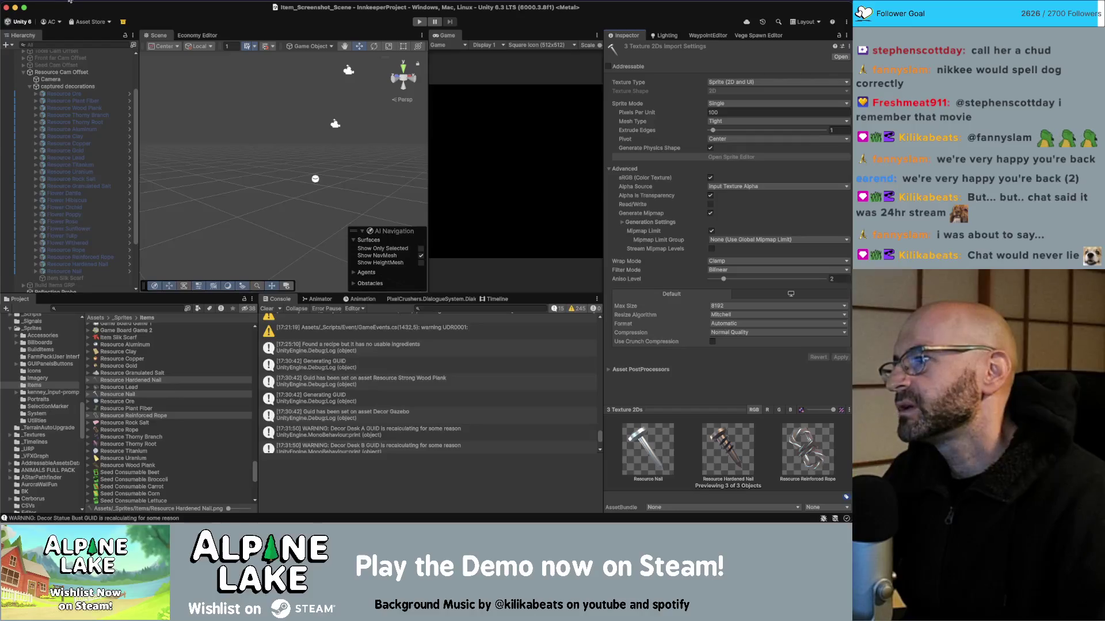
{"action": "left_click", "coordinate": [115, 0]}
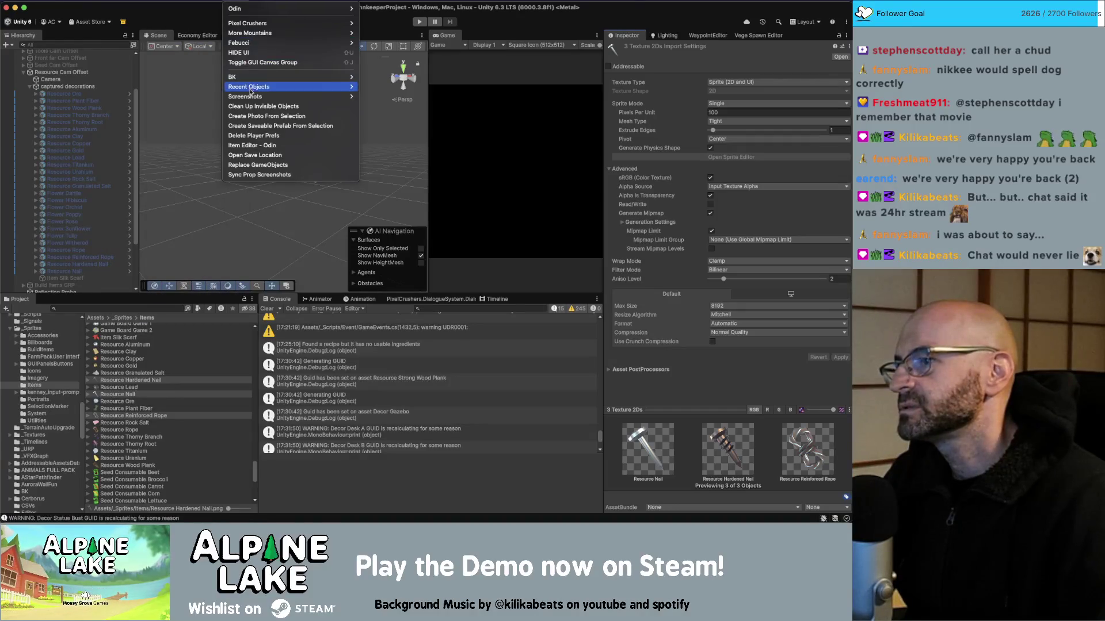
Add the Hardened Nail, Nail and Reinforced Rope sprites to Sync Prop Screenshots and sync them
{"action": "left_click", "coordinate": [259, 175]}
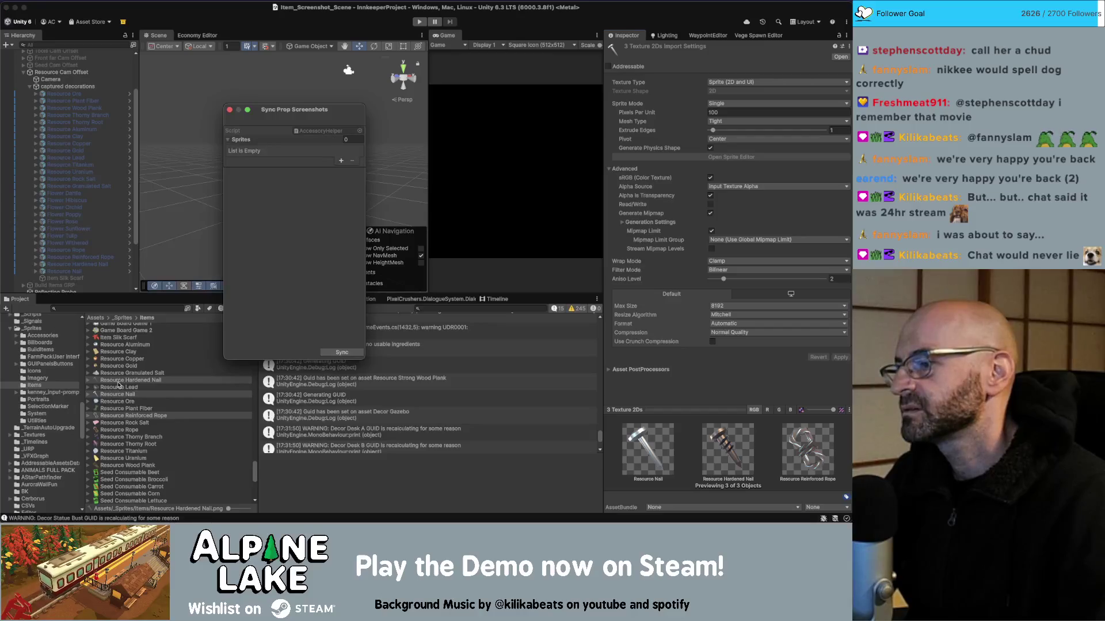
{"action": "left_click_drag", "start_coordinate": [246, 146], "coordinate": [247, 149]}
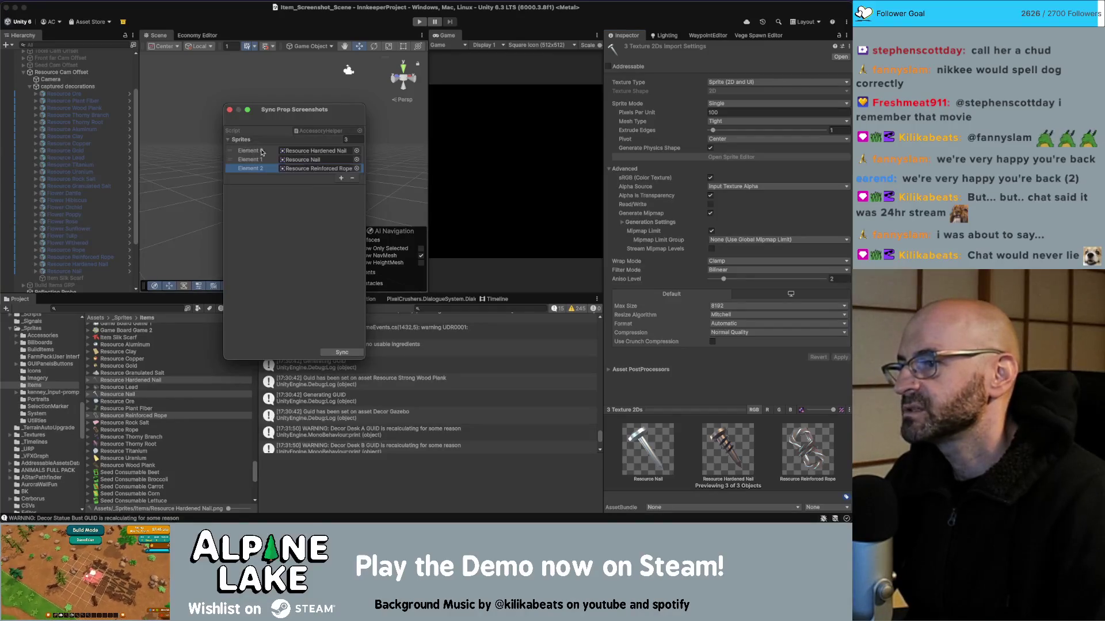
{"action": "left_click", "coordinate": [341, 353]}
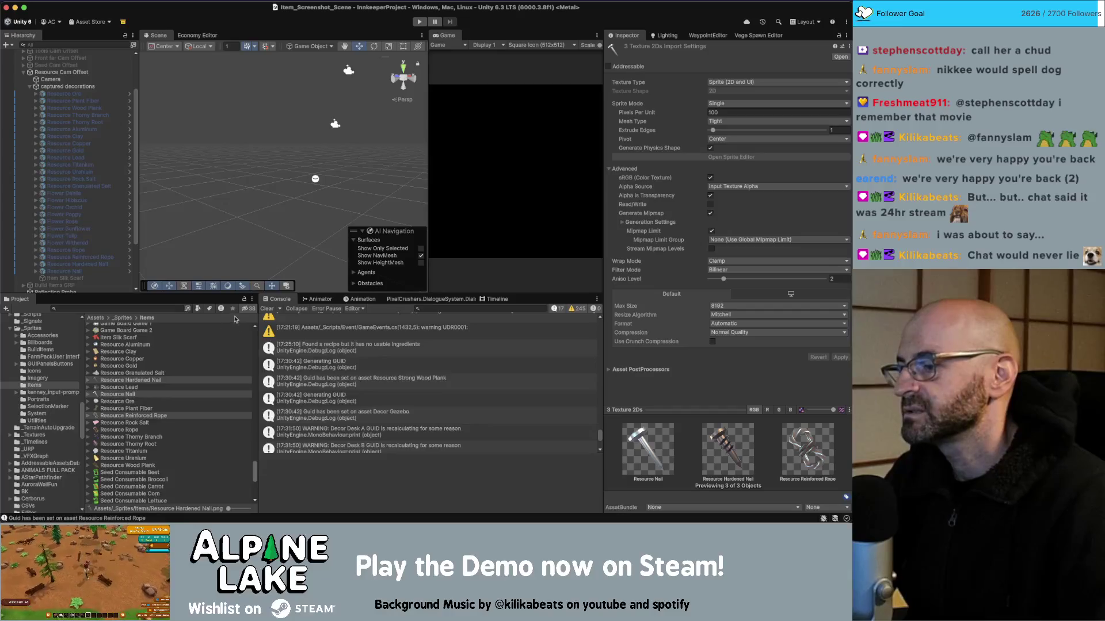
{"action": "scroll", "coordinate": [351, 401], "scroll_direction": "down", "scroll_amount": 5}
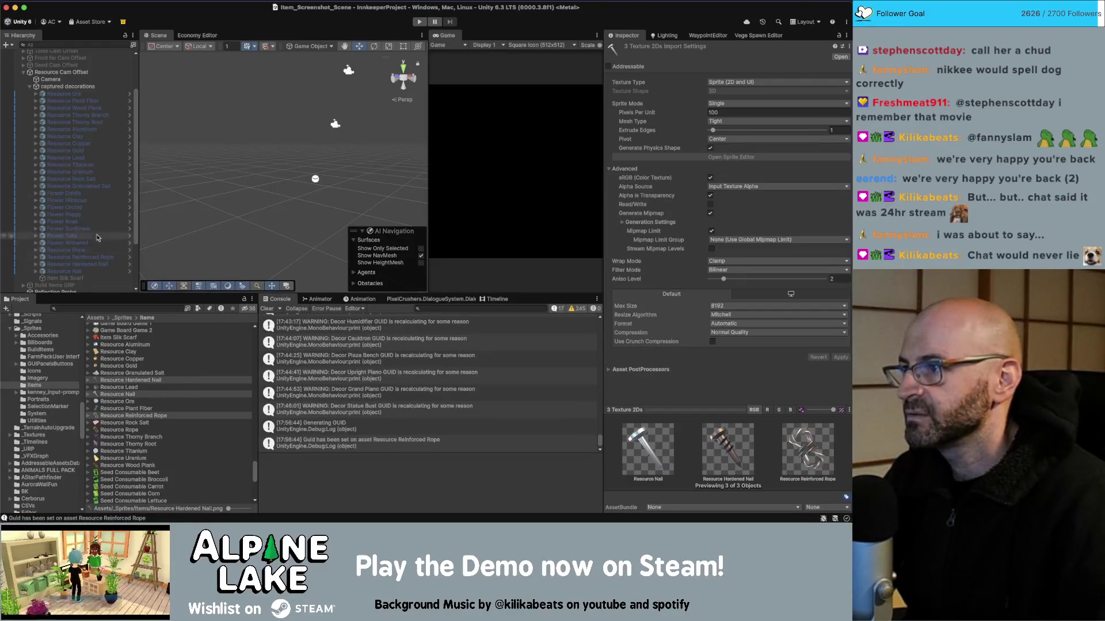
Deactivate the Resource Cam Offset rig
{"action": "left_click", "coordinate": [29, 87]}
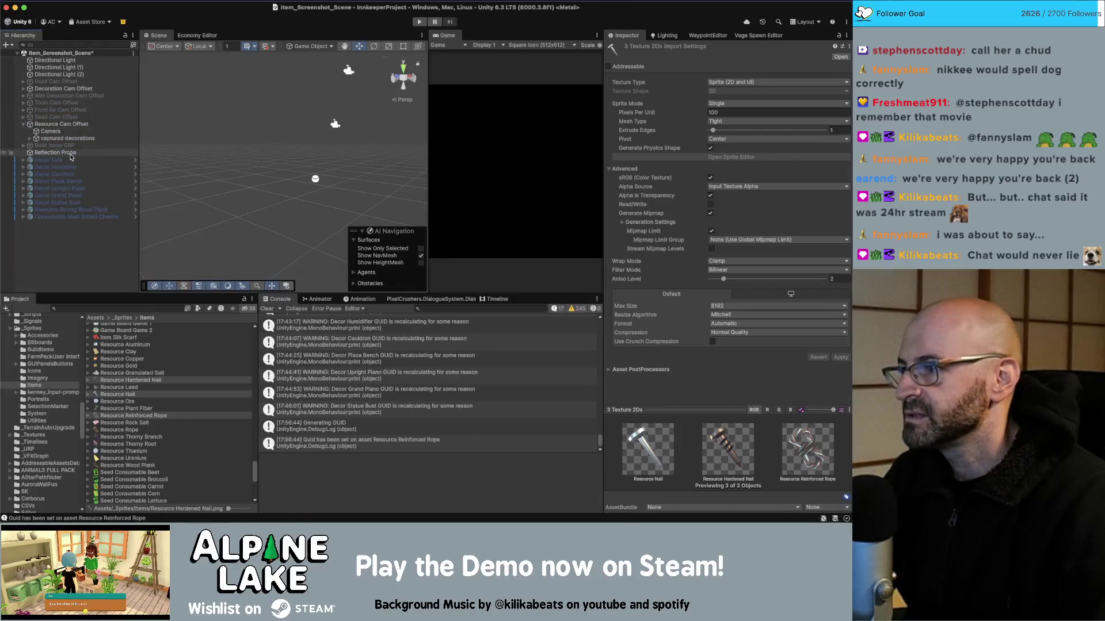
{"action": "left_click", "coordinate": [57, 160]}
{"action": "left_click", "coordinate": [78, 202], "text": "shift"}
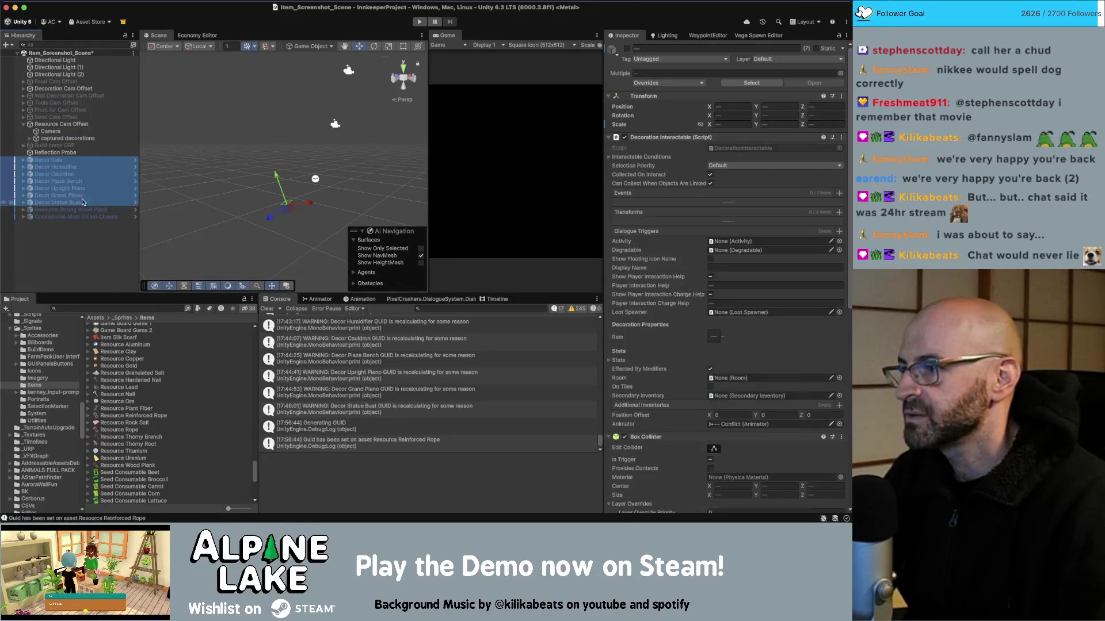
{"action": "left_click", "coordinate": [24, 123]}
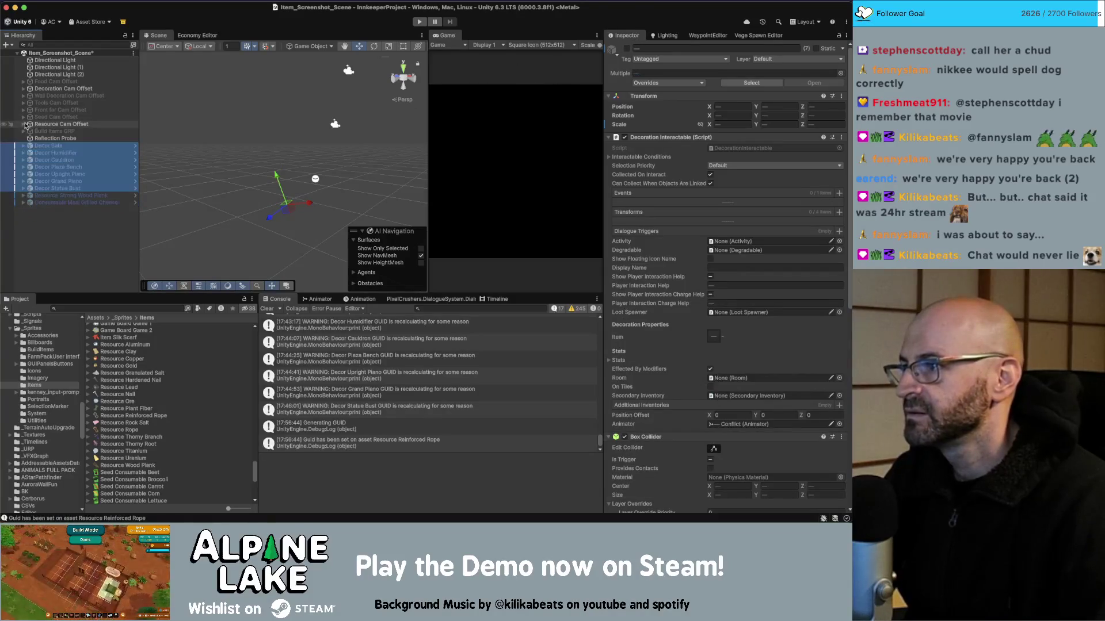
{"action": "left_click", "coordinate": [35, 124]}
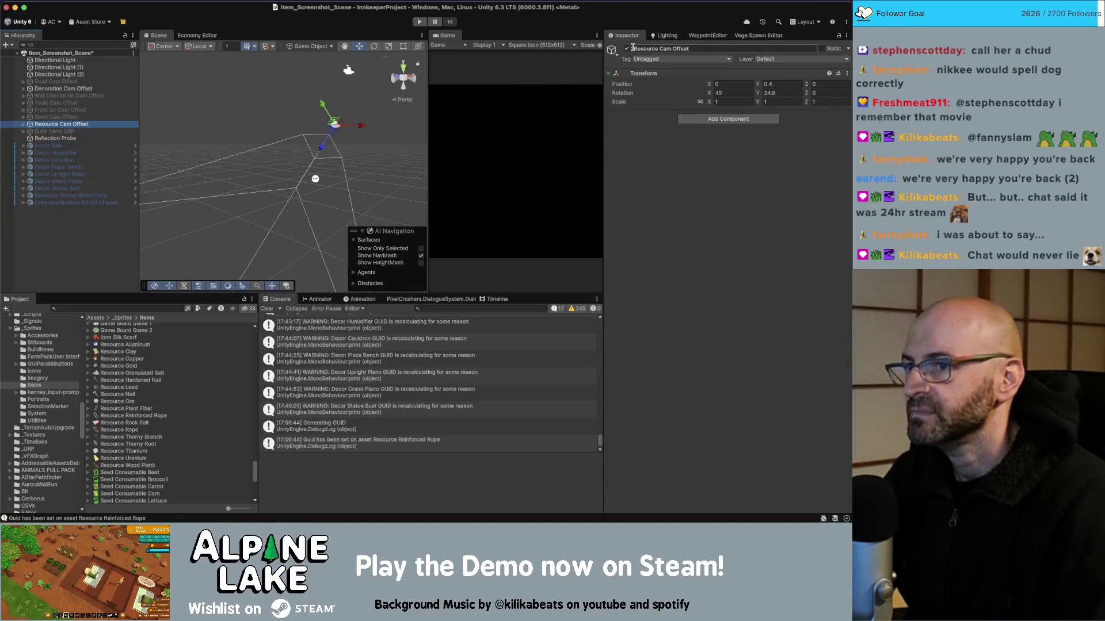
{"action": "left_click", "coordinate": [627, 49]}
Expand Decoration Cam Offset to list its furniture groups, couches through desks
{"action": "left_click", "coordinate": [45, 89]}
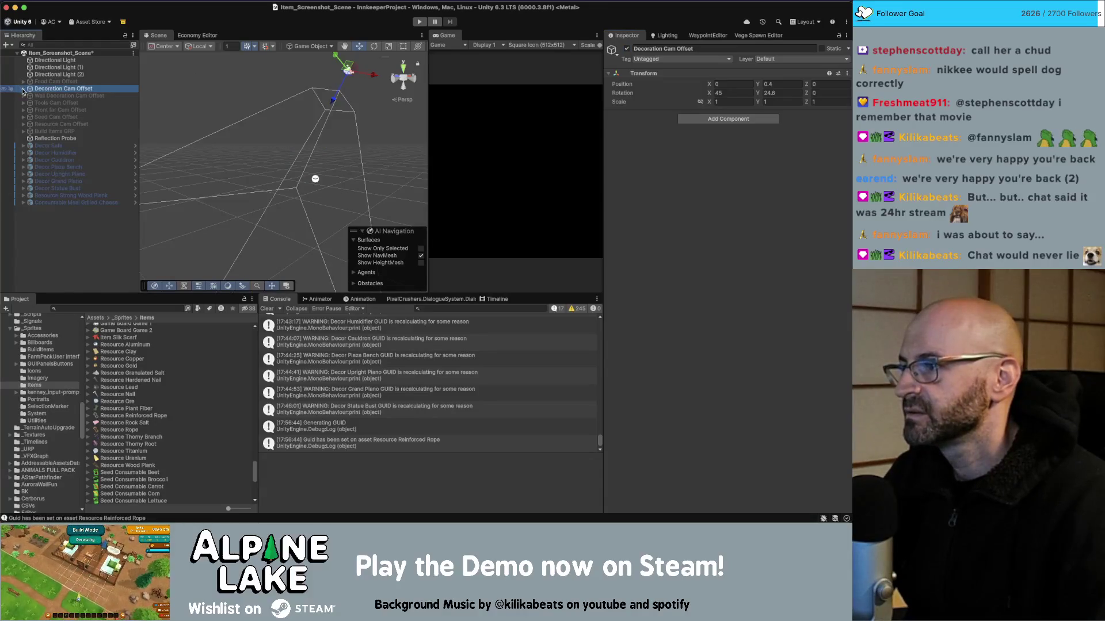
{"action": "left_click", "coordinate": [23, 88]}
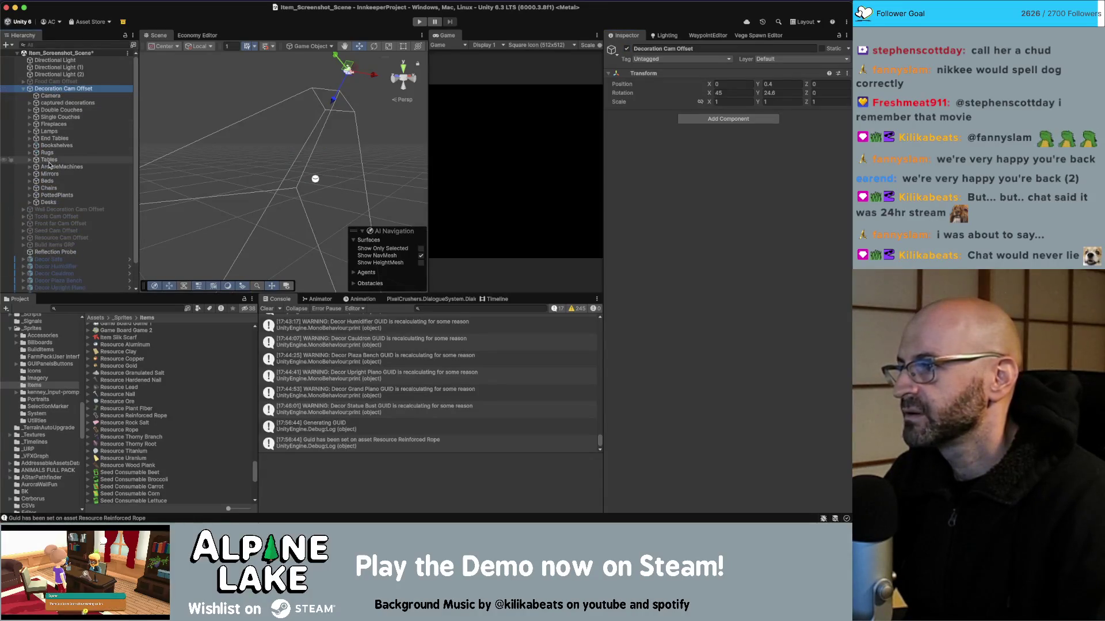
{"action": "scroll", "coordinate": [49, 153], "scroll_direction": "down", "scroll_amount": 1}
{"action": "scroll", "coordinate": [49, 154], "scroll_direction": "down", "scroll_amount": 2}
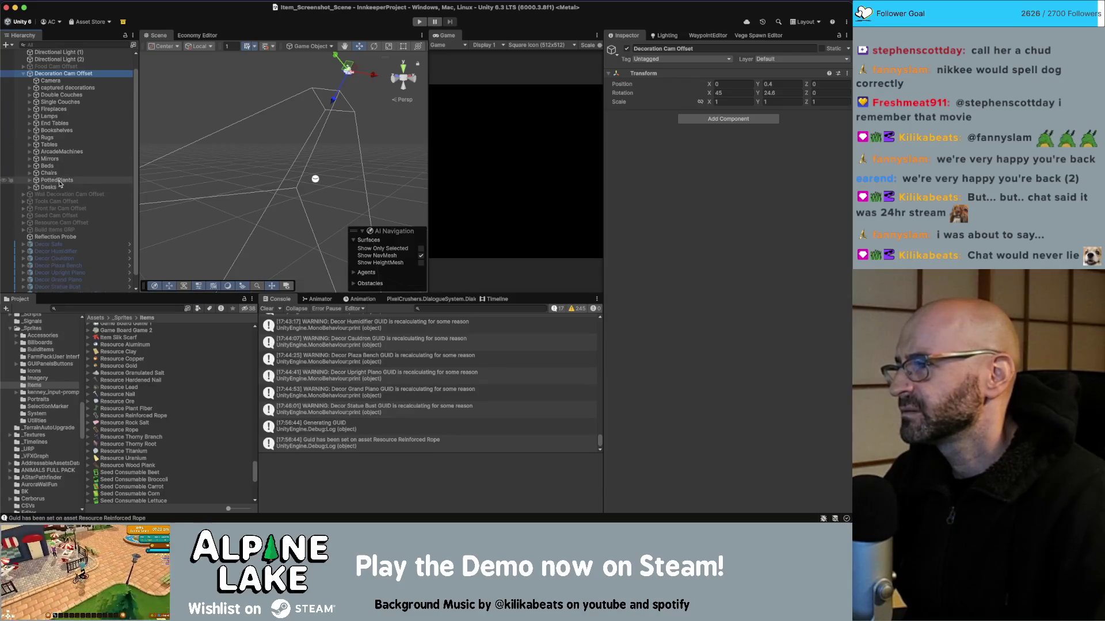
{"action": "scroll", "coordinate": [57, 180], "scroll_direction": "down", "scroll_amount": 1}
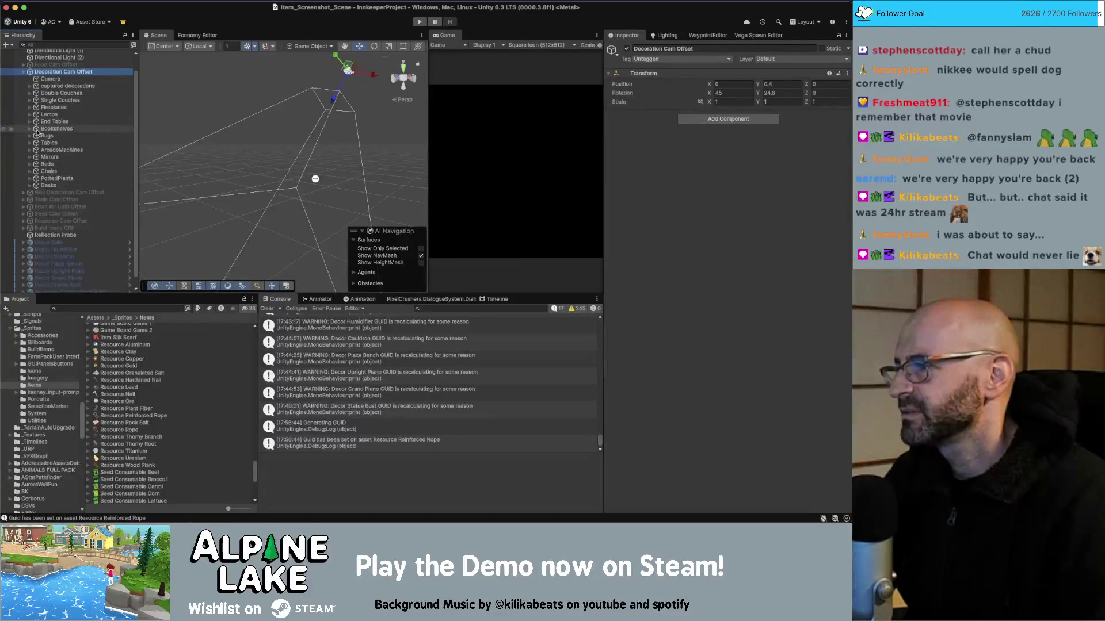
Select the decoration rig's Camera and lock the Inspector on it
{"action": "scroll", "coordinate": [43, 143], "scroll_direction": "down", "scroll_amount": 1}
{"action": "left_click", "coordinate": [50, 68]}
{"action": "scroll", "coordinate": [748, 95], "scroll_direction": "down", "scroll_amount": 1}
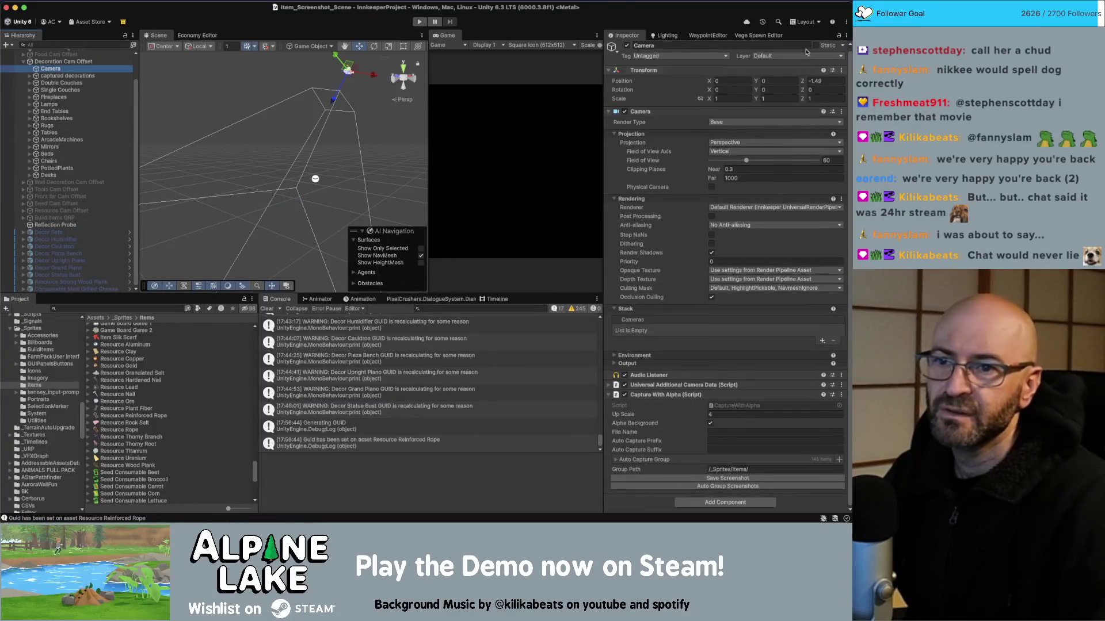
{"action": "left_click", "coordinate": [841, 35]}
Add the seven Decor objects to Auto Capture Group, parent them under Decoration Cam Offset, and auto-capture screenshots
{"action": "left_click", "coordinate": [49, 232]}
{"action": "left_click", "coordinate": [89, 275], "text": "shift"}
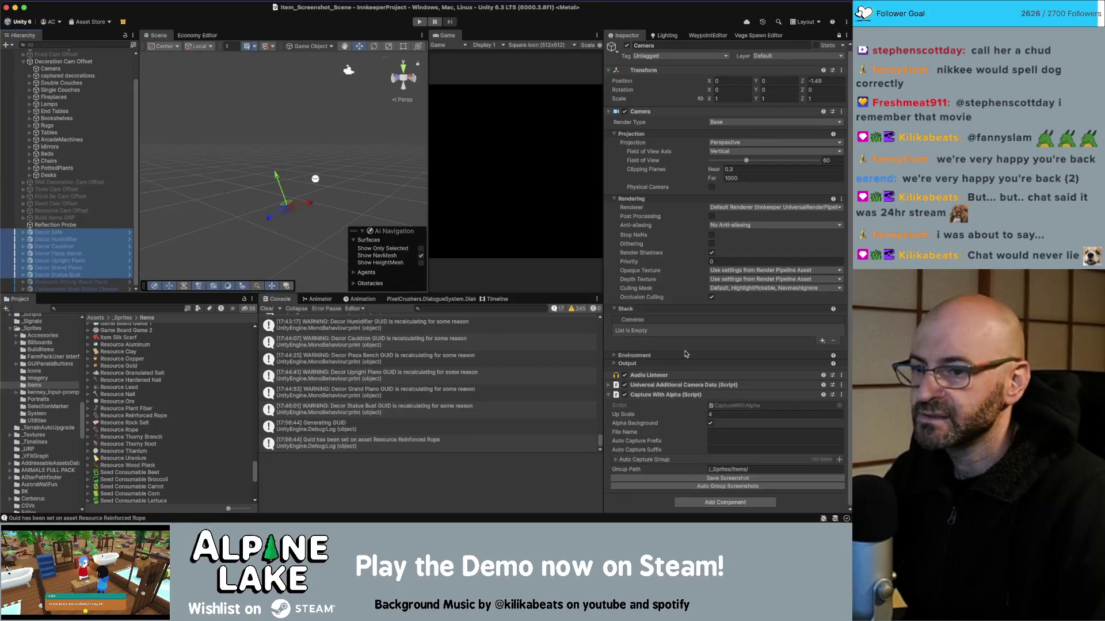
{"action": "left_click_drag", "start_coordinate": [650, 454], "coordinate": [615, 463]}
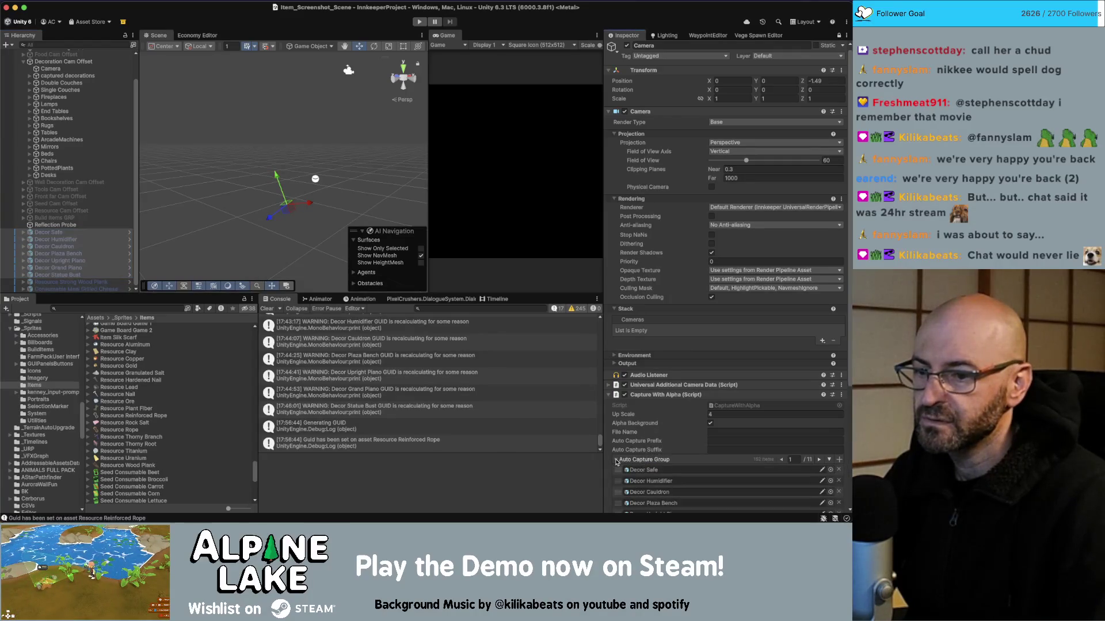
{"action": "left_click_drag", "start_coordinate": [55, 242], "coordinate": [49, 65]}
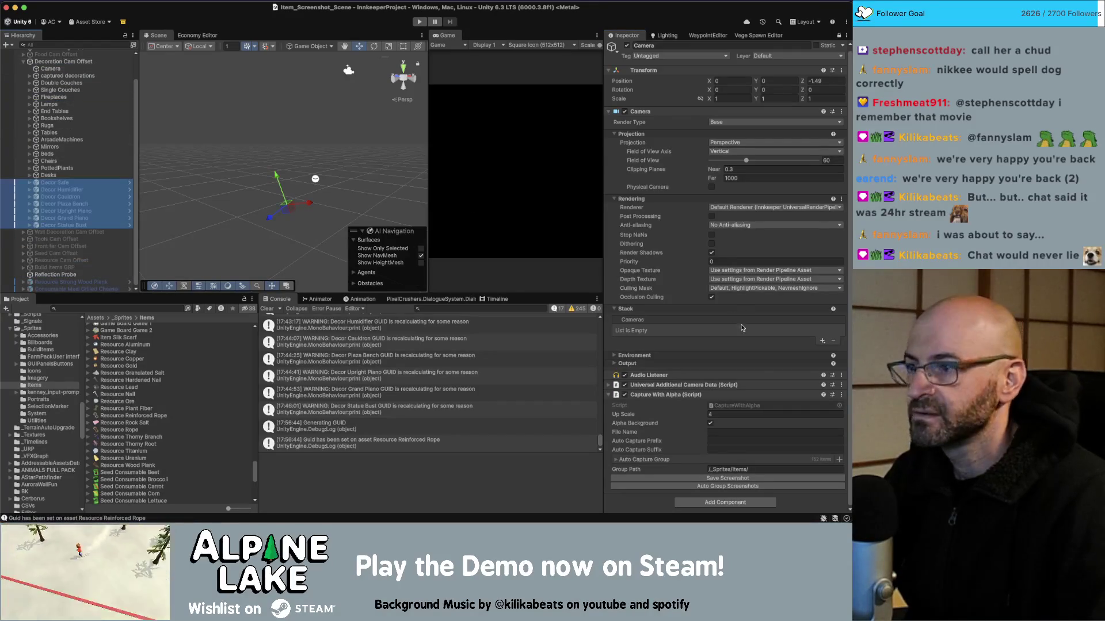
{"action": "left_click", "coordinate": [724, 486]}
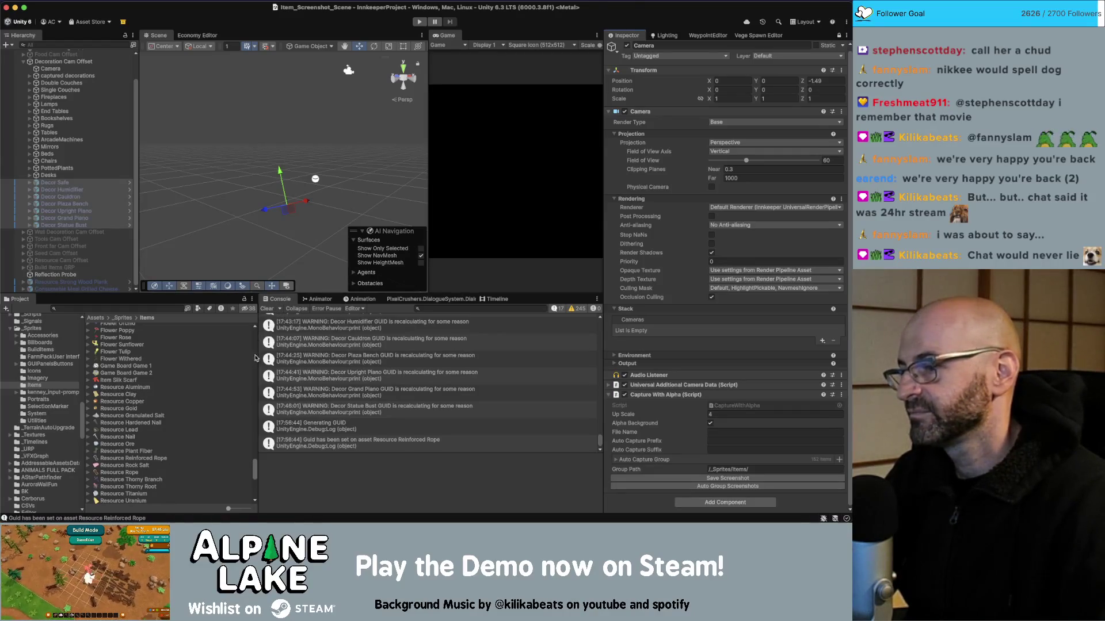
Select the new Decor Safe and Decor Statue Bust textures in the Items folder
{"action": "left_click_drag", "start_coordinate": [255, 471], "coordinate": [251, 503]}
{"action": "scroll", "coordinate": [170, 442], "scroll_direction": "up", "scroll_amount": 15}
{"action": "scroll", "coordinate": [170, 442], "scroll_direction": "down", "scroll_amount": 2}
{"action": "left_click", "coordinate": [119, 431]}
{"action": "left_click", "coordinate": [115, 360], "text": "super"}
Unlock the Inspector to show the six decor textures' shared import settings
{"action": "scroll", "coordinate": [134, 395], "scroll_direction": "down", "scroll_amount": 2}
{"action": "scroll", "coordinate": [134, 395], "scroll_direction": "down", "scroll_amount": 3}
{"action": "scroll", "coordinate": [131, 418], "scroll_direction": "down", "scroll_amount": 4}
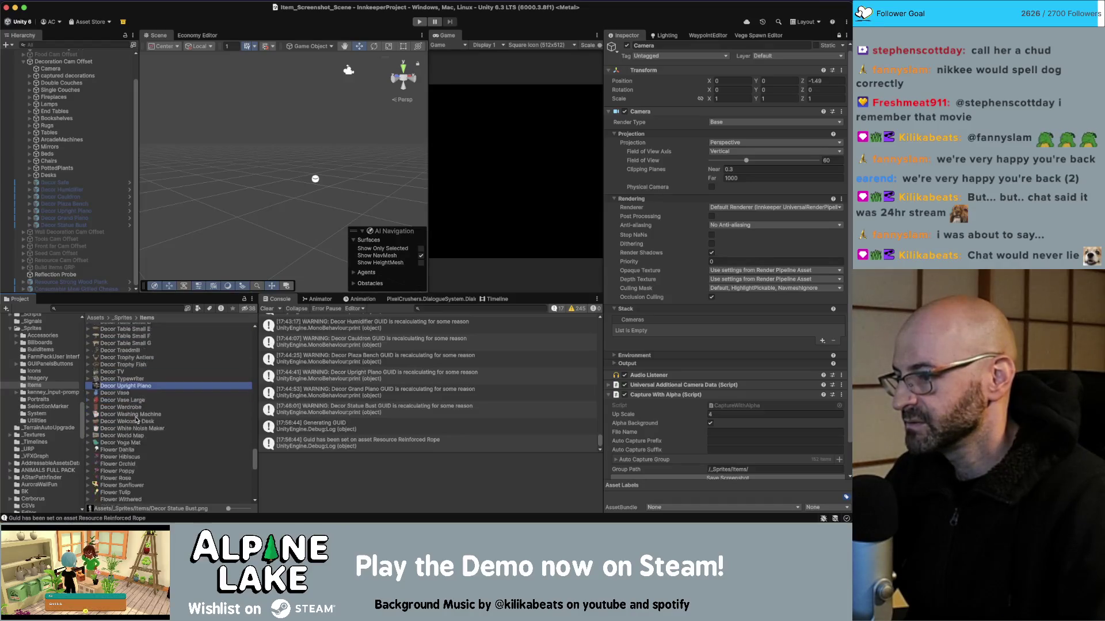
{"action": "scroll", "coordinate": [167, 416], "scroll_direction": "up", "scroll_amount": 8}
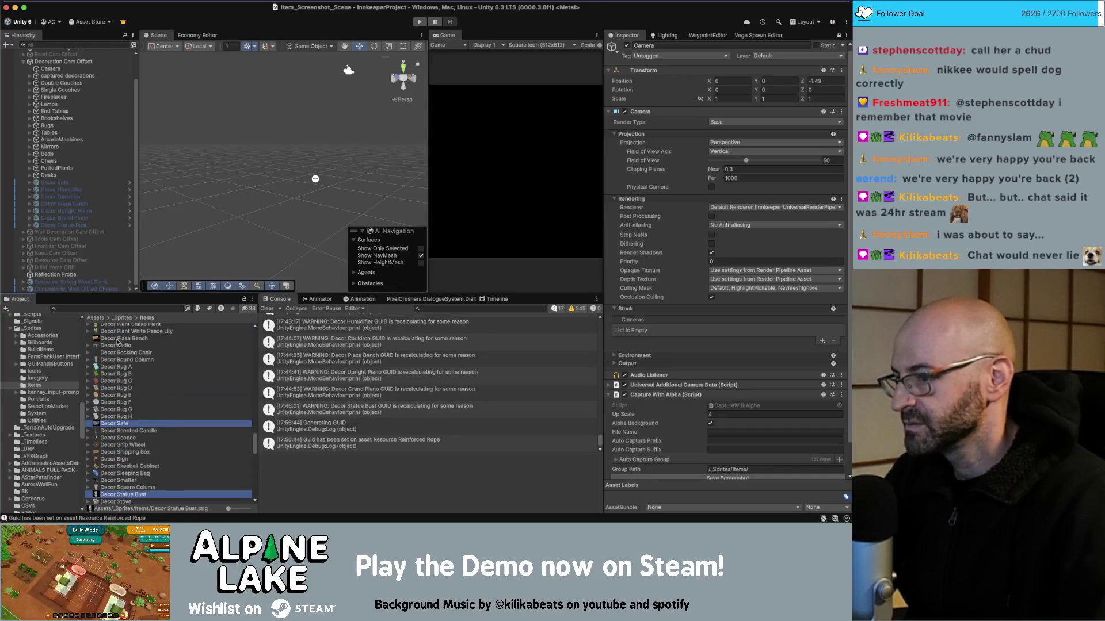
{"action": "scroll", "coordinate": [118, 374], "scroll_direction": "up", "scroll_amount": 10}
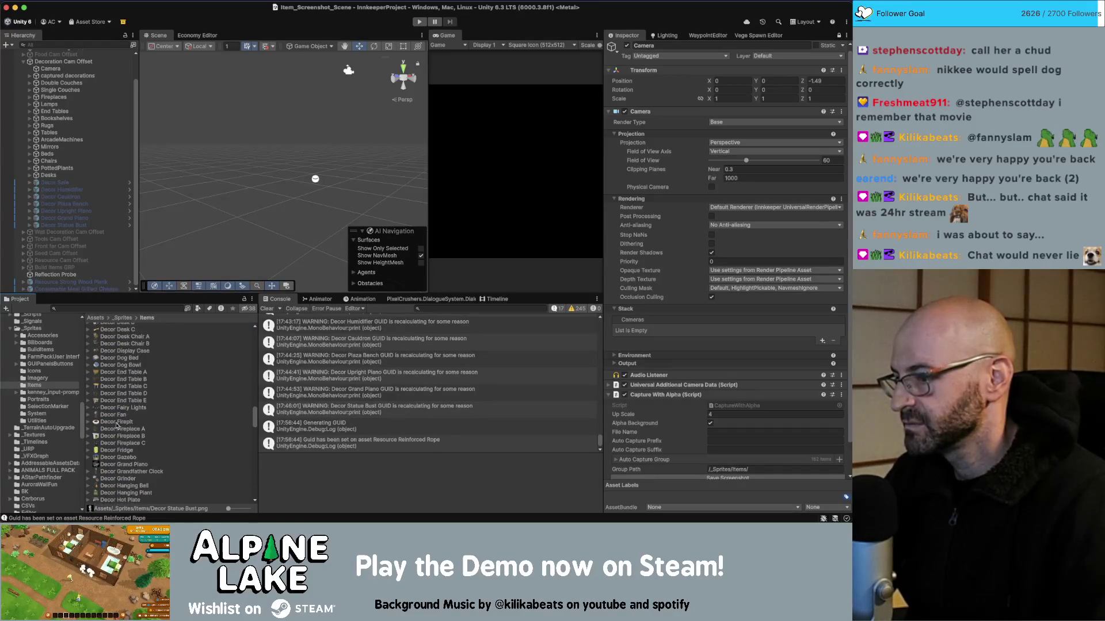
{"action": "scroll", "coordinate": [144, 449], "scroll_direction": "up", "scroll_amount": 10}
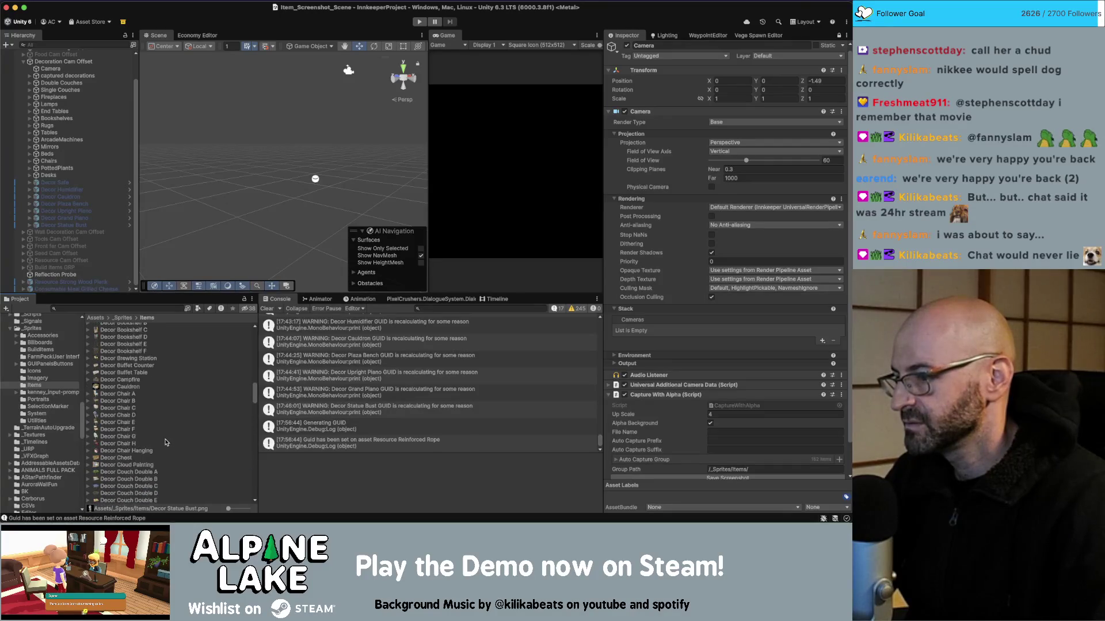
{"action": "scroll", "coordinate": [146, 437], "scroll_direction": "up", "scroll_amount": 8}
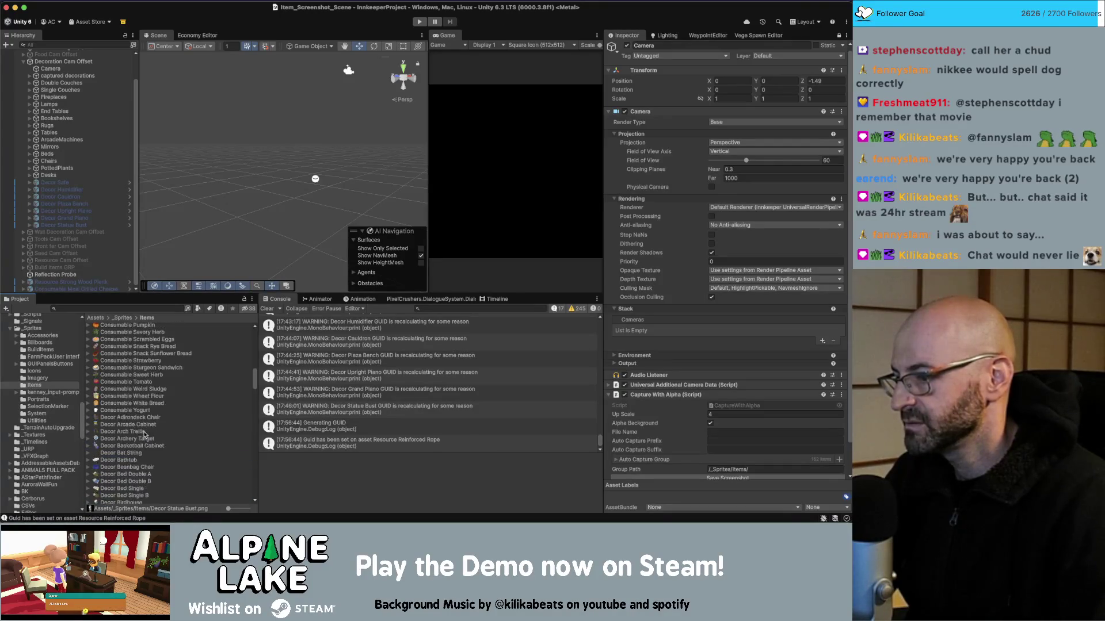
{"action": "scroll", "coordinate": [146, 436], "scroll_direction": "up", "scroll_amount": 10}
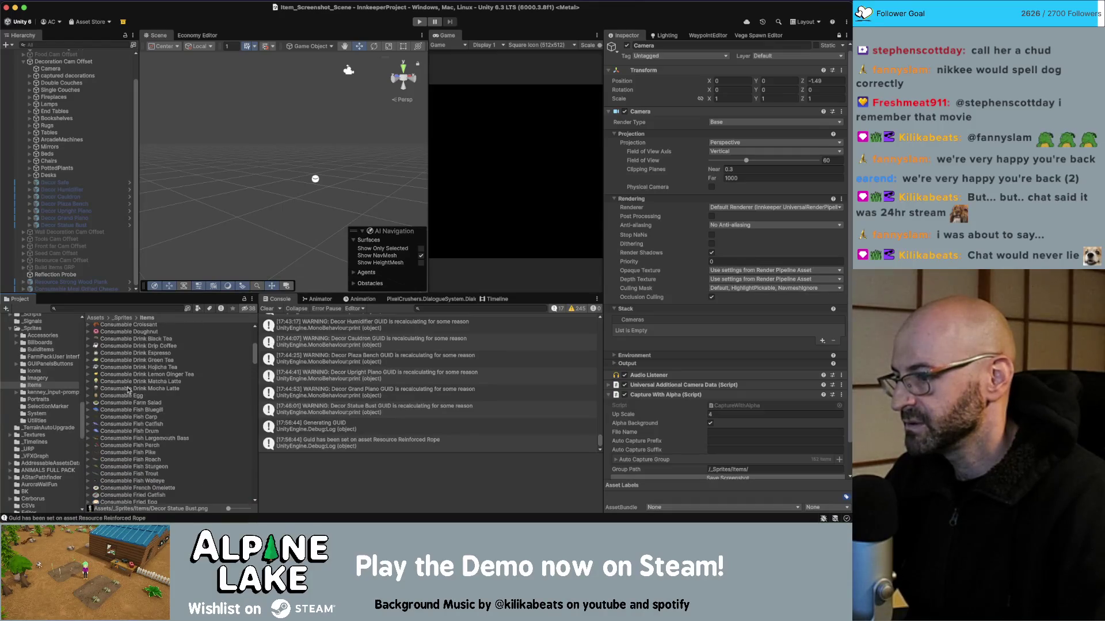
{"action": "scroll", "coordinate": [128, 390], "scroll_direction": "down", "scroll_amount": 10}
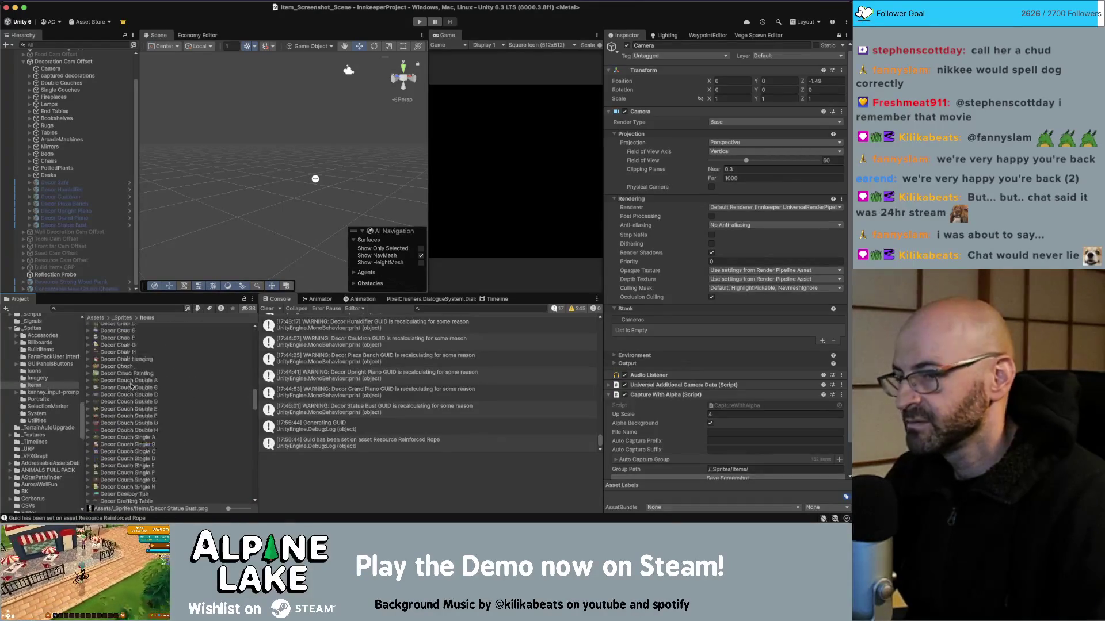
{"action": "left_click", "coordinate": [835, 36]}
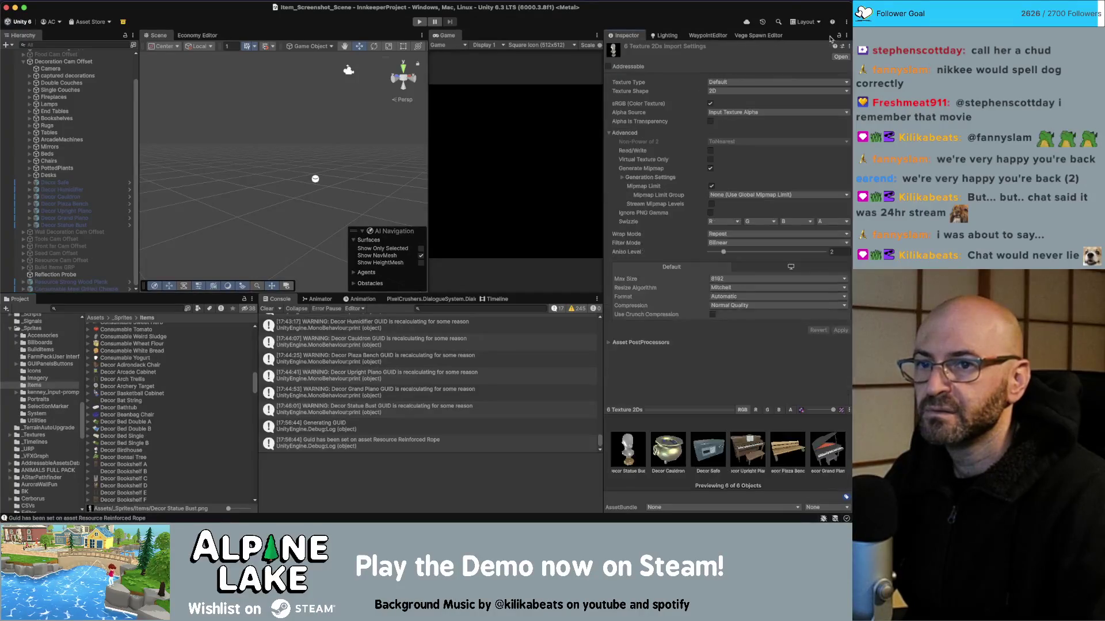
Make the six decor textures Single-mode sprites with Generate Mipmap on, and apply
{"action": "left_click", "coordinate": [728, 82]}
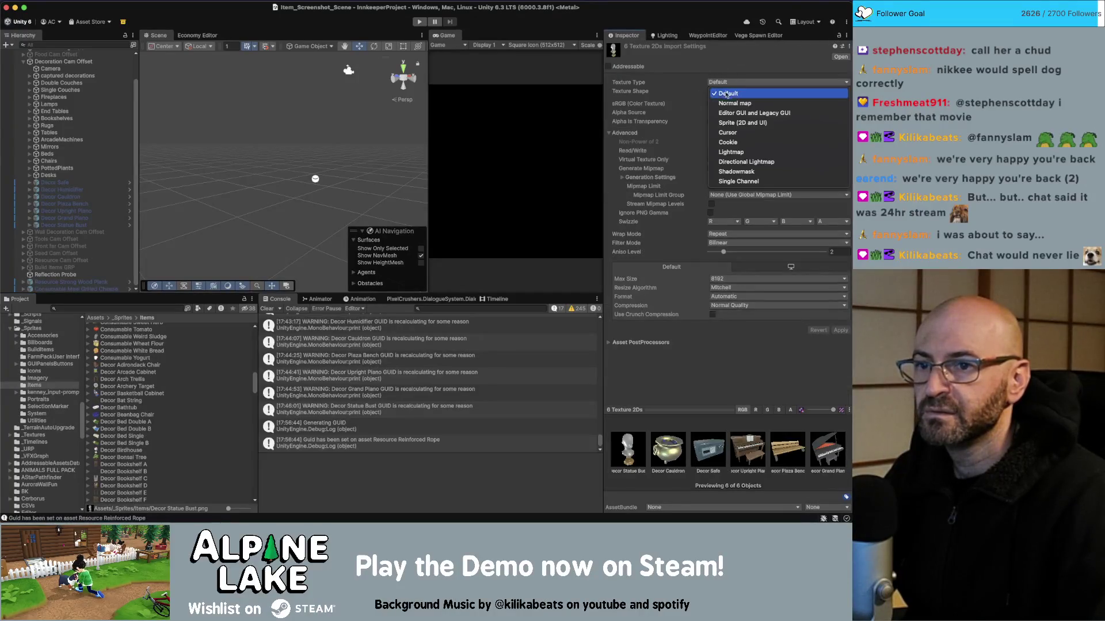
{"action": "left_click", "coordinate": [720, 117]}
{"action": "left_click", "coordinate": [720, 104]}
{"action": "left_click", "coordinate": [718, 111]}
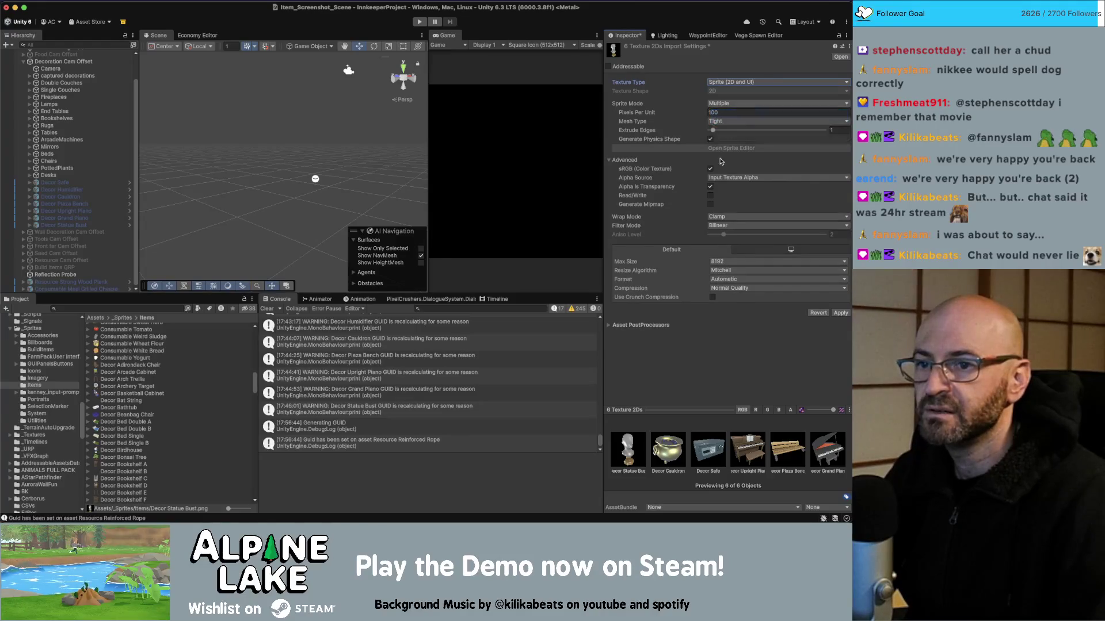
{"action": "left_click", "coordinate": [711, 213]}
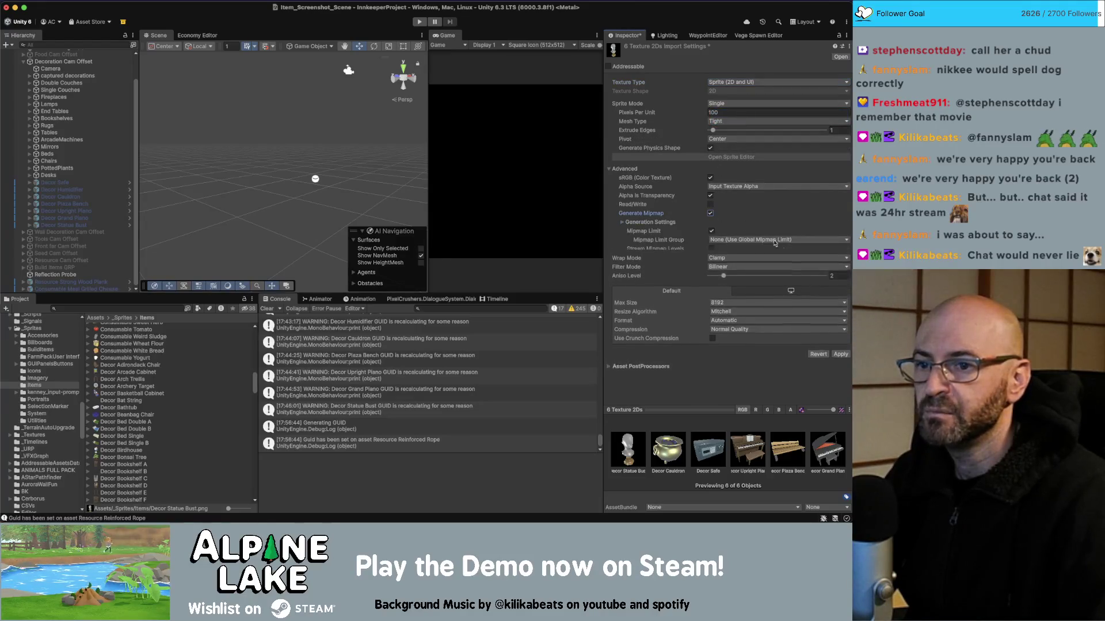
{"action": "left_click", "coordinate": [838, 357]}
Sync the six decor sprites onto their items with Sync Prop Screenshots, then show the Economy Editor
{"action": "left_click", "coordinate": [115, 1]}
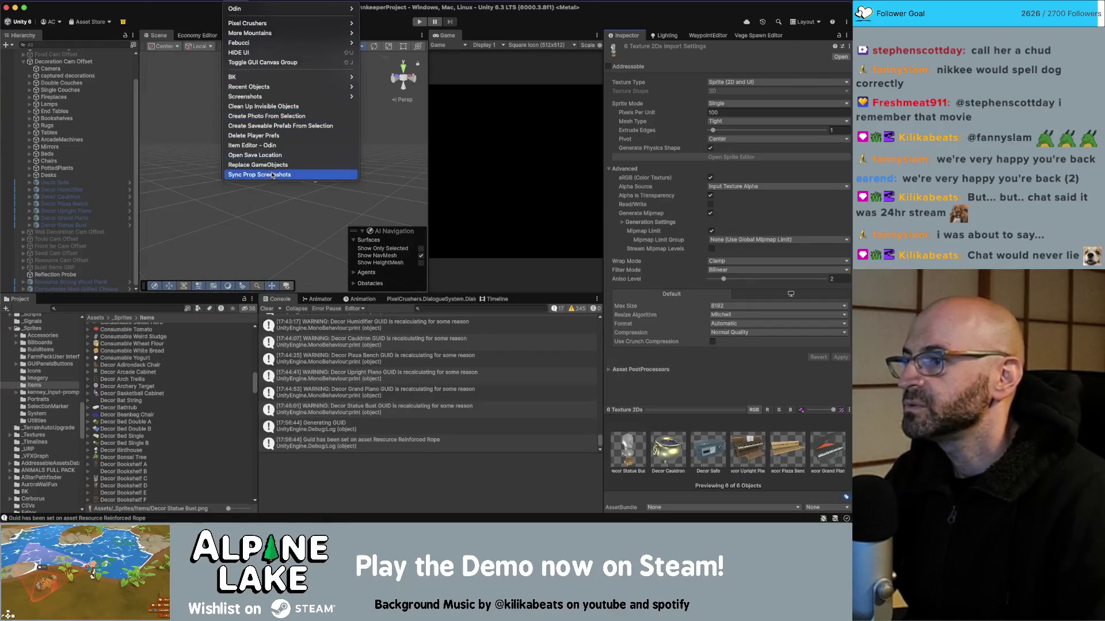
{"action": "left_click", "coordinate": [288, 172]}
{"action": "scroll", "coordinate": [136, 348], "scroll_direction": "down", "scroll_amount": 5}
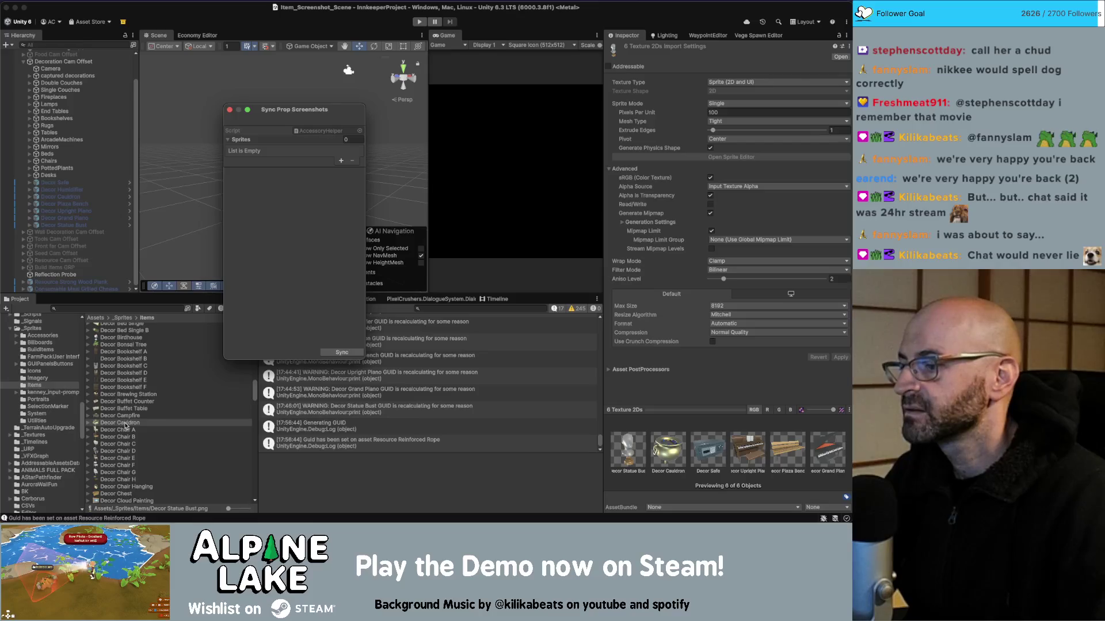
{"action": "left_click_drag", "start_coordinate": [267, 170], "coordinate": [266, 144]}
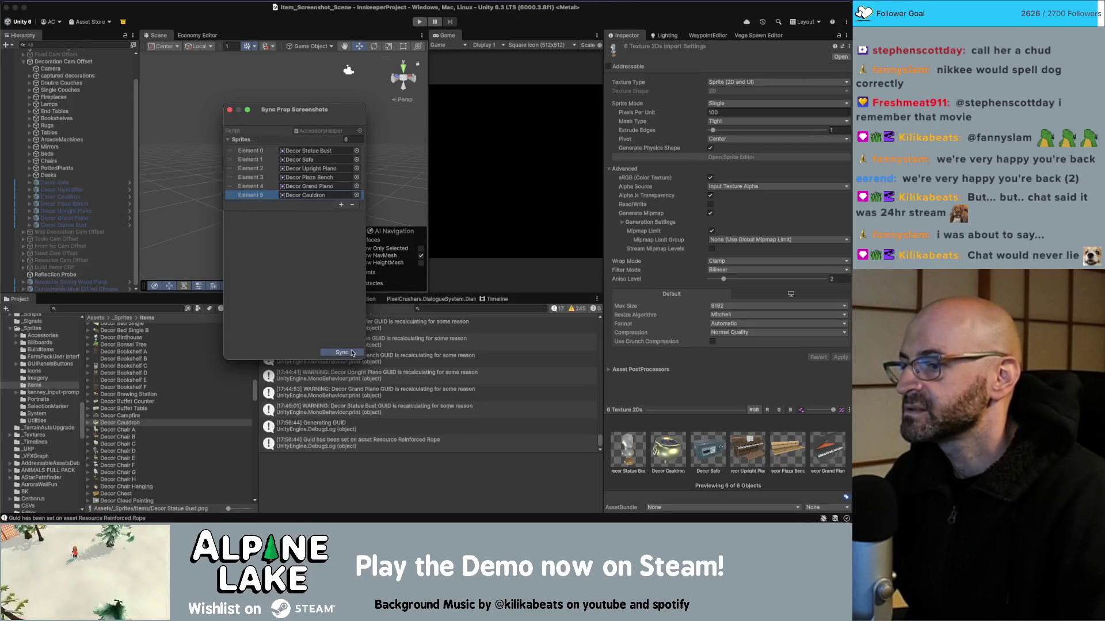
{"action": "left_click", "coordinate": [351, 352]}
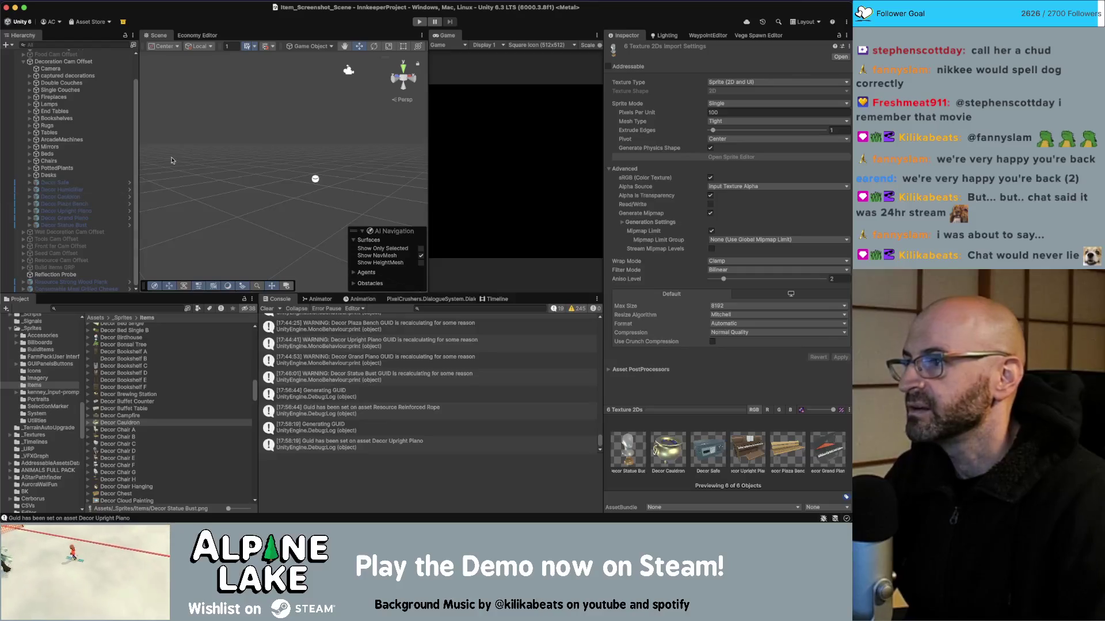
{"action": "left_click", "coordinate": [193, 37]}
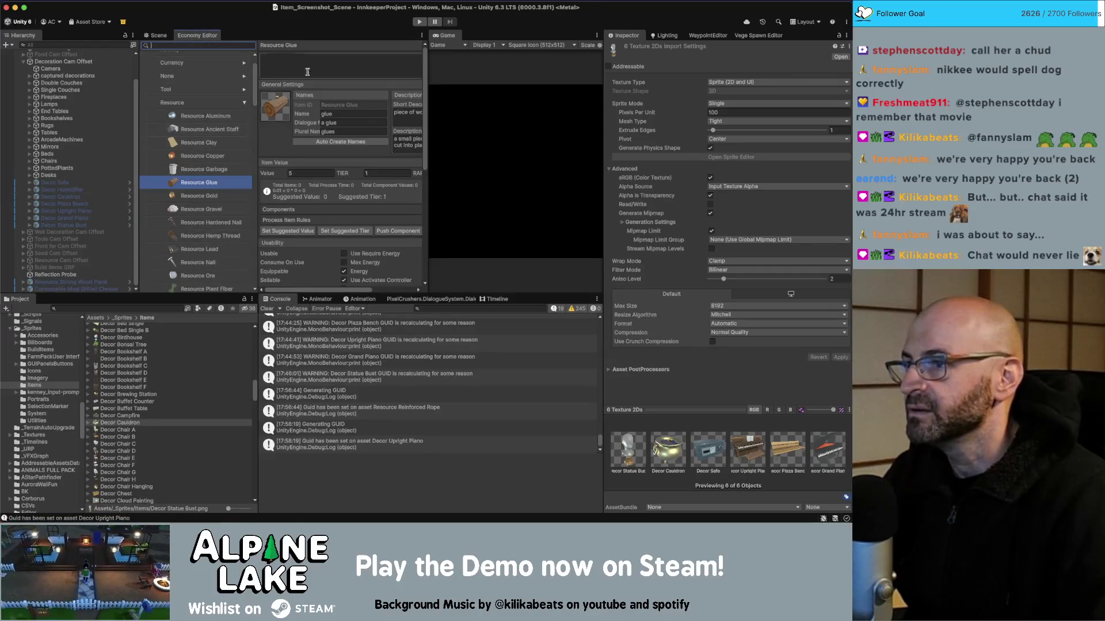
Widen the Economy Editor, collapse Resource and Items, and refresh the SanityCheck report
{"action": "left_click_drag", "start_coordinate": [426, 51], "coordinate": [528, 51]}
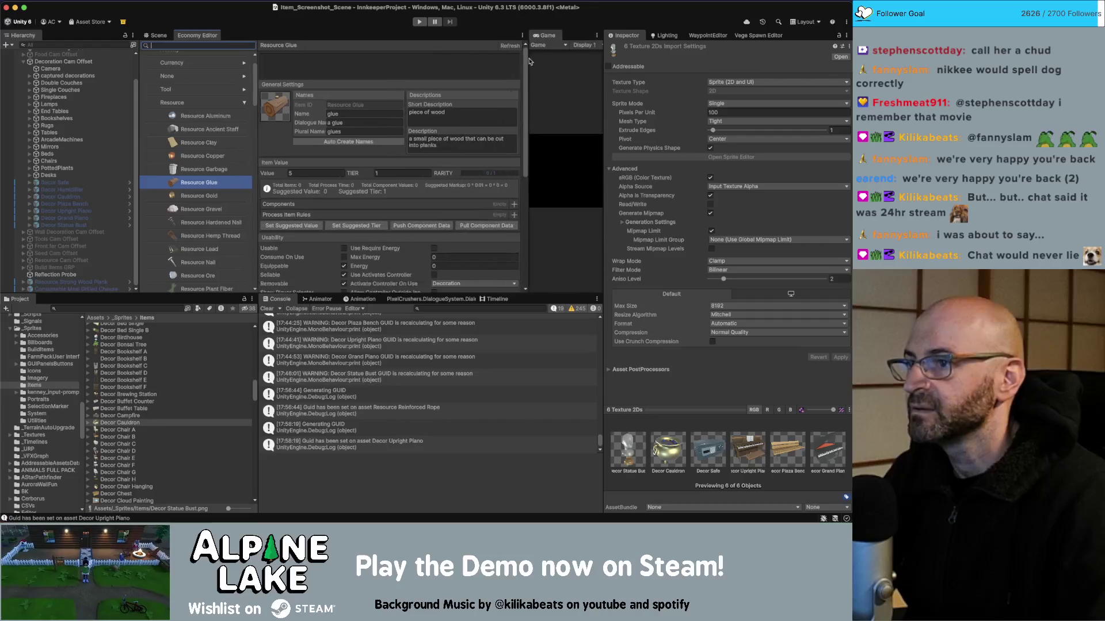
{"action": "left_click", "coordinate": [244, 103]}
{"action": "scroll", "coordinate": [245, 86], "scroll_direction": "up", "scroll_amount": 2}
{"action": "left_click", "coordinate": [245, 58]}
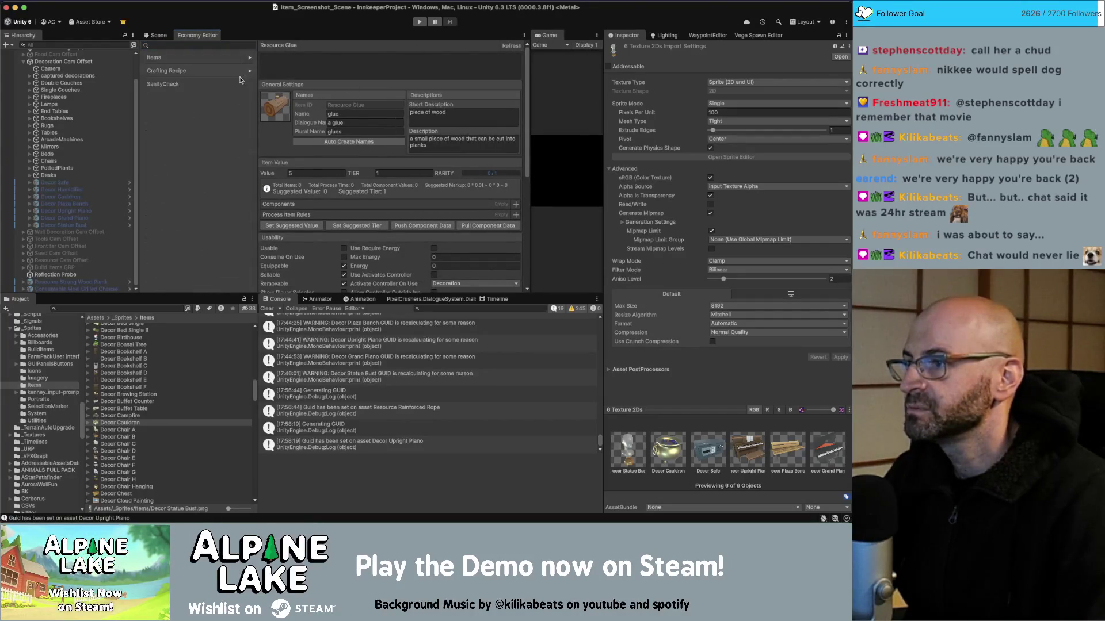
{"action": "left_click", "coordinate": [237, 85]}
{"action": "left_click", "coordinate": [513, 48]}
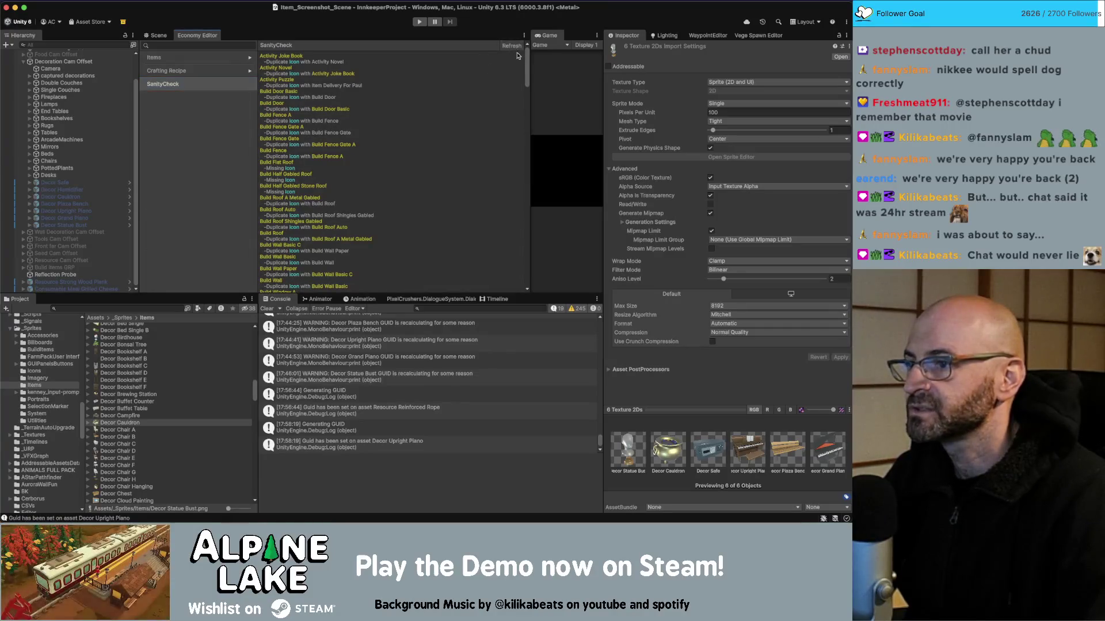
Review the duplicate and missing icon results, then search the project for 'recor'
{"action": "left_click_drag", "start_coordinate": [526, 65], "coordinate": [531, 51]}
{"action": "scroll", "coordinate": [407, 128], "scroll_direction": "down", "scroll_amount": 10}
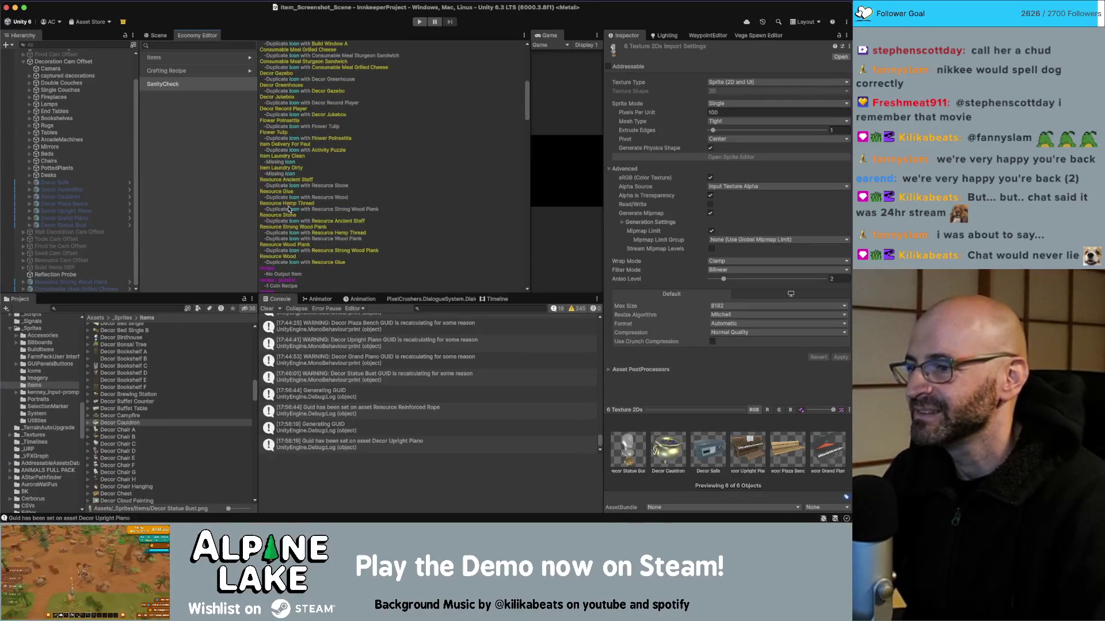
{"action": "scroll", "coordinate": [267, 217], "scroll_direction": "up", "scroll_amount": 10}
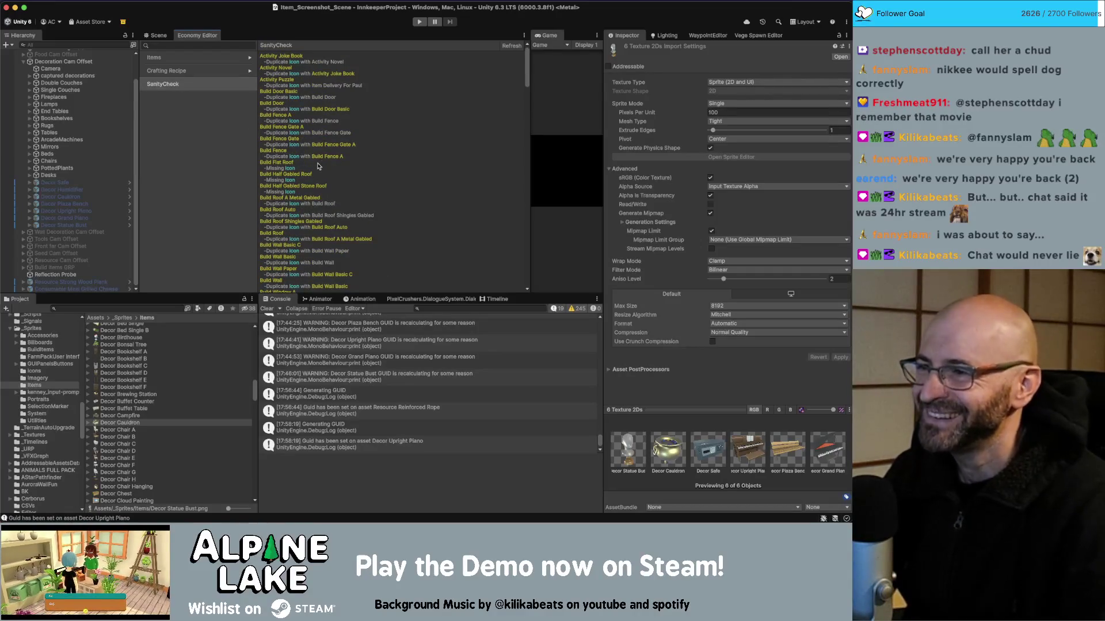
{"action": "scroll", "coordinate": [314, 258], "scroll_direction": "down", "scroll_amount": 4}
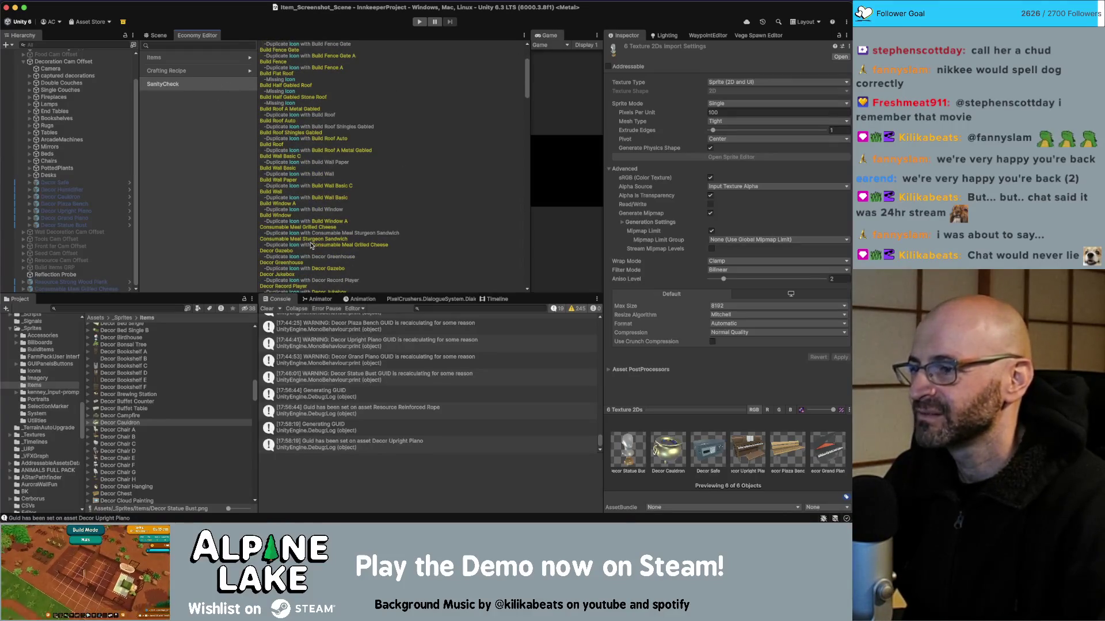
{"action": "scroll", "coordinate": [311, 245], "scroll_direction": "down", "scroll_amount": 3}
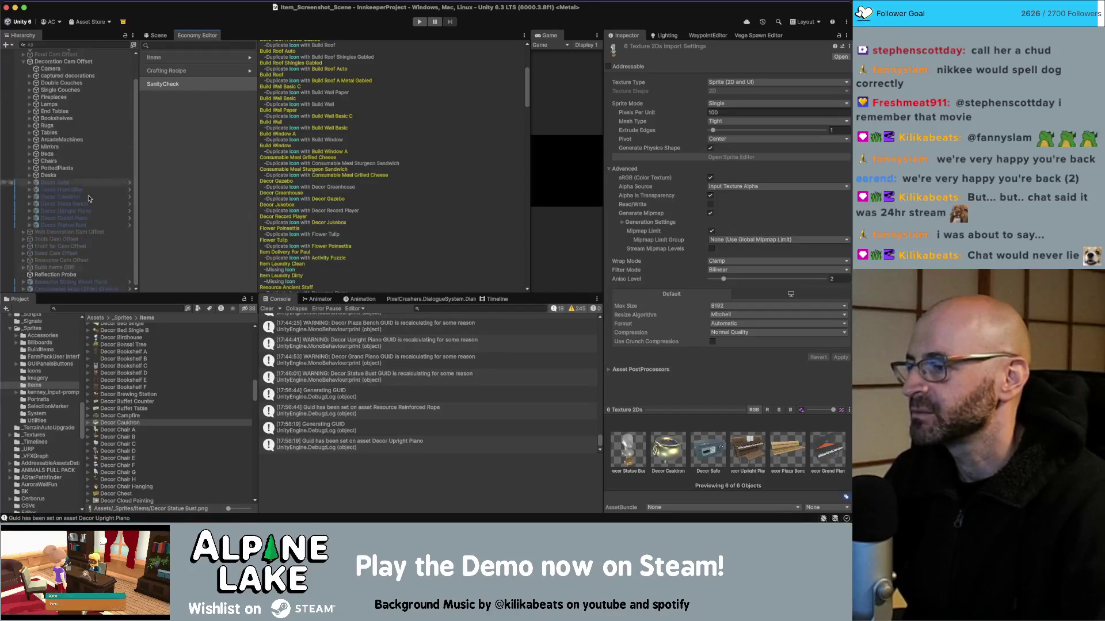
{"action": "left_click", "coordinate": [97, 309]}
{"action": "type", "text": "record"}
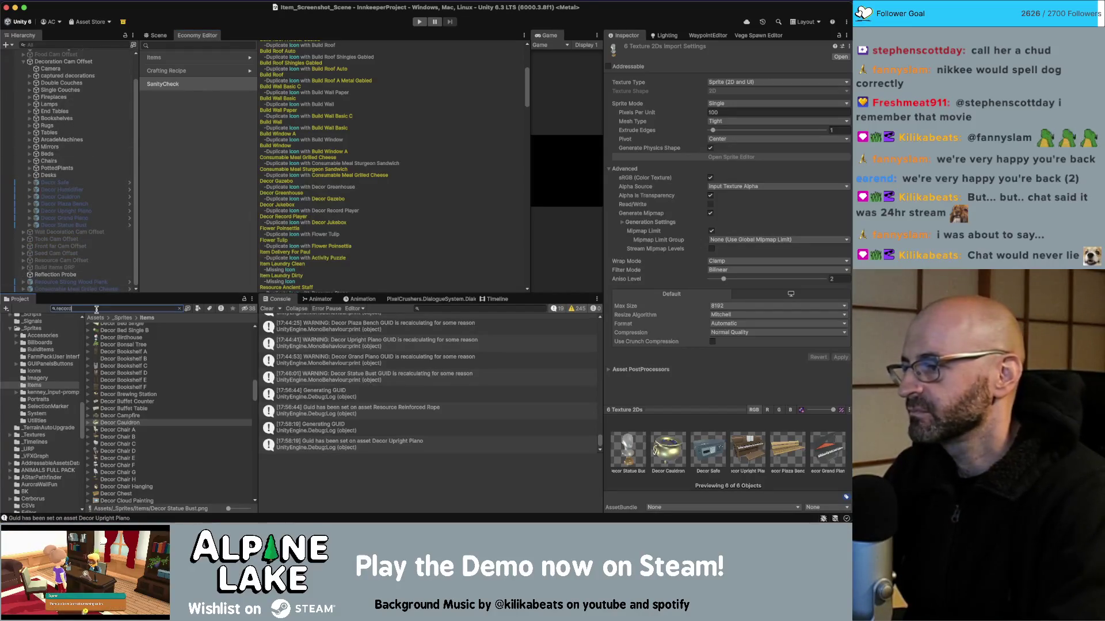
{"action": "type", "text": " player"}
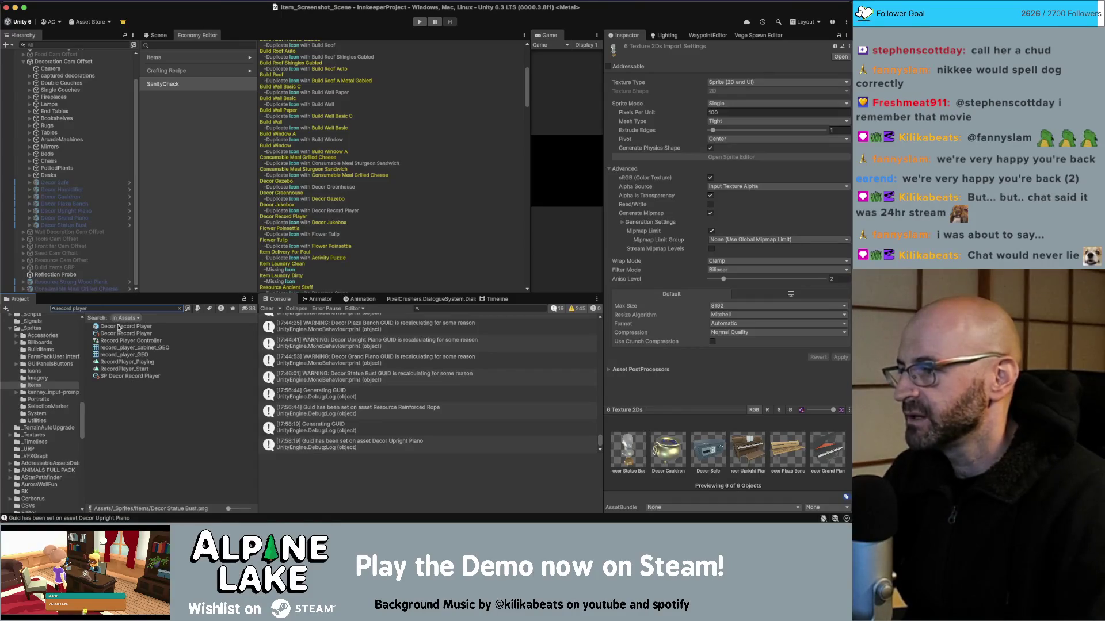
Add the Decor Record Player and Decor Greenhouse prefabs to the scene Hierarchy
{"action": "left_click", "coordinate": [21, 65]}
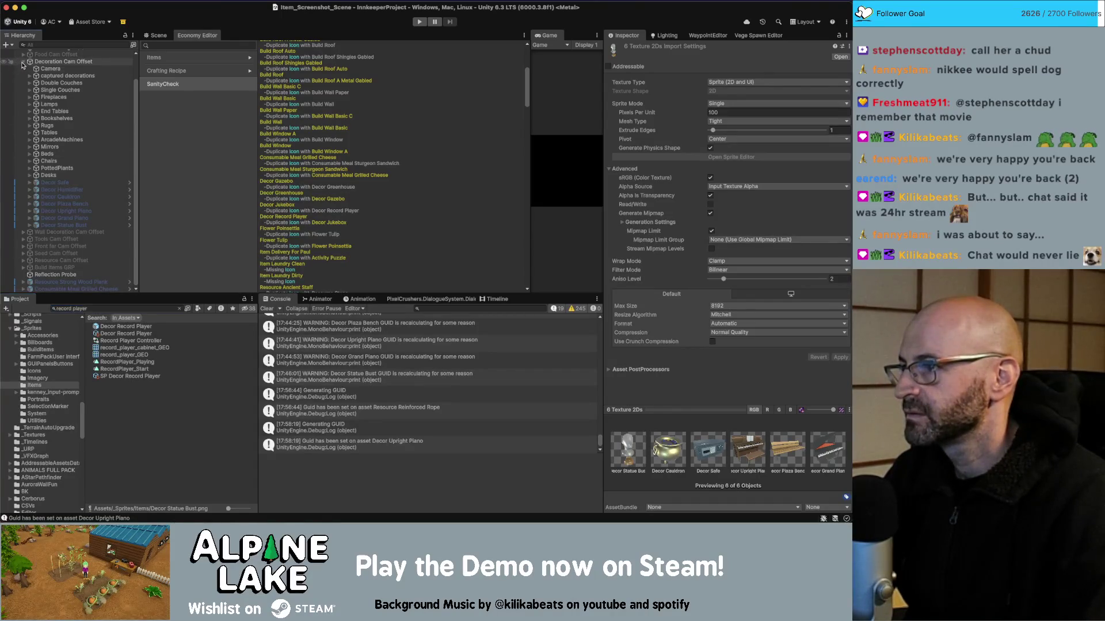
{"action": "left_click", "coordinate": [21, 61]}
{"action": "left_click_drag", "start_coordinate": [114, 328], "coordinate": [82, 271]}
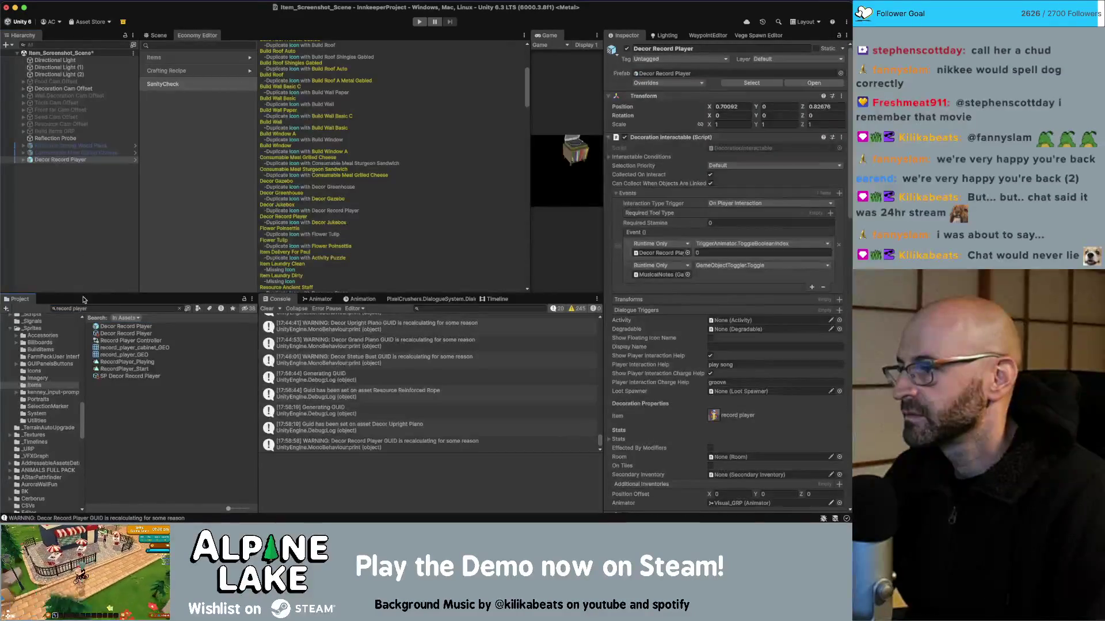
{"action": "type", "text": "grileenhouse"}
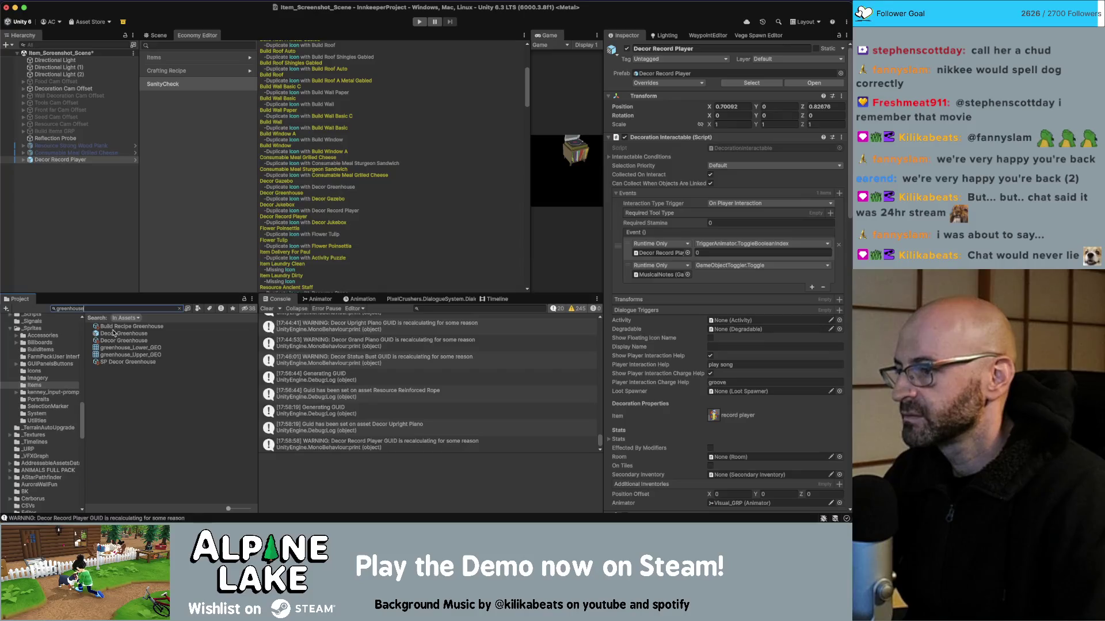
{"action": "left_click_drag", "start_coordinate": [113, 332], "coordinate": [106, 264]}
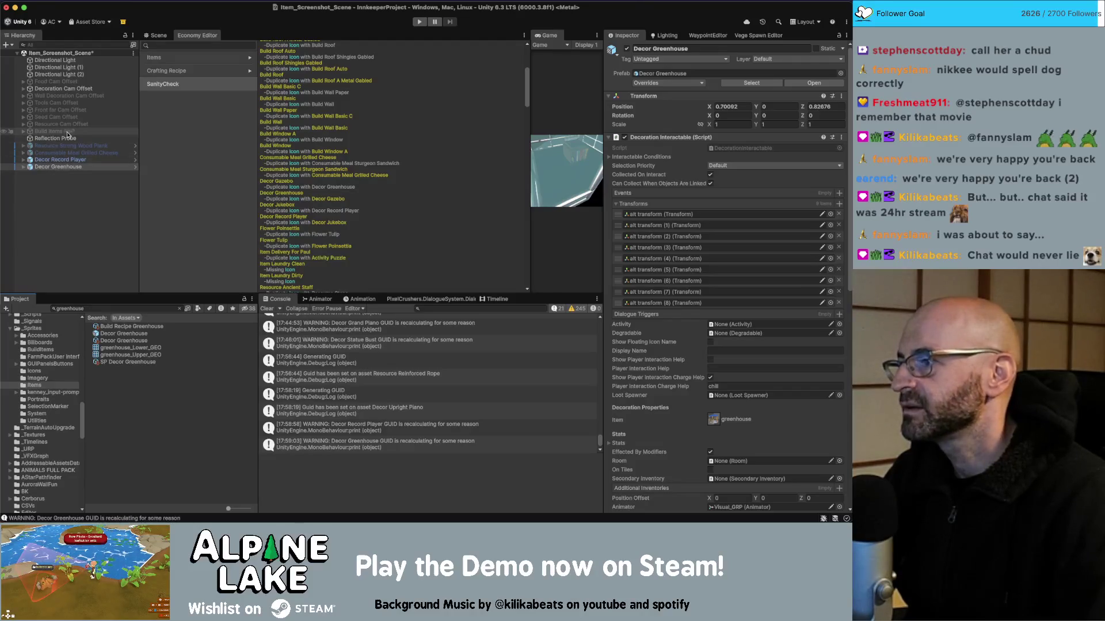
Show the Scene view with only Decor Greenhouse selected
{"action": "left_click", "coordinate": [60, 159], "text": "shift"}
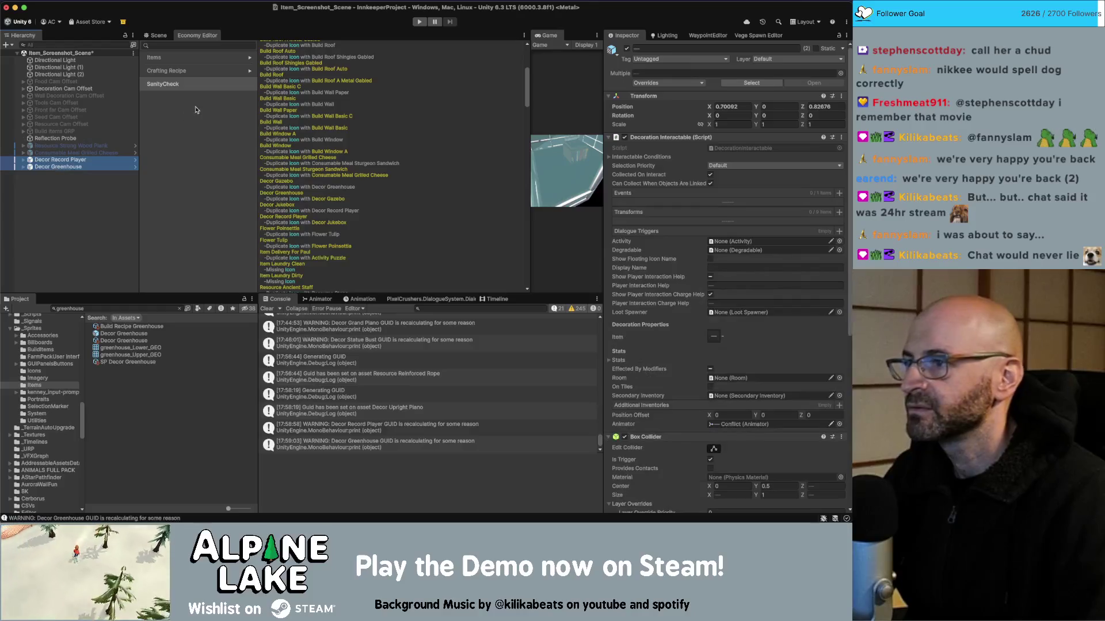
{"action": "left_click", "coordinate": [162, 36]}
{"action": "left_click", "coordinate": [57, 167]}
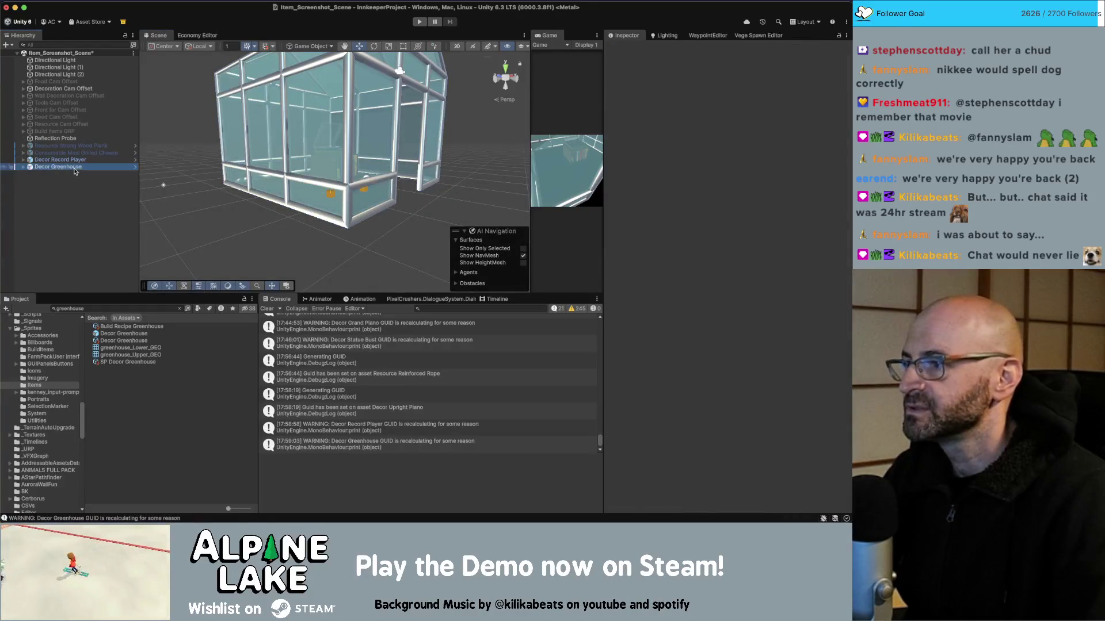
Shrink Decor Greenhouse to about half size, adjust its position and tilt, then hide it
{"action": "scroll", "coordinate": [263, 152], "scroll_direction": "down", "scroll_amount": 3}
{"action": "left_click_drag", "start_coordinate": [263, 152], "coordinate": [217, 77]}
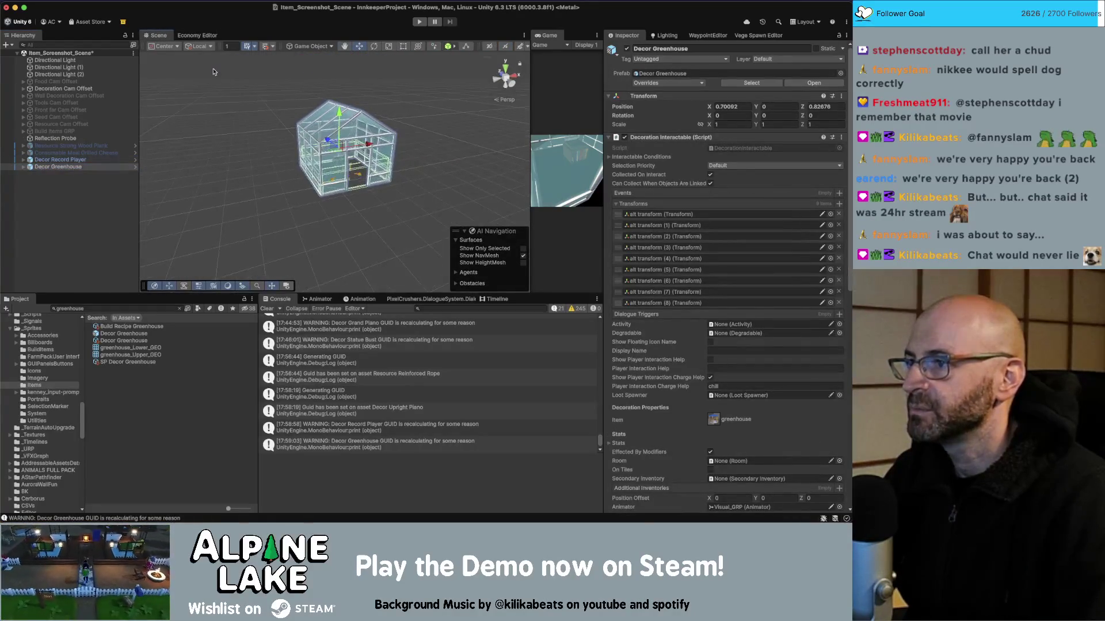
{"action": "left_click_drag", "start_coordinate": [531, 110], "coordinate": [447, 110]}
{"action": "mouse_move", "coordinate": [299, 149]}
{"action": "left_mouse_down"}
{"action": "mouse_move", "coordinate": [289, 177]}
{"action": "mouse_move", "coordinate": [292, 166]}
{"action": "mouse_move", "coordinate": [298, 183]}
{"action": "left_mouse_up"}
{"action": "key", "text": "w"}
{"action": "key", "text": "e"}
{"action": "key", "text": "w"}
{"action": "key", "text": "w"}
{"action": "key", "text": "e"}
{"action": "key", "text": "r"}
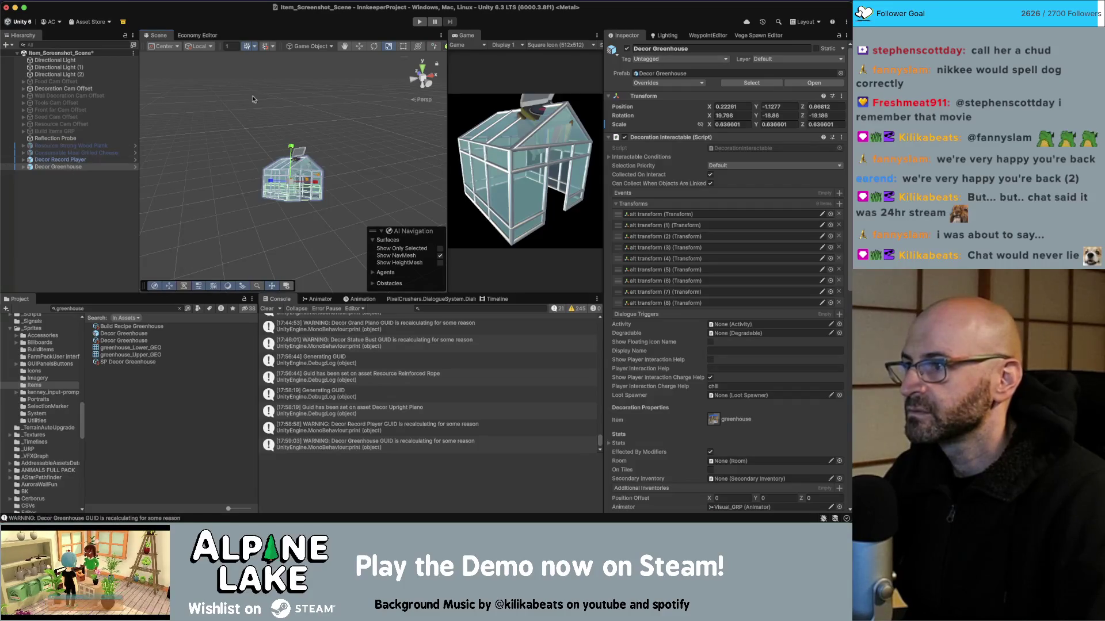
{"action": "key", "text": "alt+shift+a"}
Move Decor Record Player into frame and tilt it toward the camera to rotation 9.487, -7.064, -7.988
{"action": "left_click", "coordinate": [61, 159]}
{"action": "key", "text": "w"}
{"action": "left_click_drag", "start_coordinate": [304, 166], "coordinate": [293, 174]}
{"action": "key", "text": "e"}
{"action": "key", "text": "w"}
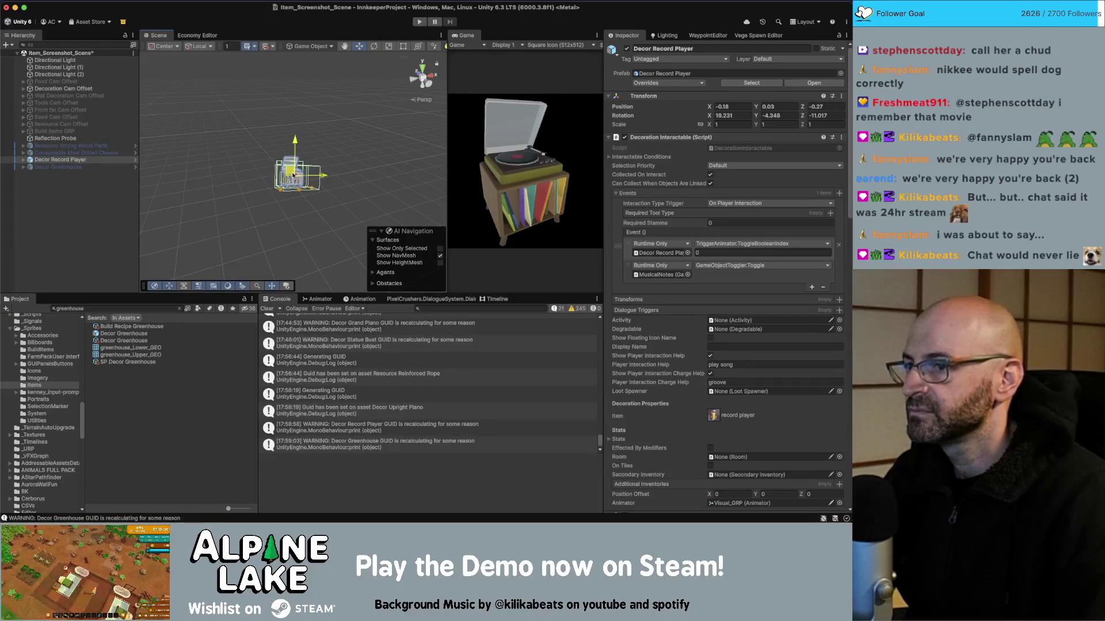
{"action": "key", "text": "e"}
{"action": "mouse_move", "coordinate": [294, 175]}
{"action": "left_mouse_down"}
{"action": "mouse_move", "coordinate": [303, 169]}
{"action": "mouse_move", "coordinate": [292, 172]}
{"action": "left_mouse_up"}
{"action": "key", "text": "w"}
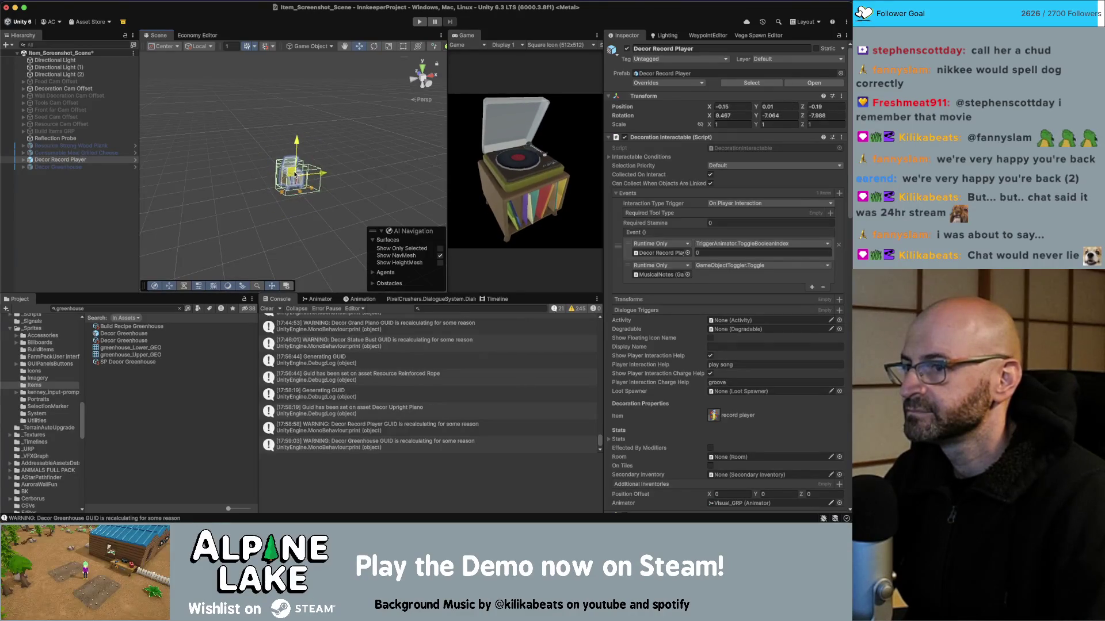
{"action": "left_click", "coordinate": [38, 90]}
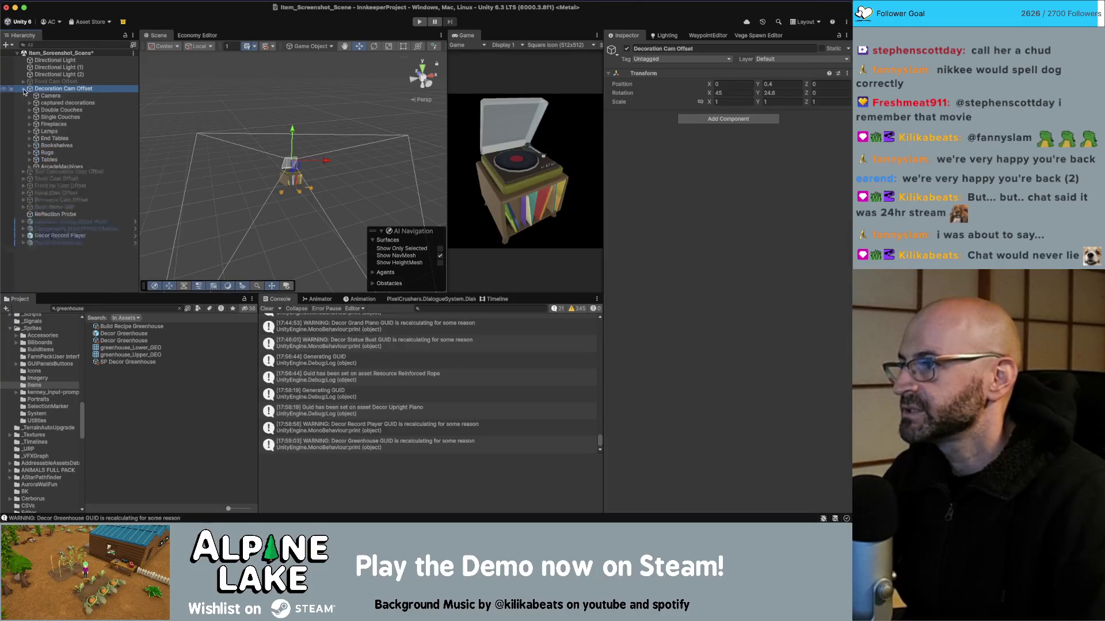
Select the capture Camera under Decoration Cam Offset
{"action": "left_click", "coordinate": [24, 90]}
{"action": "scroll", "coordinate": [63, 190], "scroll_direction": "down", "scroll_amount": 3}
{"action": "left_click", "coordinate": [61, 283]}
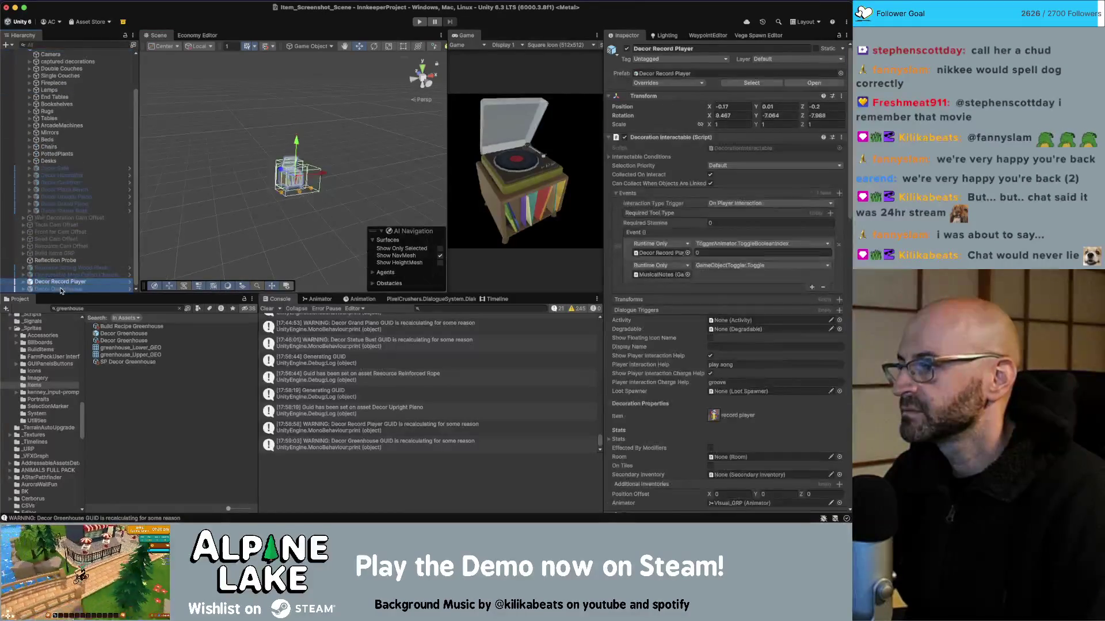
{"action": "scroll", "coordinate": [64, 173], "scroll_direction": "up", "scroll_amount": 3}
{"action": "left_click", "coordinate": [51, 95]}
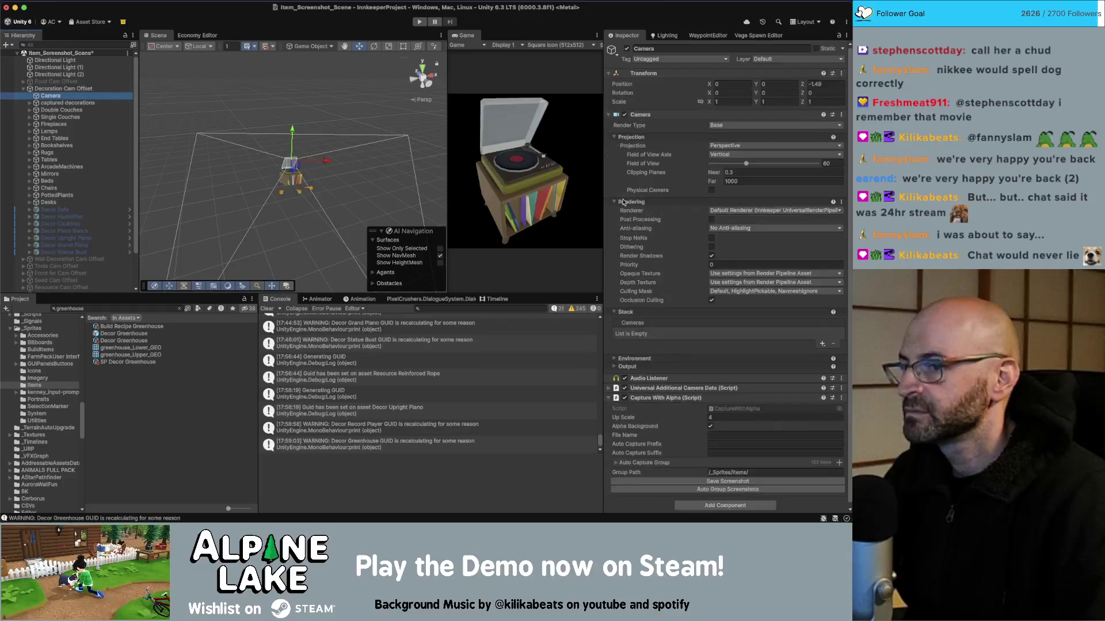
Add Decor Record Player and Decor Greenhouse to Auto Capture Group and save a screenshot
{"action": "scroll", "coordinate": [57, 247], "scroll_direction": "down", "scroll_amount": 2}
{"action": "left_click_drag", "start_coordinate": [52, 282], "coordinate": [684, 463]}
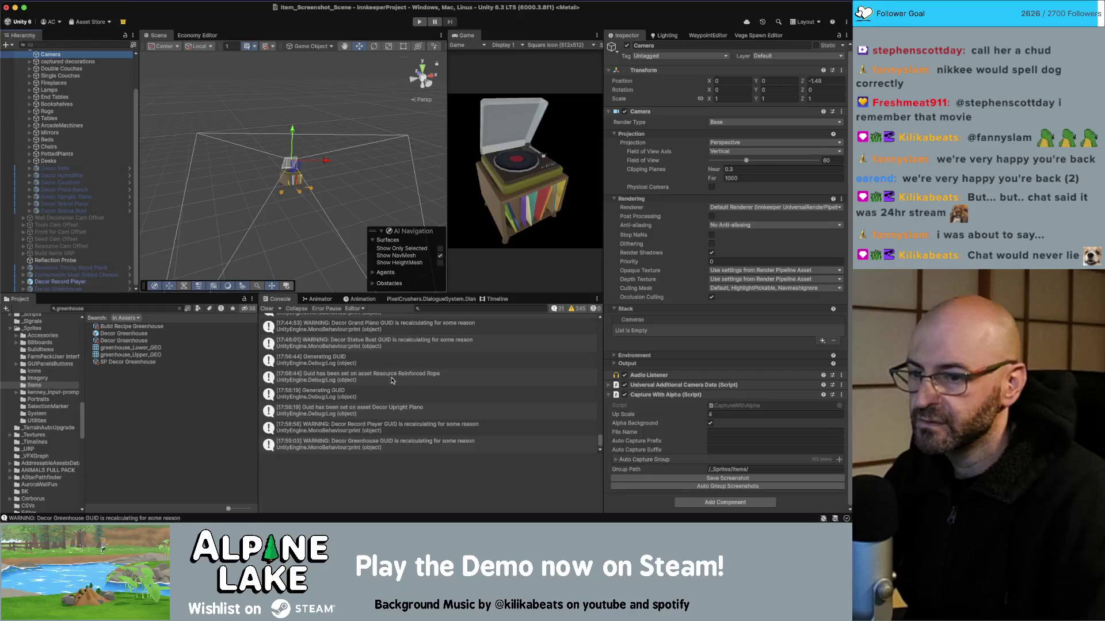
{"action": "left_click_drag", "start_coordinate": [57, 288], "coordinate": [664, 461]}
{"action": "left_click", "coordinate": [671, 479]}
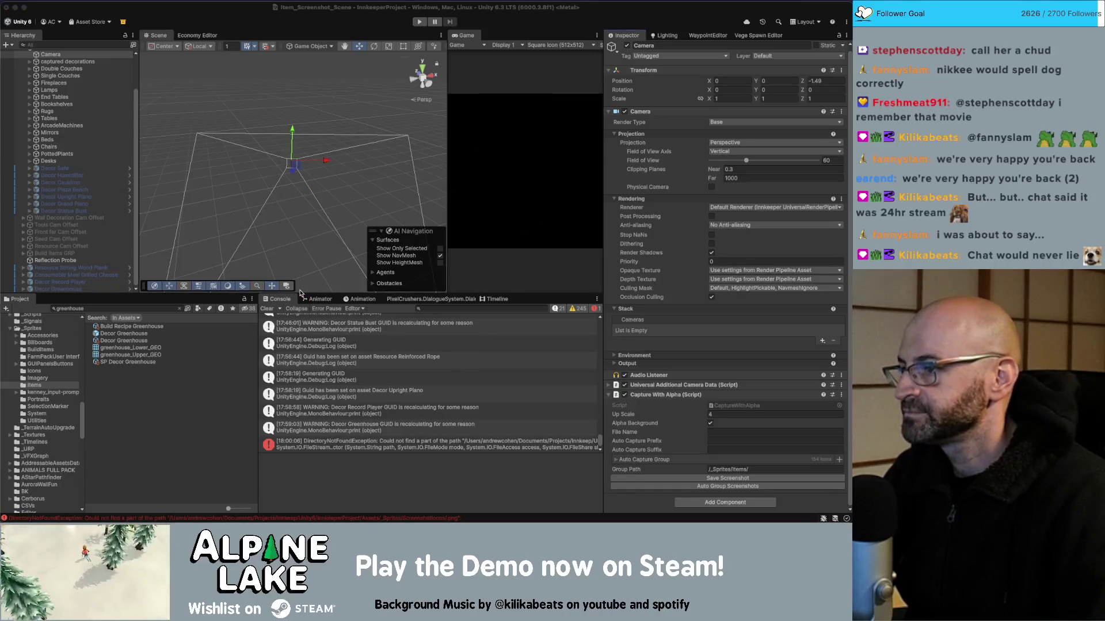
Make the Decor Greenhouse icon a Single Sprite (2D and UI) with mipmaps, apply, and select its item asset
{"action": "left_click", "coordinate": [127, 348]}
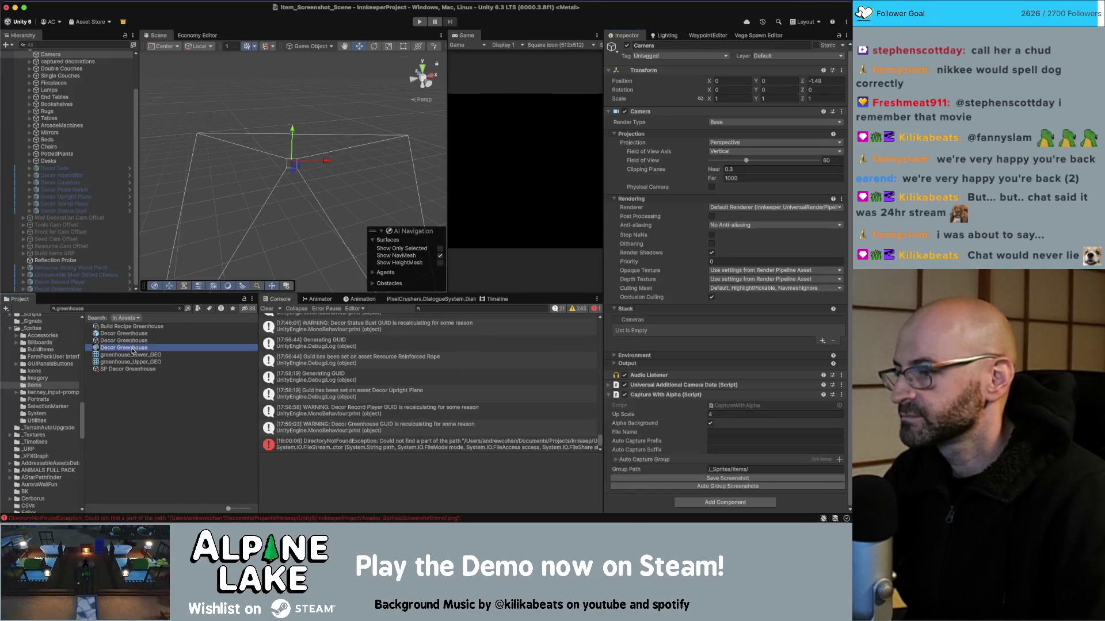
{"action": "left_click", "coordinate": [726, 84]}
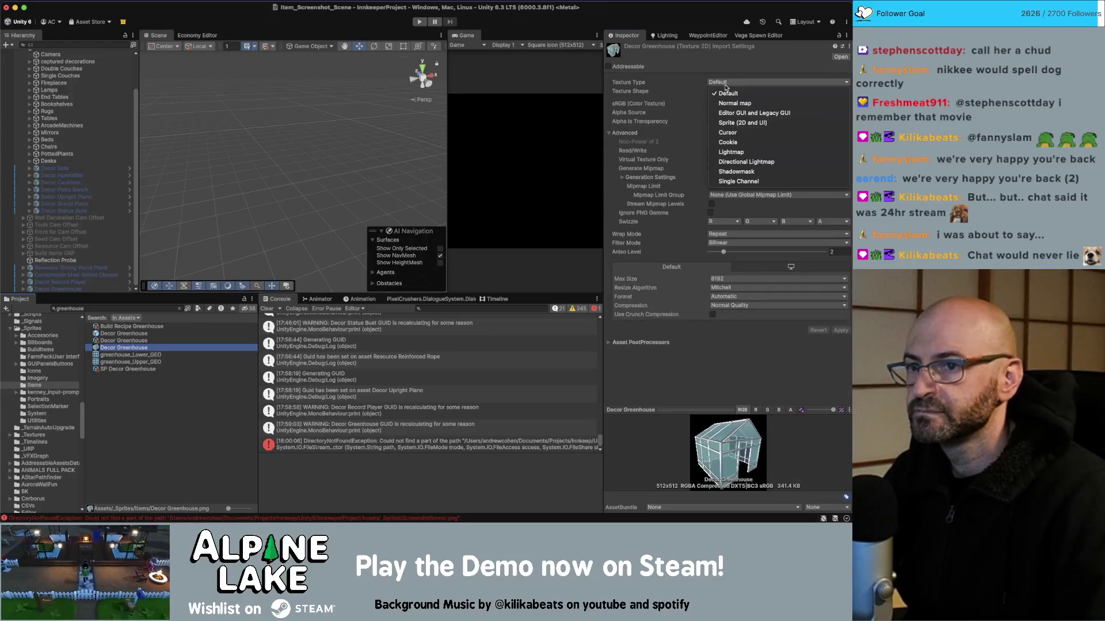
{"action": "left_click", "coordinate": [730, 121]}
{"action": "left_click", "coordinate": [722, 105]}
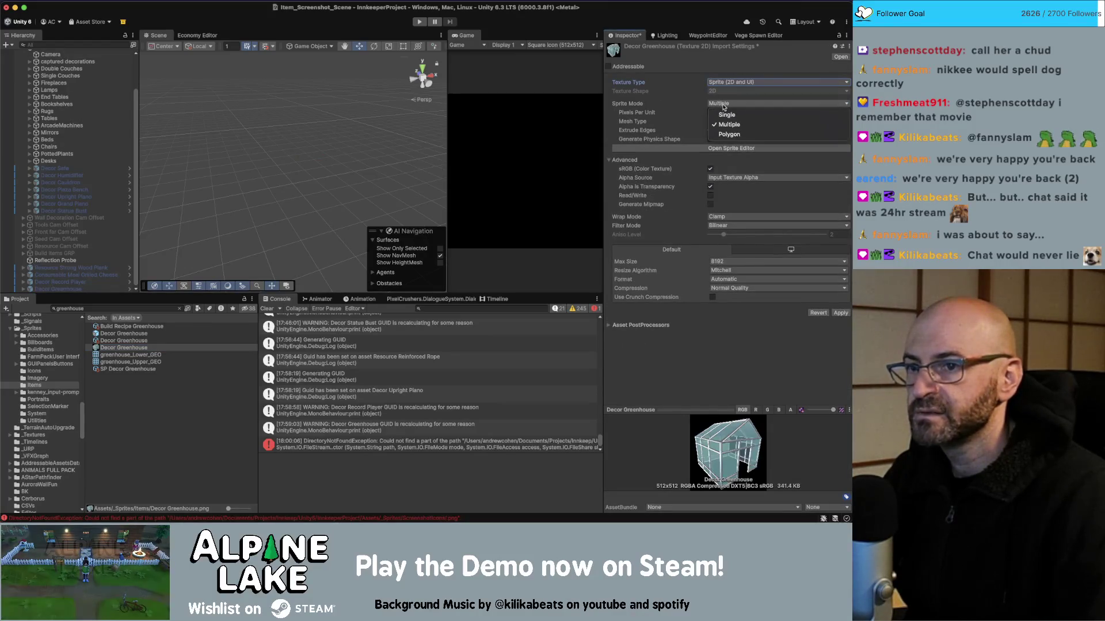
{"action": "left_click", "coordinate": [718, 110]}
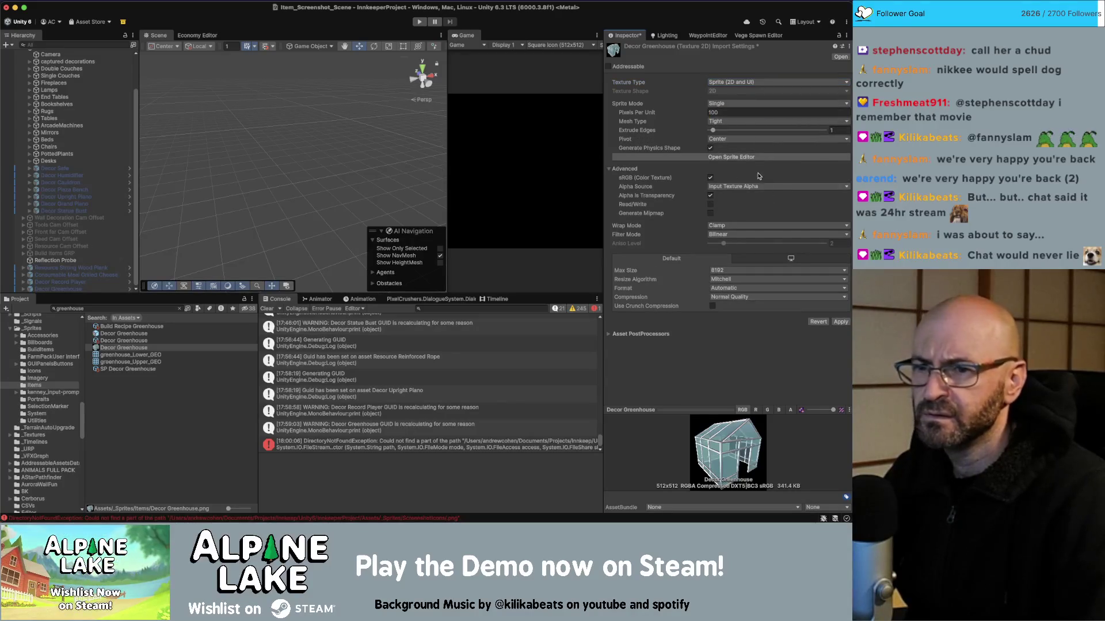
{"action": "left_click", "coordinate": [711, 214]}
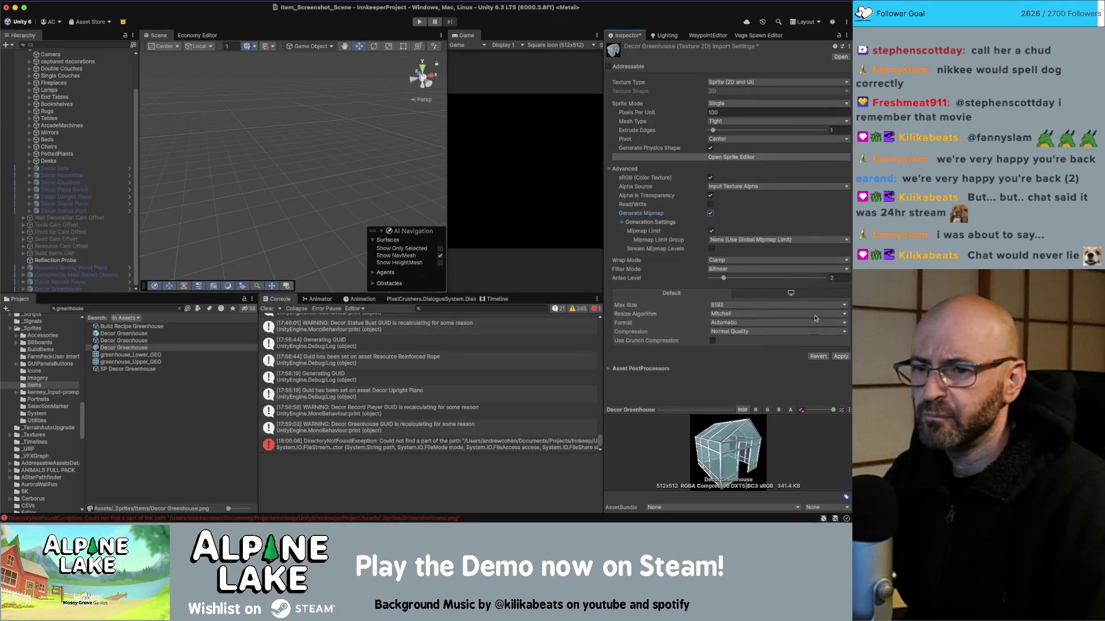
{"action": "left_click", "coordinate": [839, 358]}
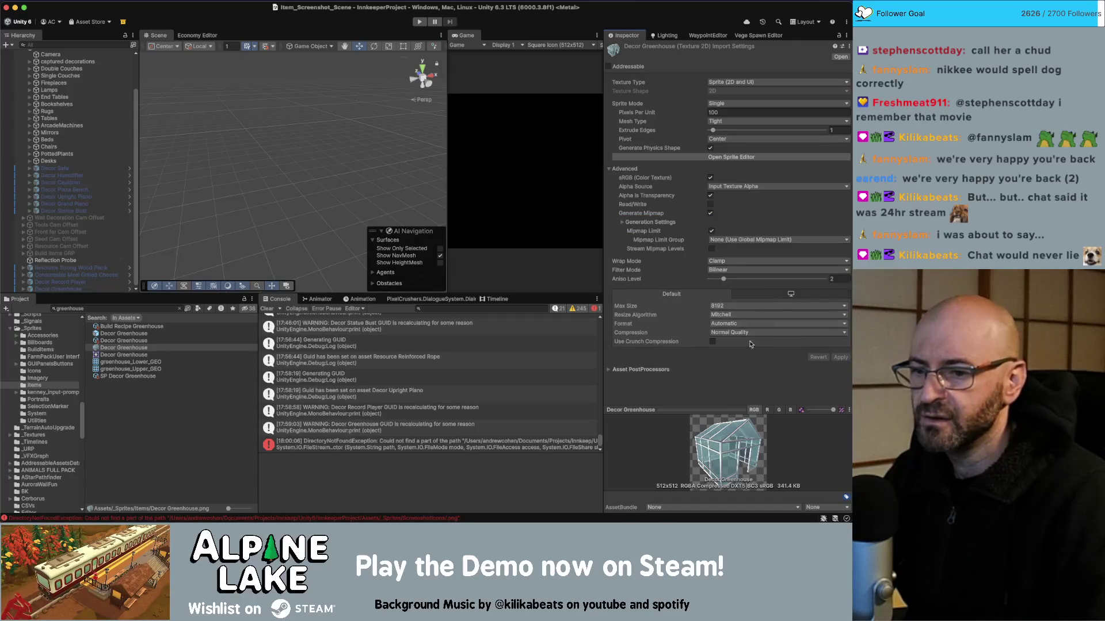
{"action": "left_click", "coordinate": [122, 340]}
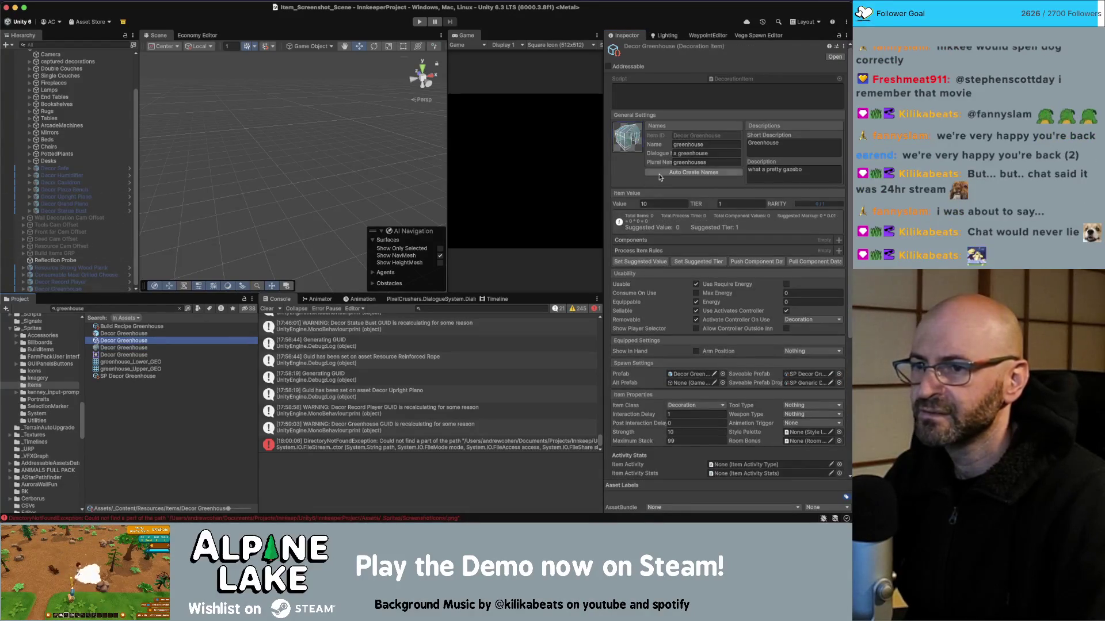
Make the Decor Record Player icon a Single Sprite (2D and UI) with mipmaps, apply, then check its item and the Economy Editor
{"action": "left_click", "coordinate": [107, 309]}
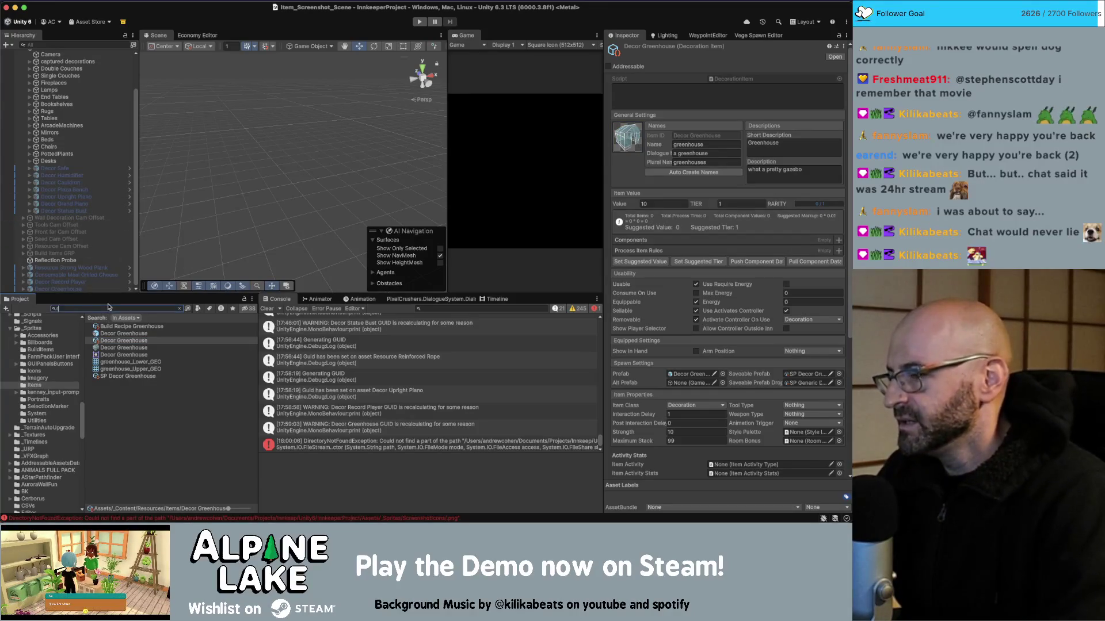
{"action": "type", "text": "record player"}
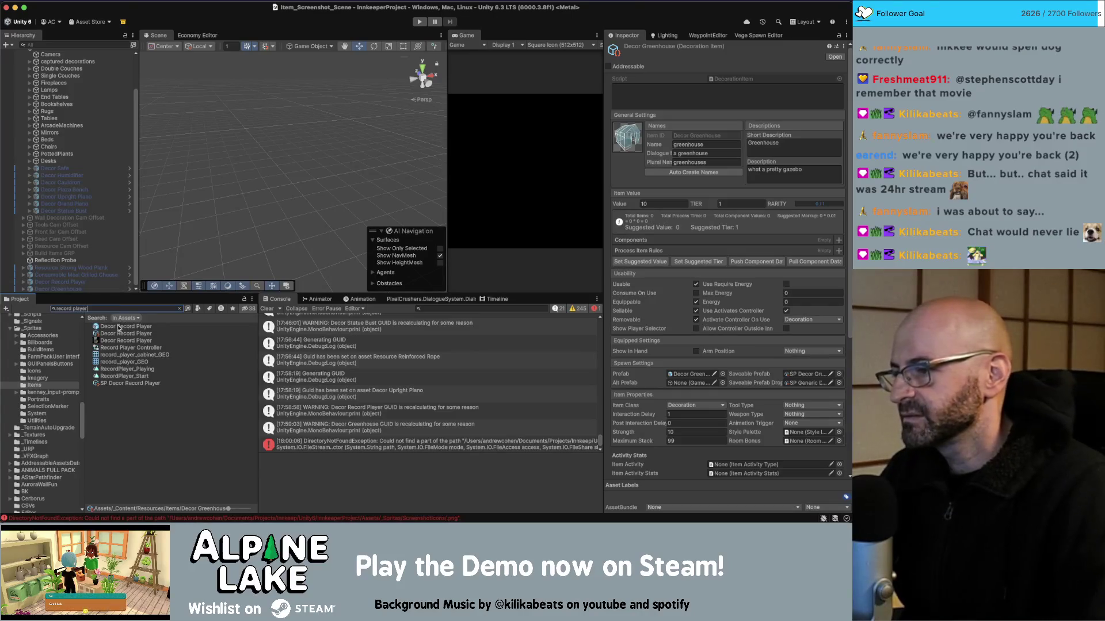
{"action": "left_click", "coordinate": [115, 340]}
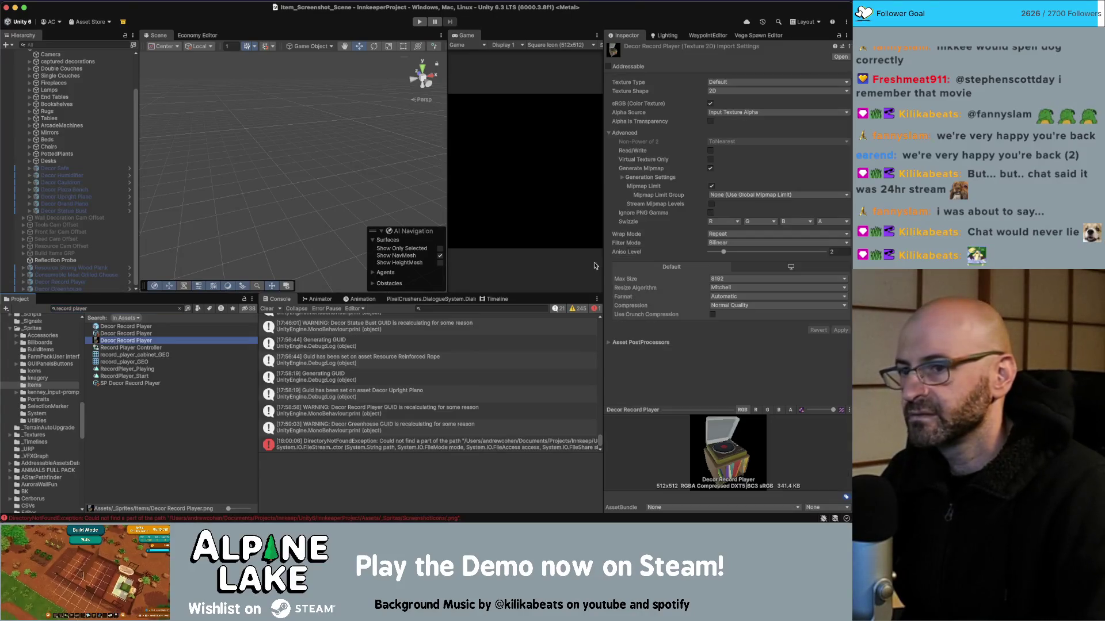
{"action": "left_click", "coordinate": [710, 85]}
{"action": "left_click", "coordinate": [742, 124]}
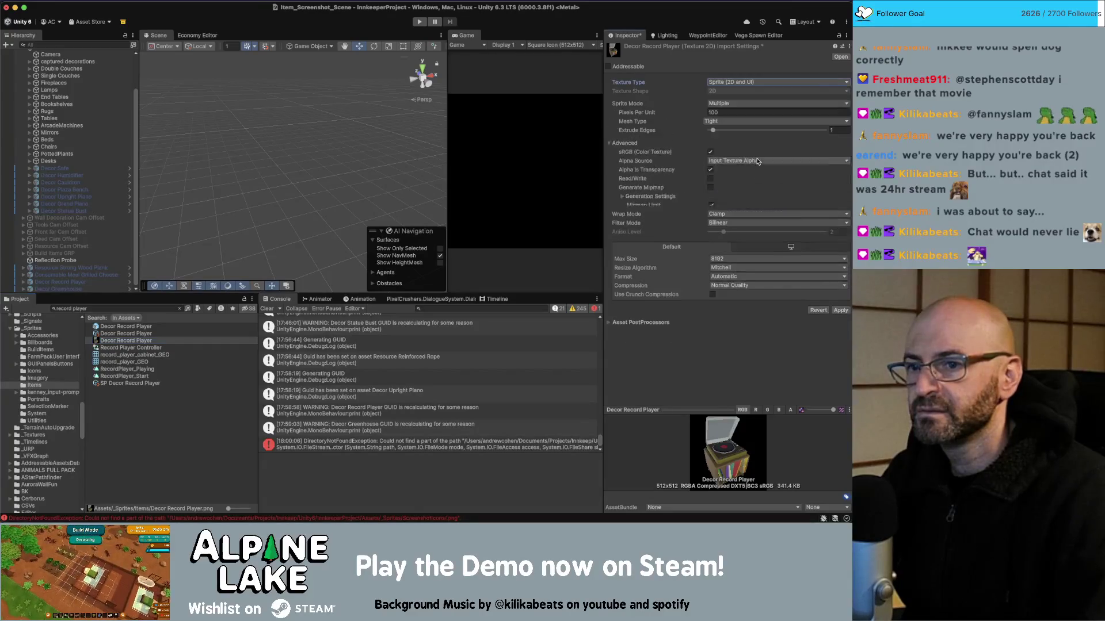
{"action": "left_click", "coordinate": [729, 104]}
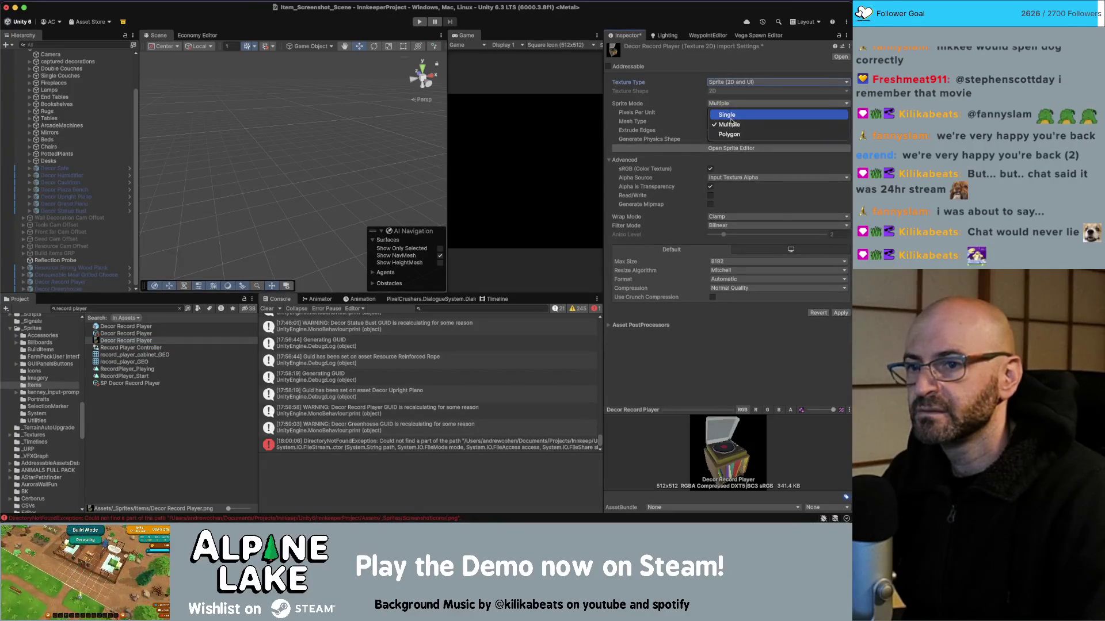
{"action": "left_click", "coordinate": [729, 117]}
{"action": "left_click", "coordinate": [710, 214]}
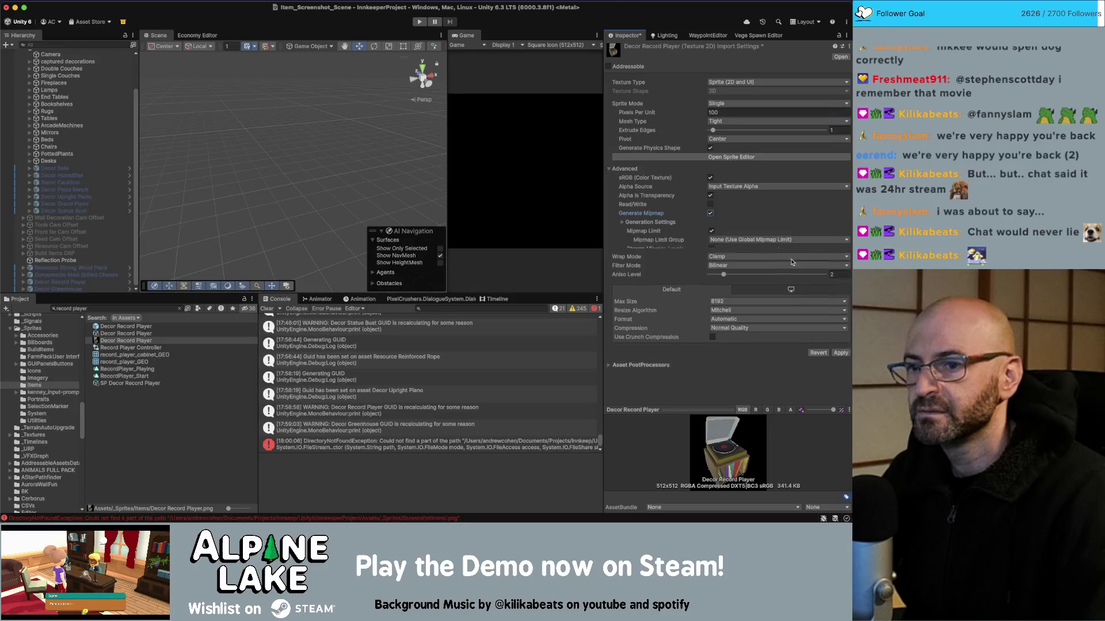
{"action": "left_click", "coordinate": [841, 358]}
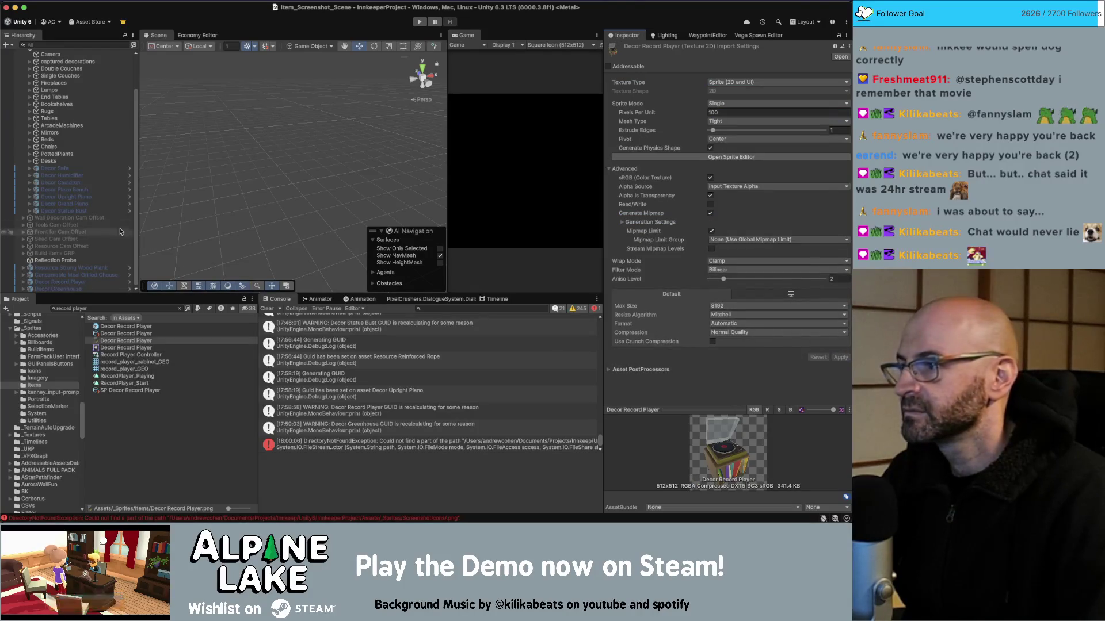
{"action": "left_click", "coordinate": [111, 334]}
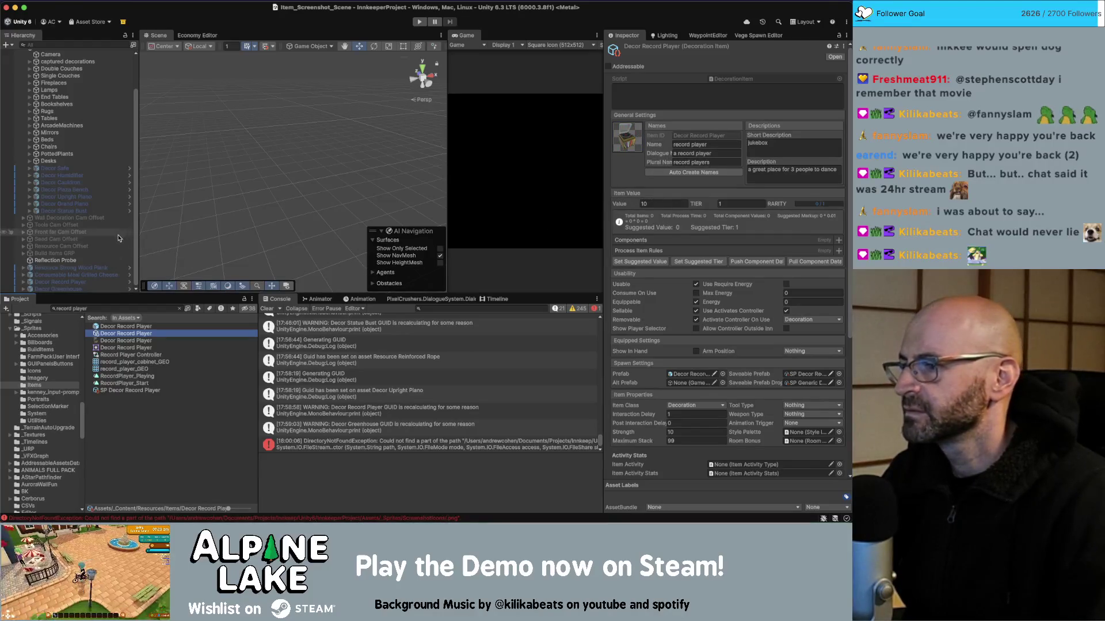
{"action": "left_click", "coordinate": [197, 35]}
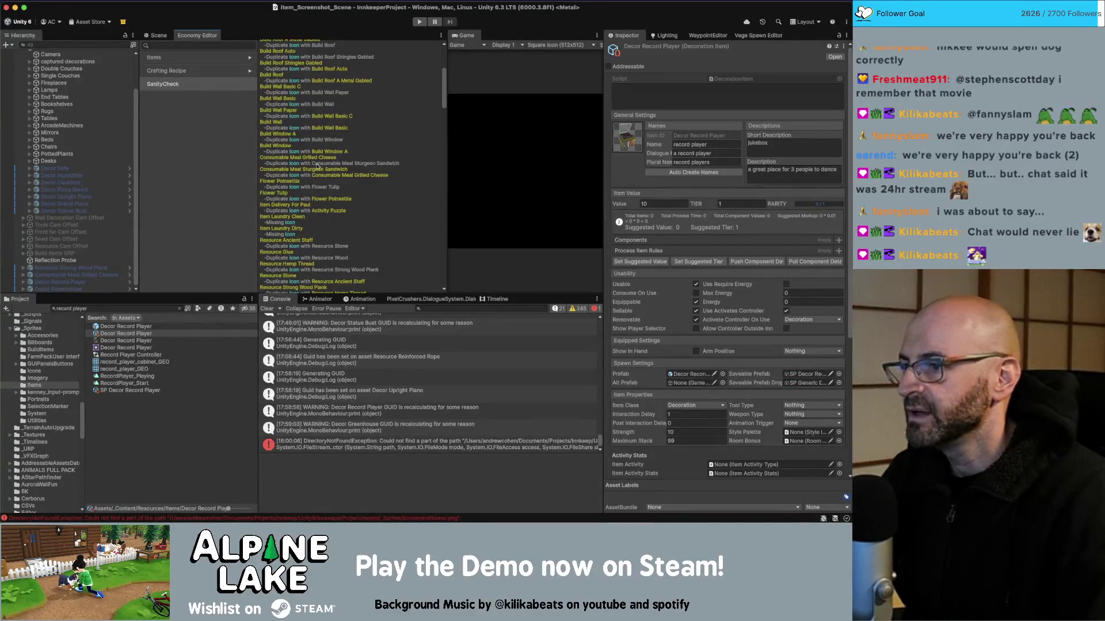
Scroll the Economy Editor icon report, select Consumable Meal Grilled Cheese, and return to the Scene view
{"action": "scroll", "coordinate": [346, 172], "scroll_direction": "down", "scroll_amount": 1}
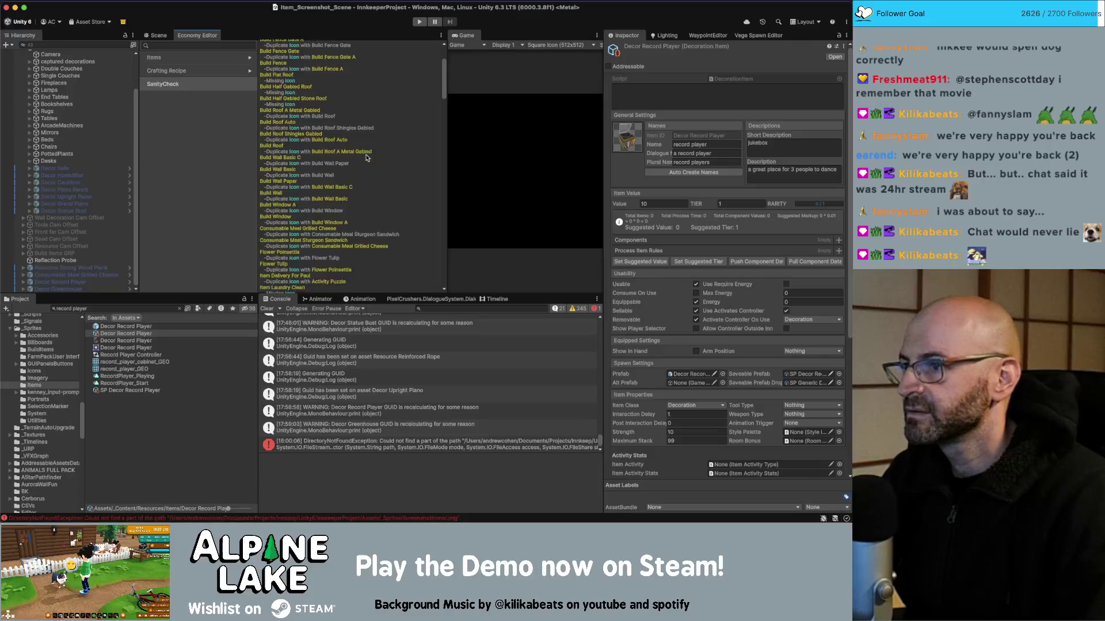
{"action": "scroll", "coordinate": [310, 209], "scroll_direction": "down", "scroll_amount": 3}
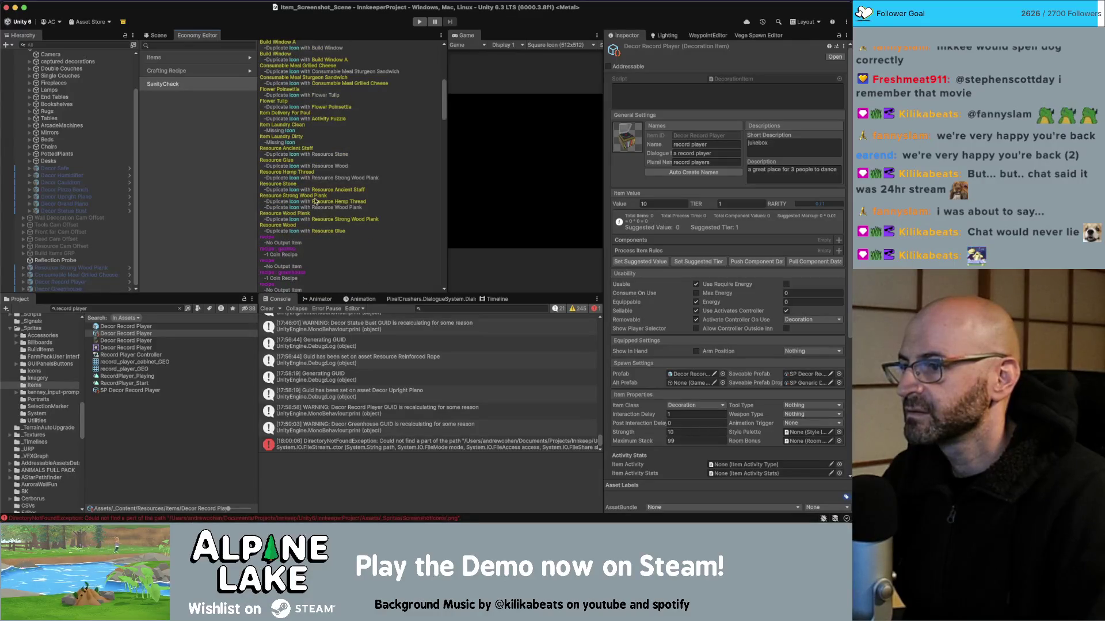
{"action": "scroll", "coordinate": [348, 98], "scroll_direction": "up", "scroll_amount": 2}
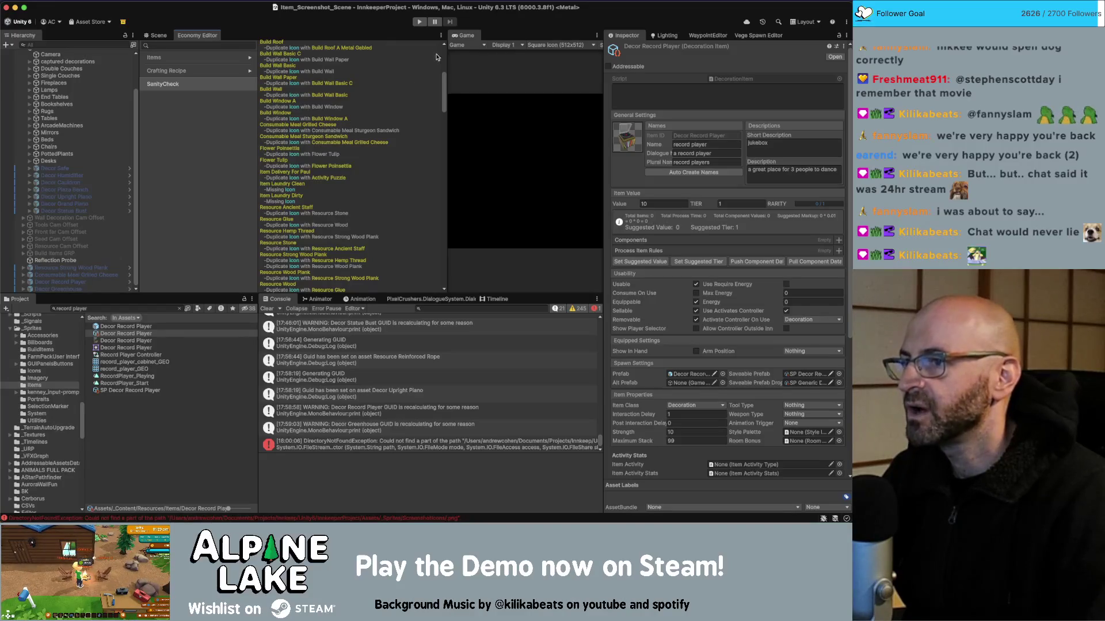
{"action": "left_click", "coordinate": [67, 269]}
{"action": "left_click", "coordinate": [66, 275]}
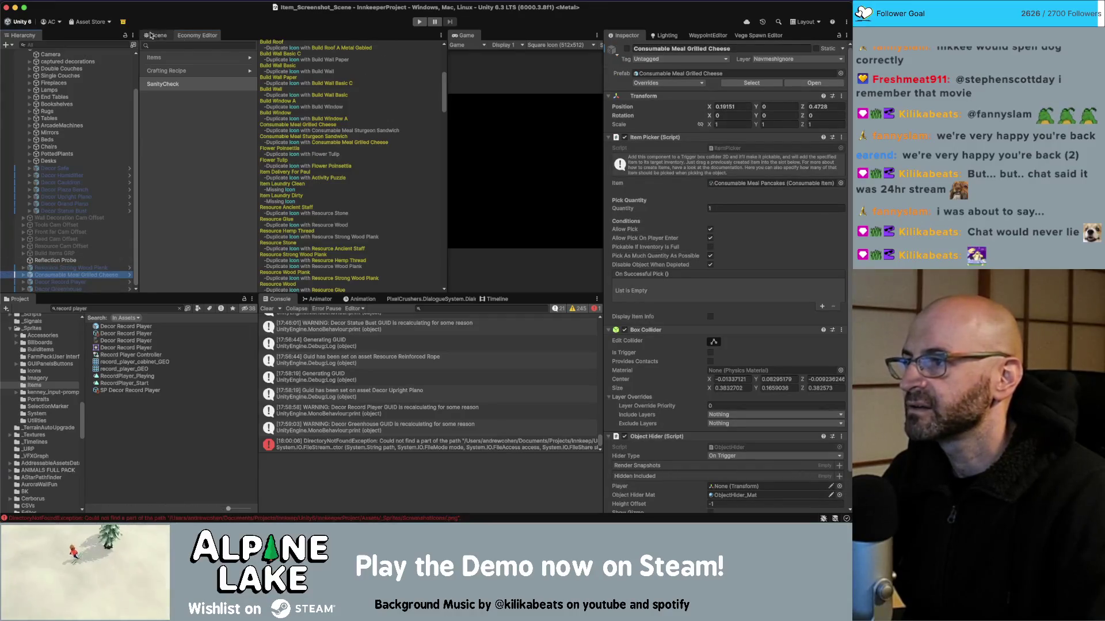
{"action": "left_click", "coordinate": [152, 36]}
{"action": "scroll", "coordinate": [64, 132], "scroll_direction": "up", "scroll_amount": 2}
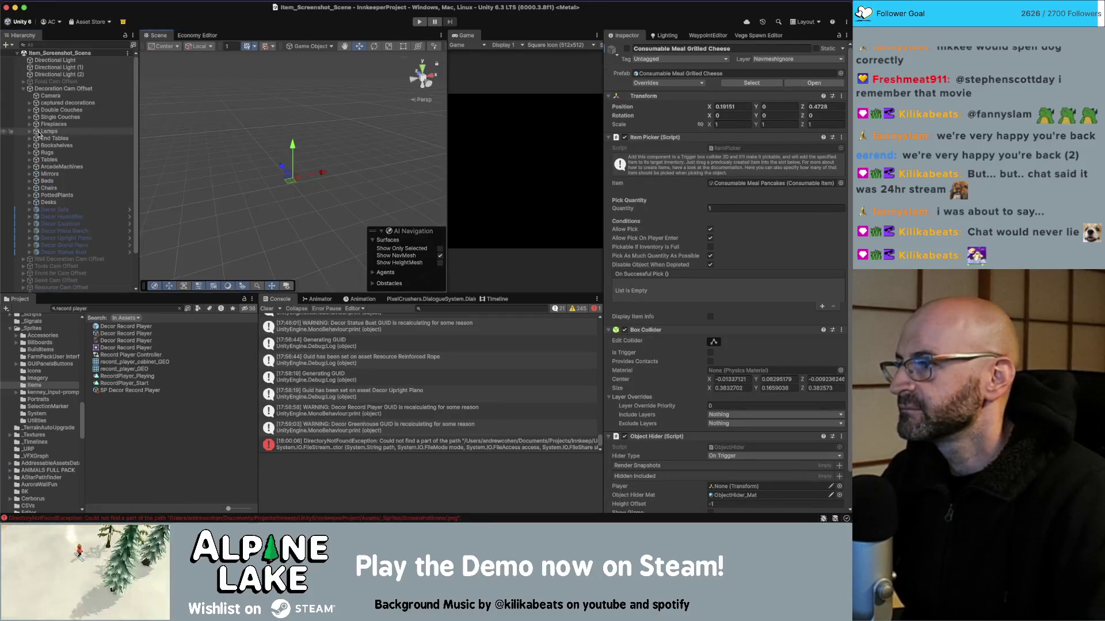
Switch capture rigs: disable Decoration Cam Offset and activate Food Cam Offset
{"action": "left_click", "coordinate": [22, 88]}
{"action": "left_click", "coordinate": [63, 89]}
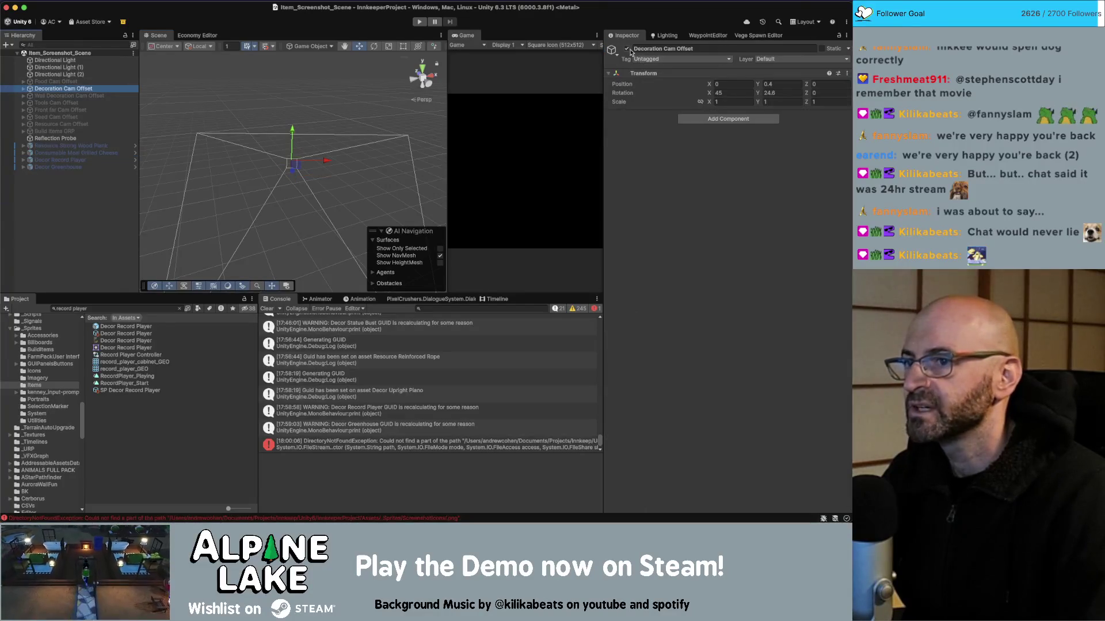
{"action": "left_click", "coordinate": [627, 48]}
{"action": "left_click", "coordinate": [23, 82]}
{"action": "left_click", "coordinate": [54, 81]}
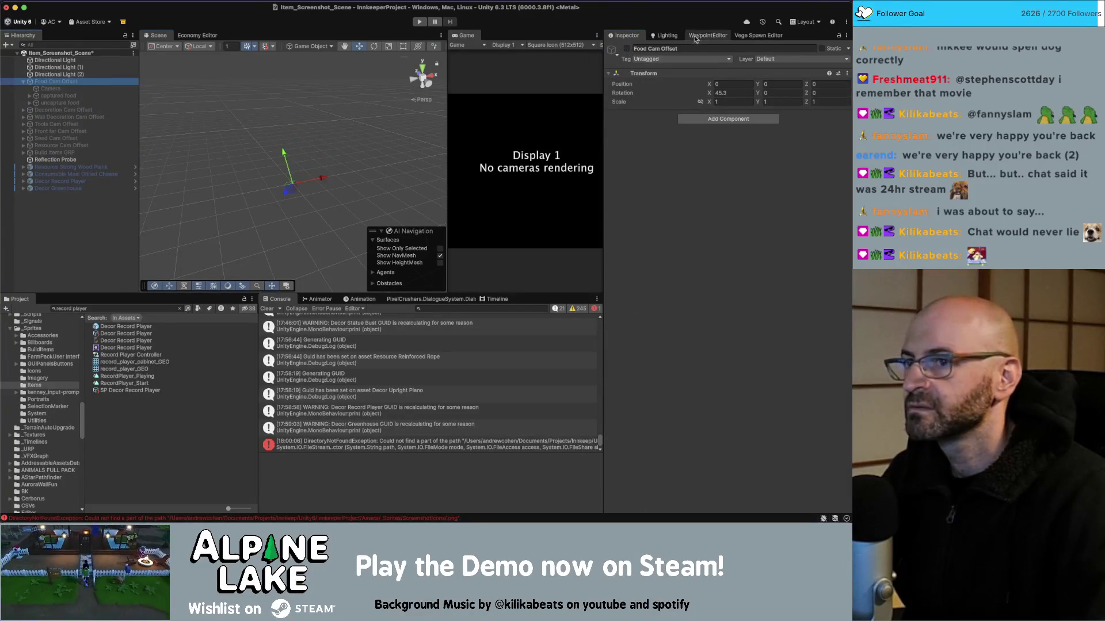
{"action": "left_click", "coordinate": [626, 49]}
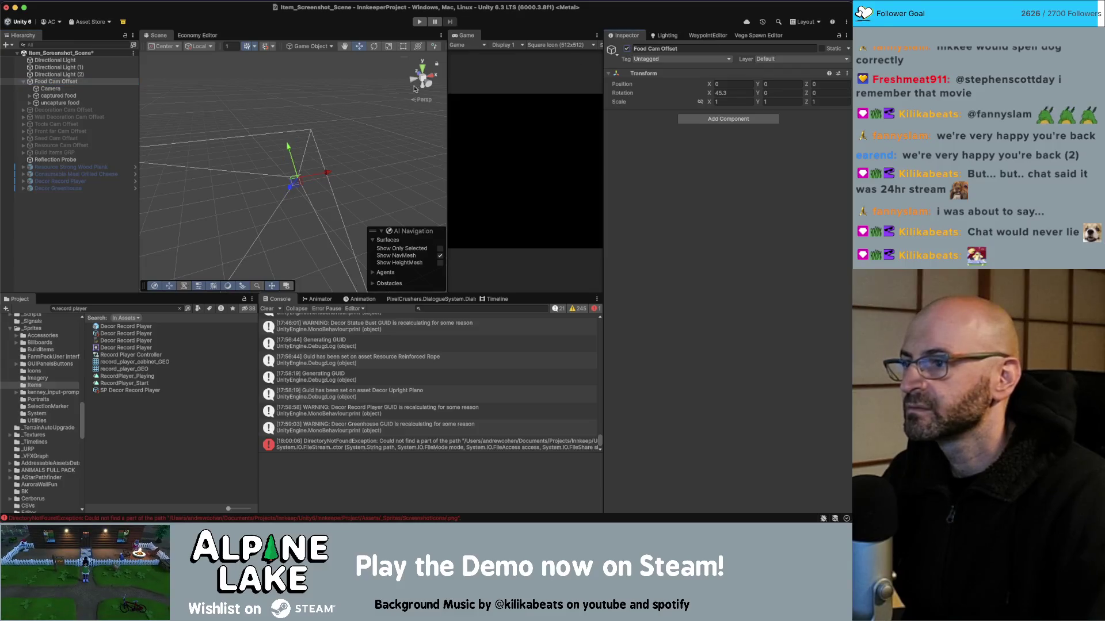
Move Consumable Grilled Cheese into the captured food group
{"action": "left_click", "coordinate": [28, 97]}
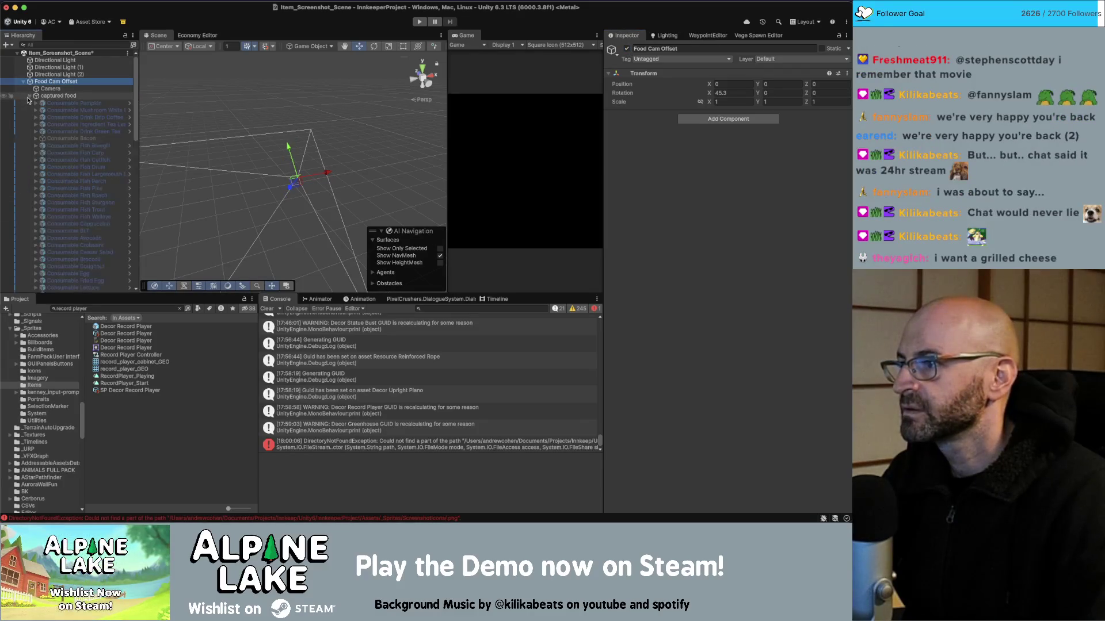
{"action": "left_click", "coordinate": [26, 99]}
{"action": "left_click", "coordinate": [28, 97]}
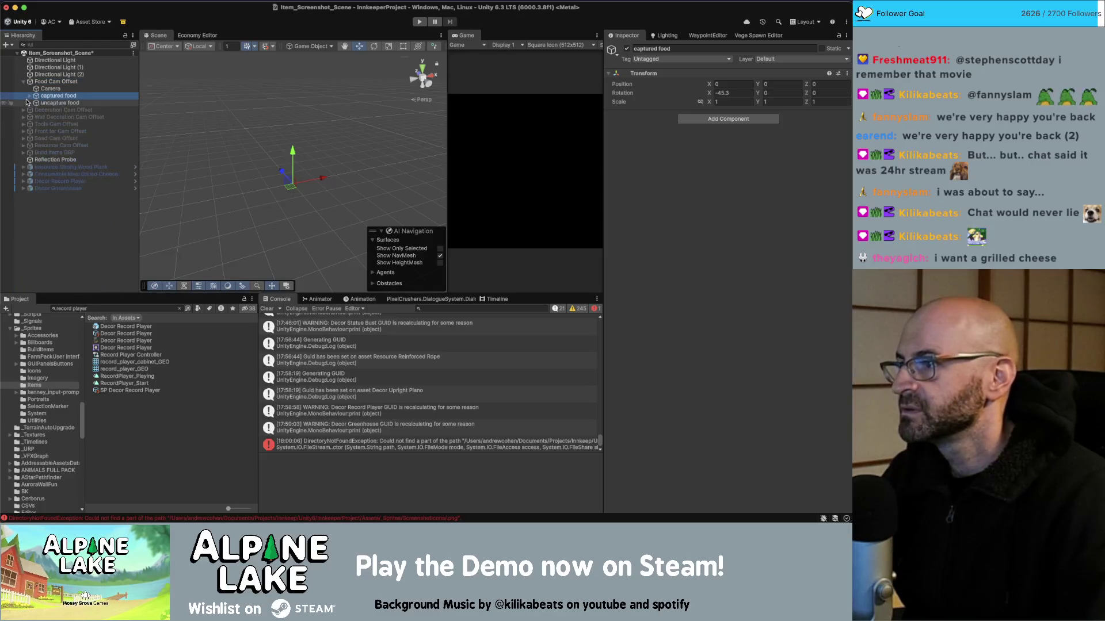
{"action": "mouse_move", "coordinate": [65, 177]}
{"action": "left_mouse_down"}
{"action": "mouse_move", "coordinate": [57, 81]}
{"action": "mouse_move", "coordinate": [51, 99]}
{"action": "left_mouse_up"}
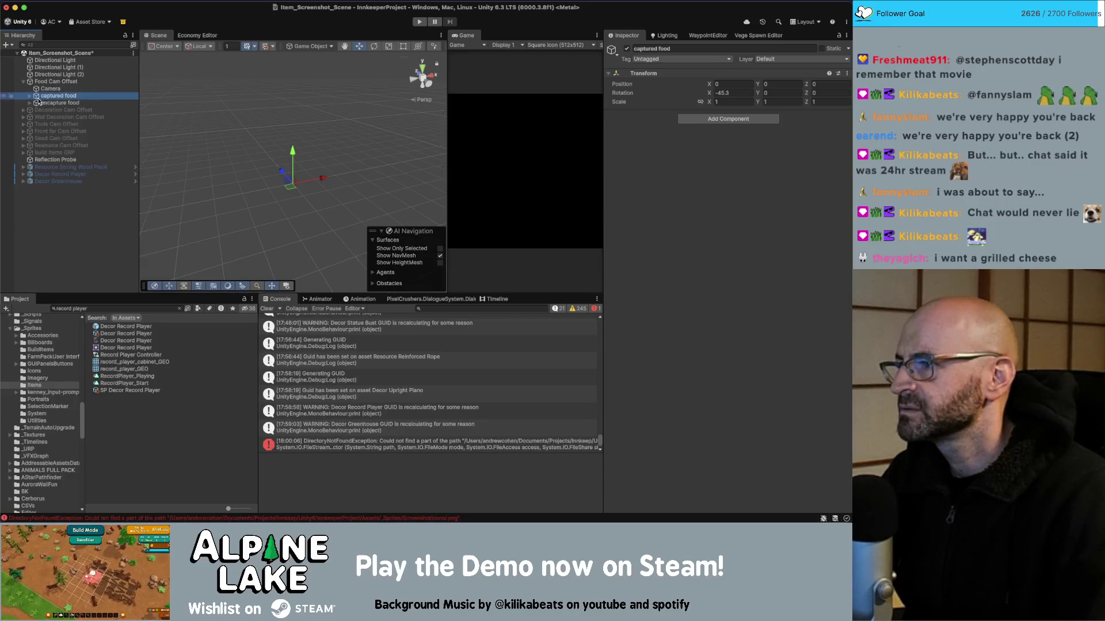
{"action": "left_click", "coordinate": [30, 99]}
Activate the grilled cheese, set its Position X and Z to 0, and select Camera
{"action": "scroll", "coordinate": [75, 173], "scroll_direction": "down", "scroll_amount": 5}
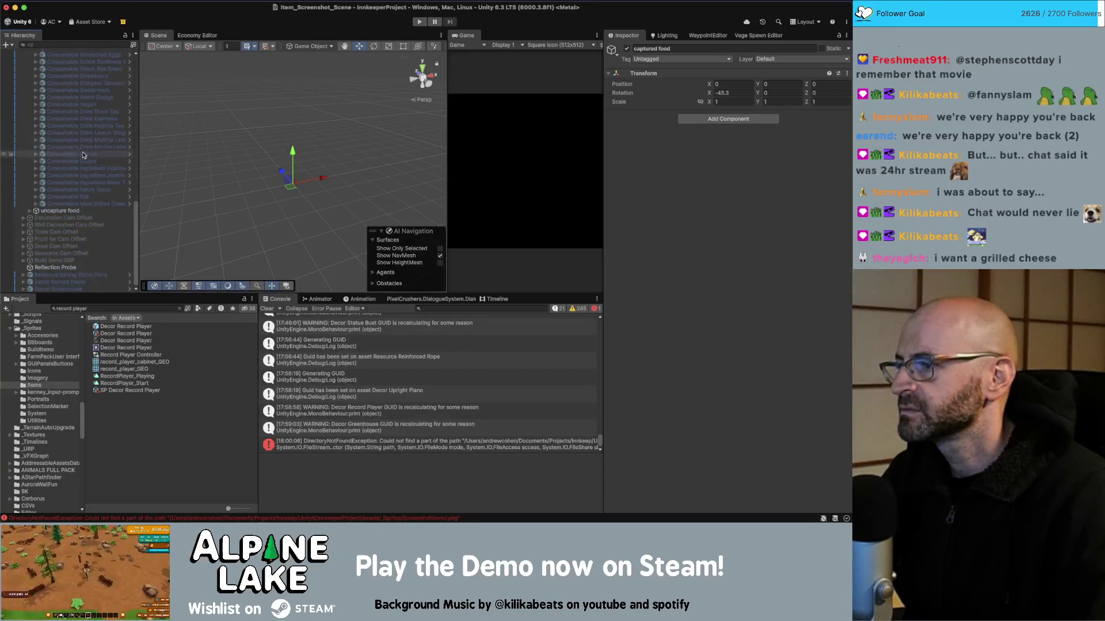
{"action": "left_click", "coordinate": [90, 204]}
{"action": "left_click", "coordinate": [627, 49]}
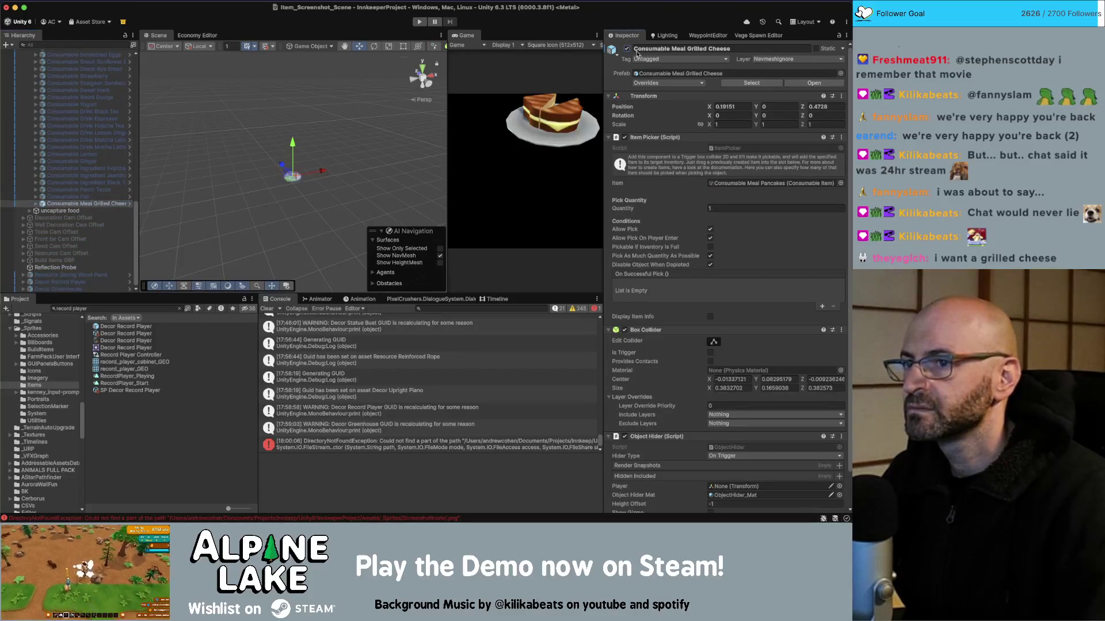
{"action": "type", "text": "0"}
{"action": "key", "text": "Tab"}
{"action": "key", "text": "Tab"}
{"action": "type", "text": "0"}
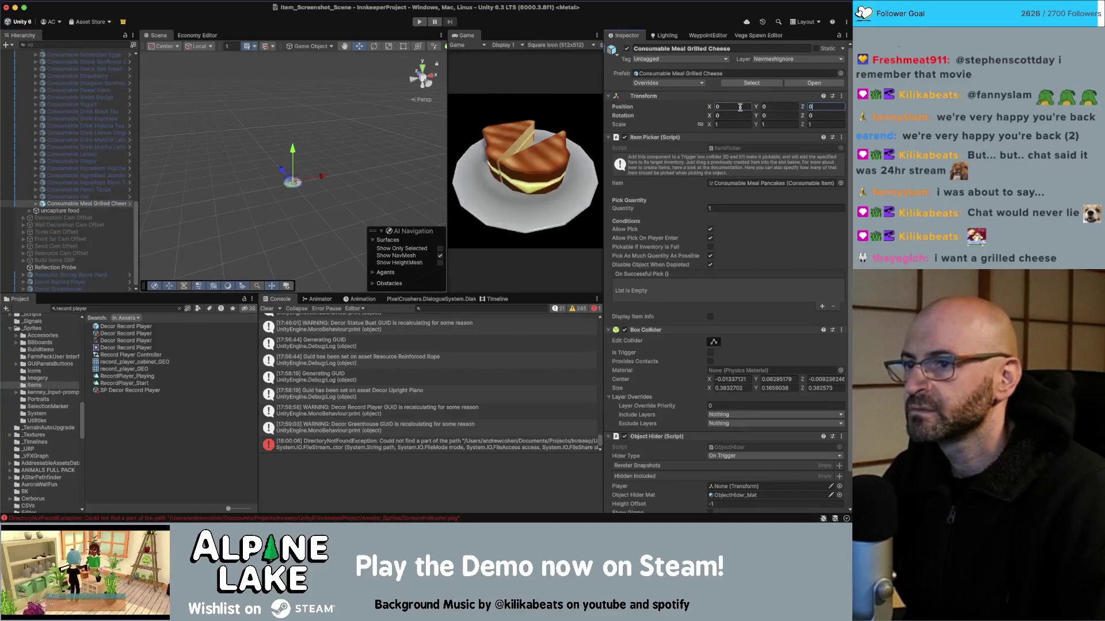
{"action": "scroll", "coordinate": [69, 170], "scroll_direction": "up", "scroll_amount": 10}
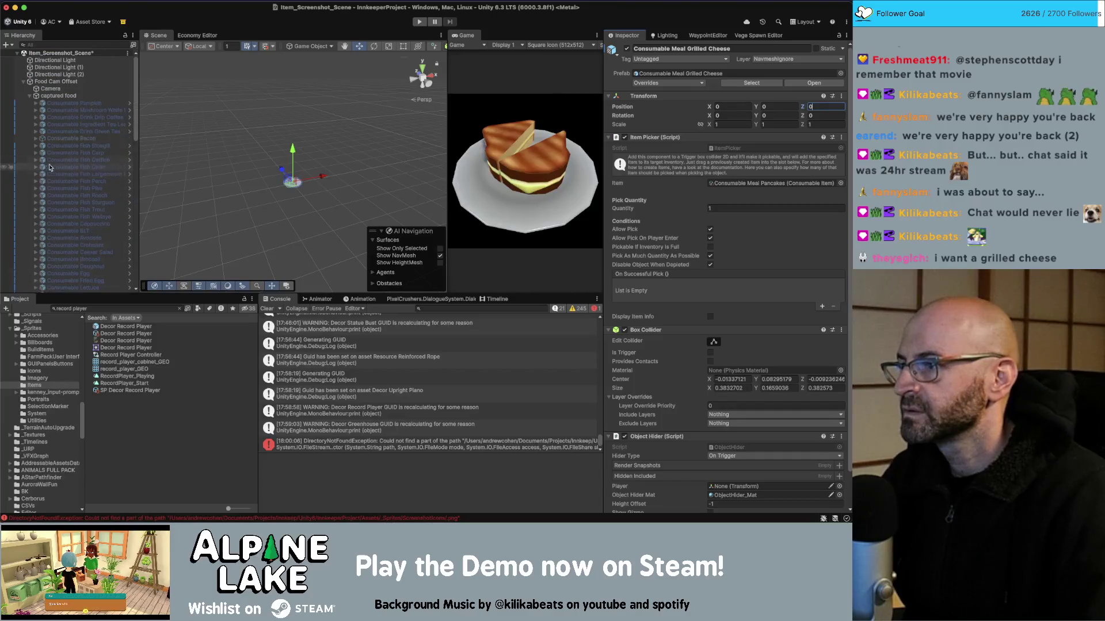
{"action": "left_click", "coordinate": [50, 88]}
{"action": "scroll", "coordinate": [669, 214], "scroll_direction": "down", "scroll_amount": 1}
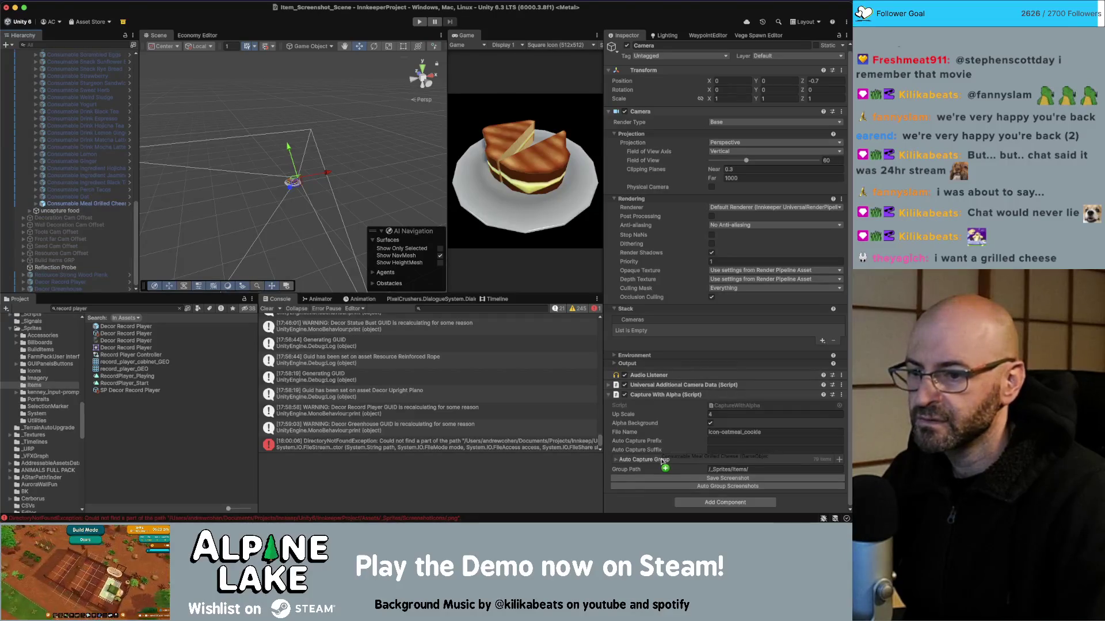
Save a screenshot, then enable the grilled cheese and rotate it to Y 168.87
{"action": "left_click", "coordinate": [667, 478]}
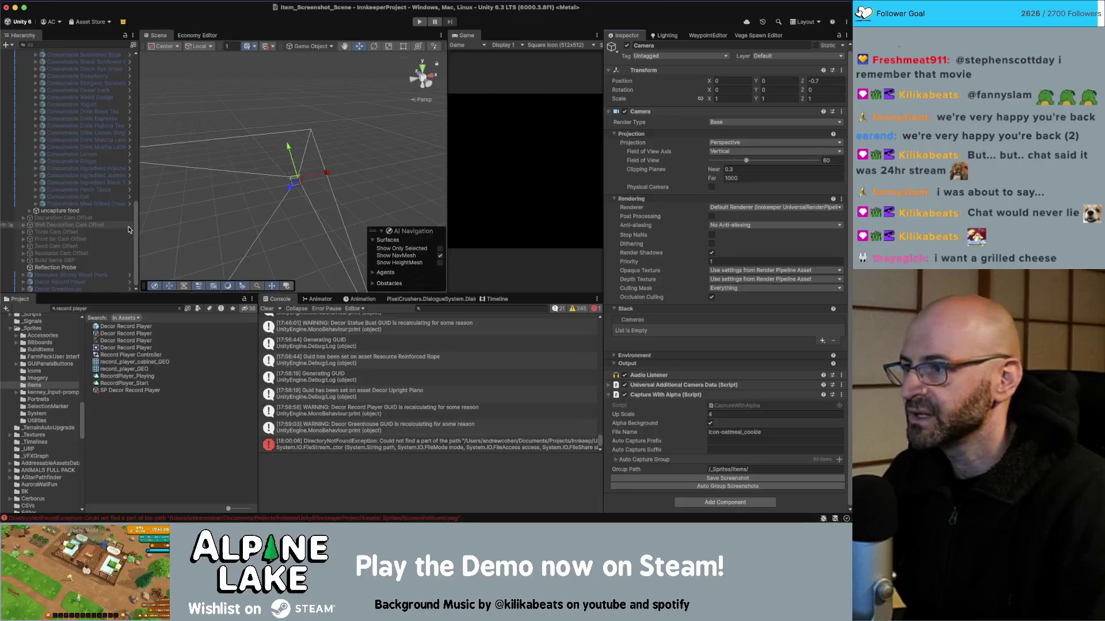
{"action": "left_click", "coordinate": [88, 204]}
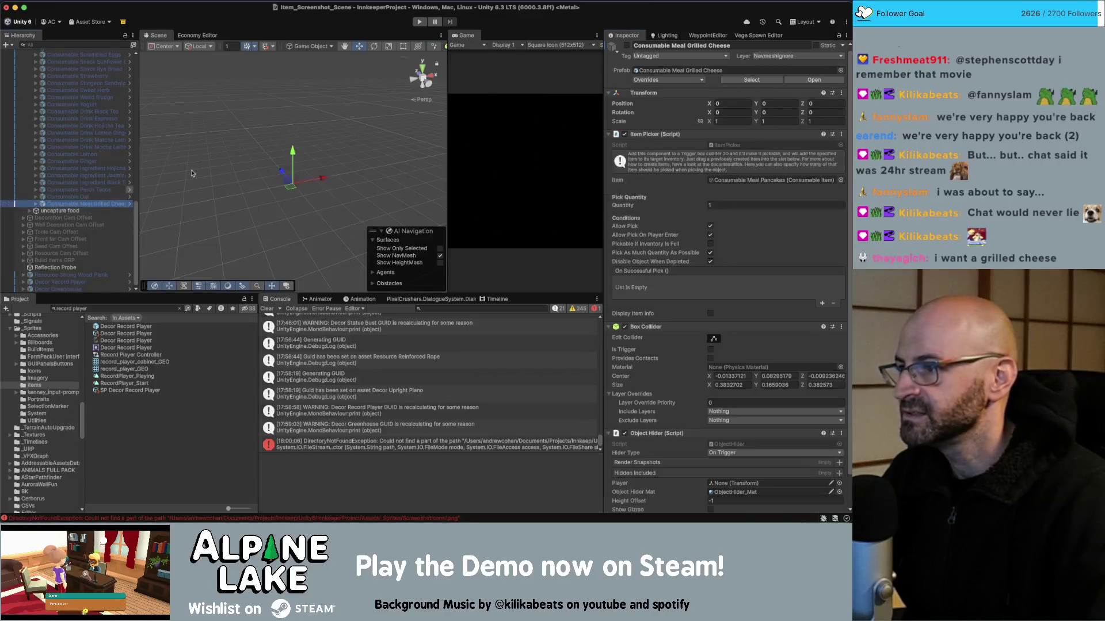
{"action": "left_click", "coordinate": [626, 46]}
{"action": "mouse_move", "coordinate": [727, 120]}
{"action": "left_mouse_down"}
{"action": "mouse_move", "coordinate": [821, 120]}
{"action": "mouse_move", "coordinate": [751, 116]}
{"action": "left_mouse_up"}
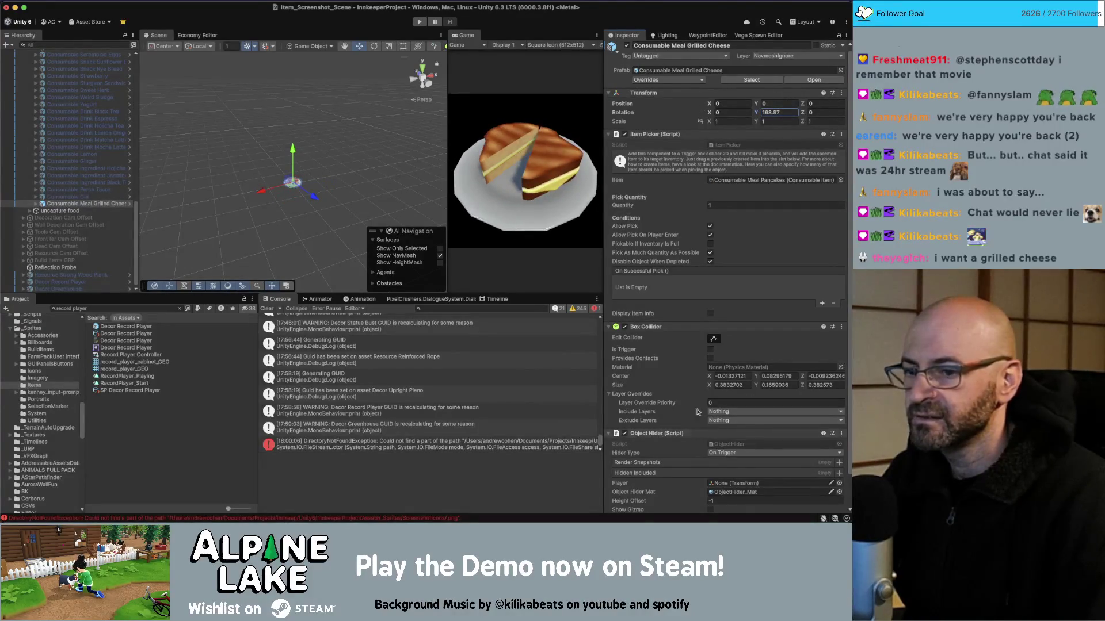
Recapture the food group icons with Auto Group Screenshots from Camera
{"action": "scroll", "coordinate": [707, 416], "scroll_direction": "down", "scroll_amount": 3}
{"action": "scroll", "coordinate": [73, 160], "scroll_direction": "up", "scroll_amount": 5}
{"action": "scroll", "coordinate": [74, 159], "scroll_direction": "up", "scroll_amount": 5}
{"action": "left_click", "coordinate": [52, 88]}
{"action": "left_click", "coordinate": [736, 486]}
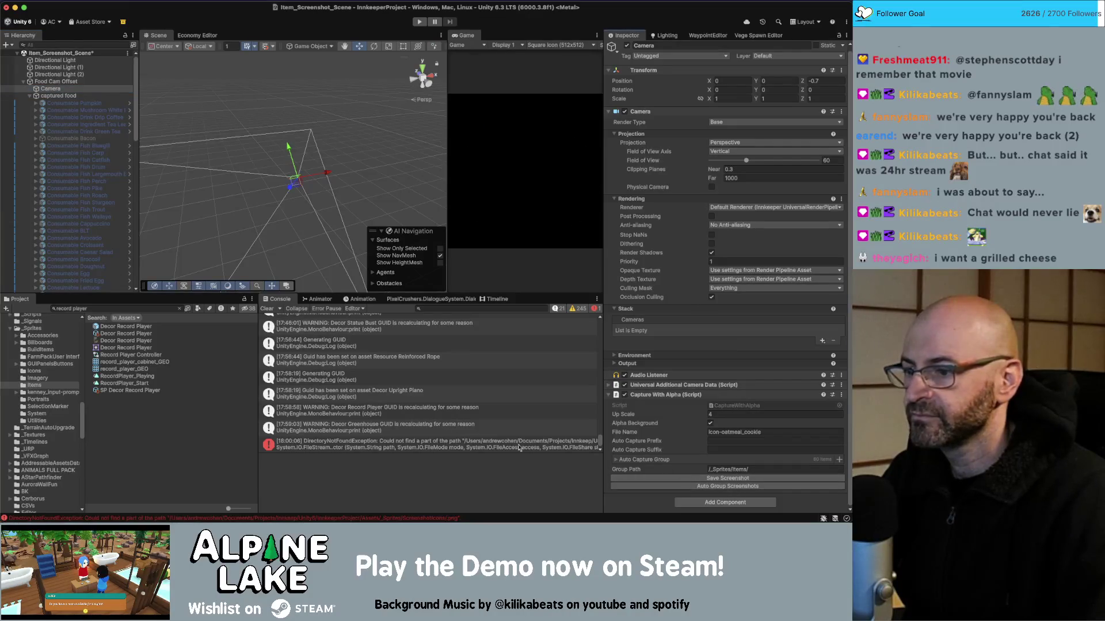
{"action": "type", "text": "rilled cheese"}
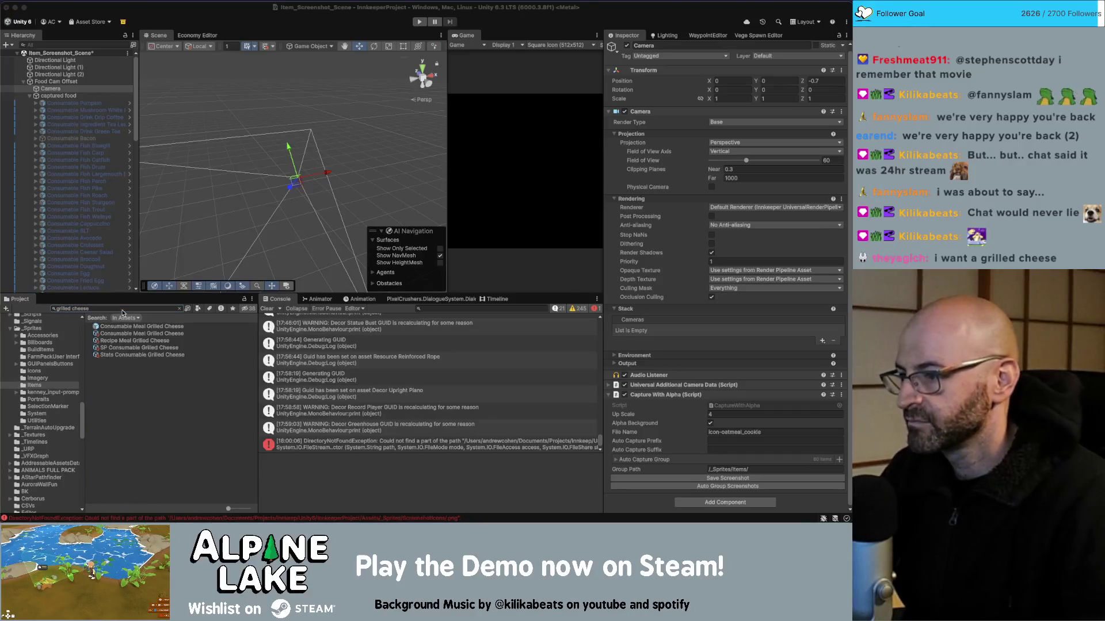
Import the grilled cheese texture as a Single Sprite (2D and UI) with Generate Mipmap, then select its item
{"action": "left_click", "coordinate": [120, 342]}
{"action": "left_click", "coordinate": [713, 82]}
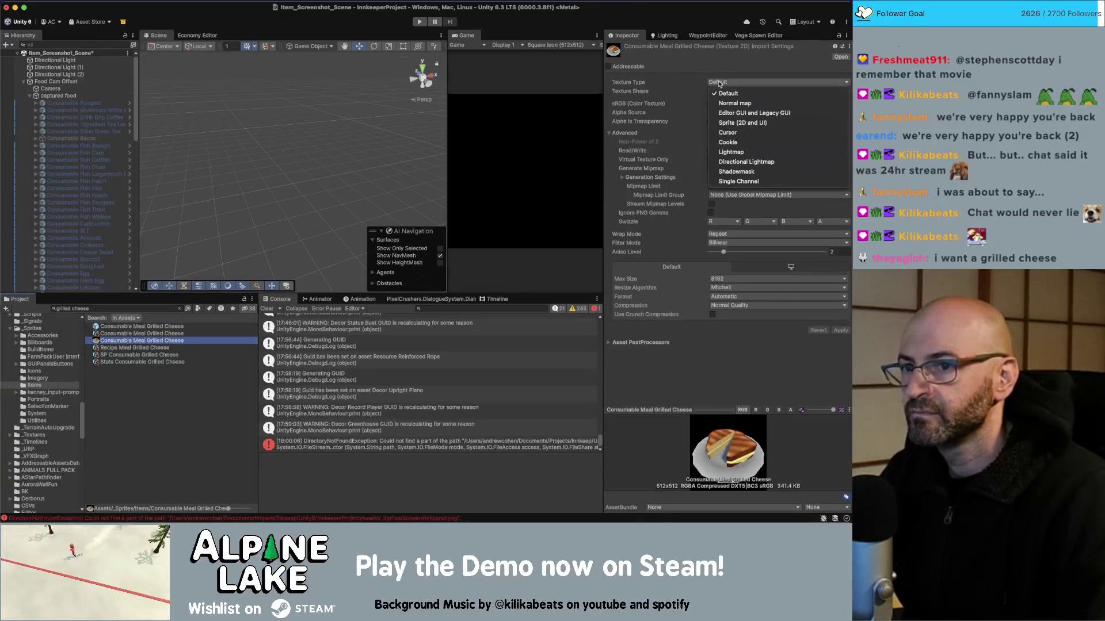
{"action": "left_click", "coordinate": [733, 123]}
{"action": "left_click", "coordinate": [748, 104]}
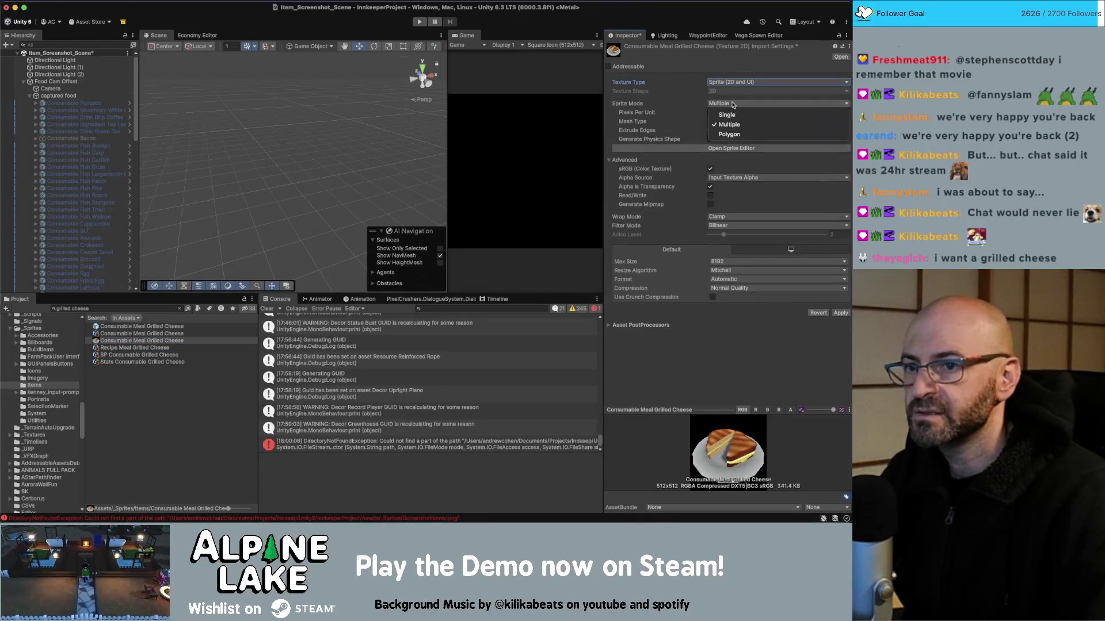
{"action": "left_click", "coordinate": [742, 111]}
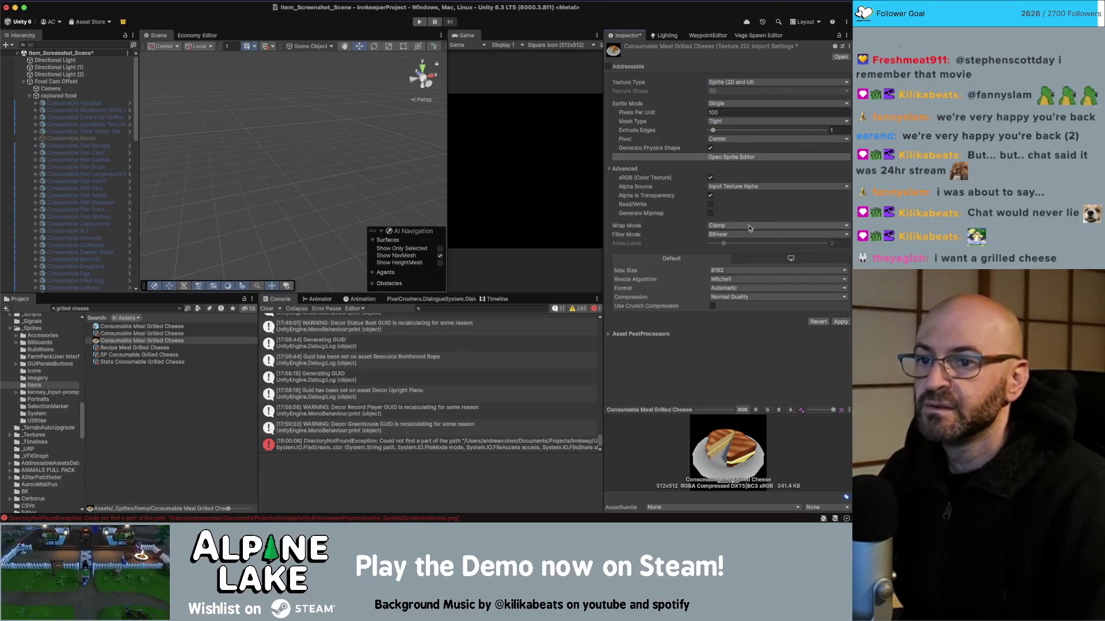
{"action": "left_click", "coordinate": [710, 213]}
{"action": "left_click", "coordinate": [840, 357]}
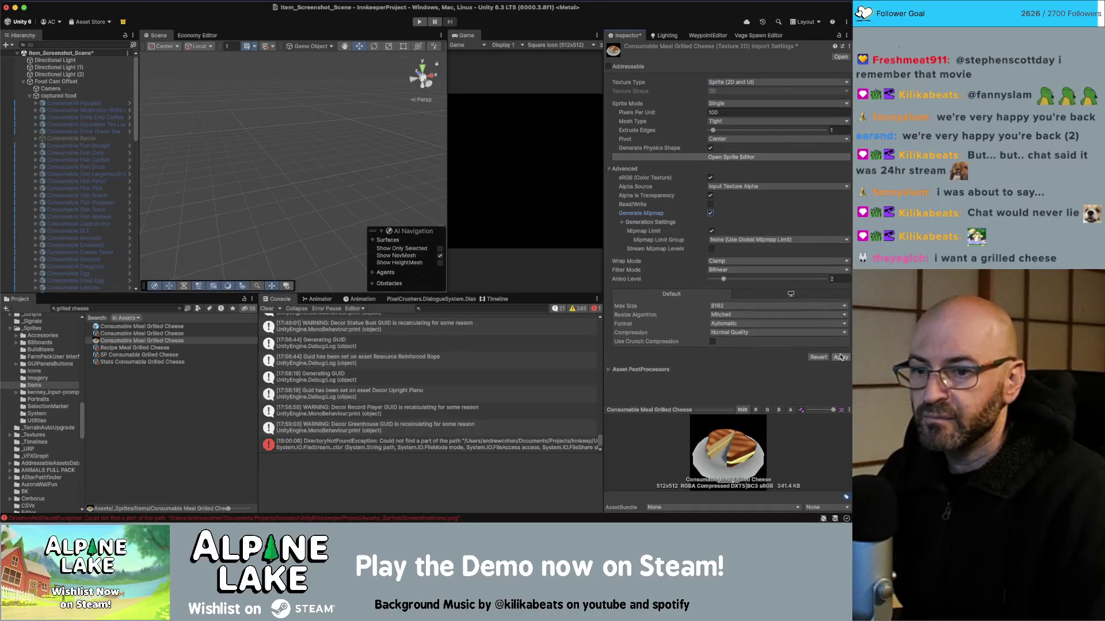
{"action": "left_click", "coordinate": [138, 333]}
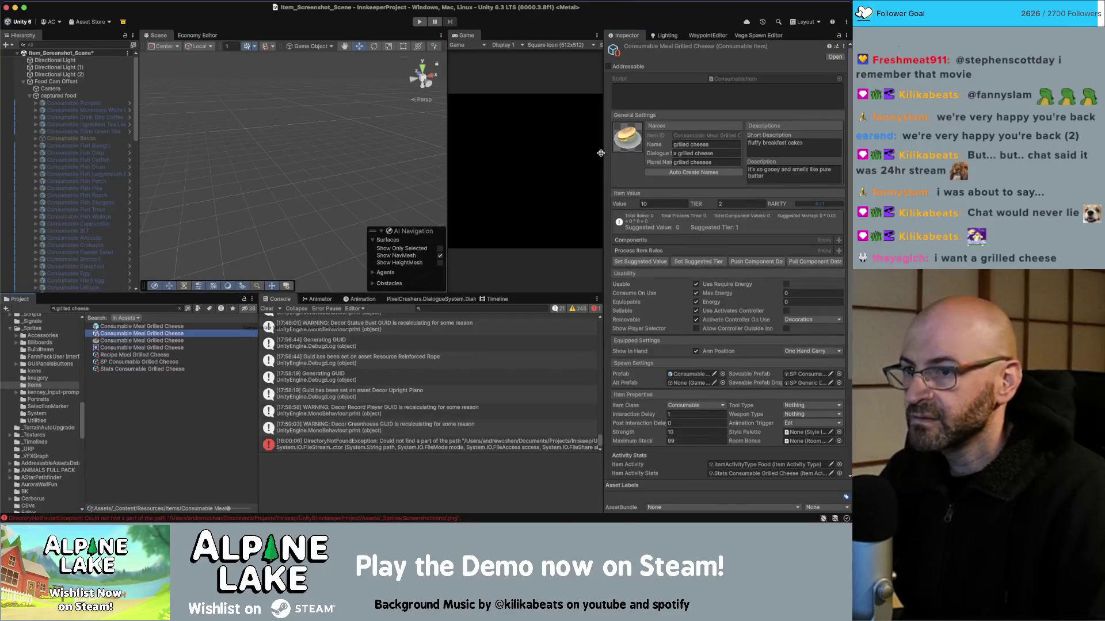
Assign the grilled cheese sprite to the item's icon, then select and enable Consumable Sturgeon Sandwich
{"action": "left_click_drag", "start_coordinate": [615, 145], "coordinate": [615, 147]}
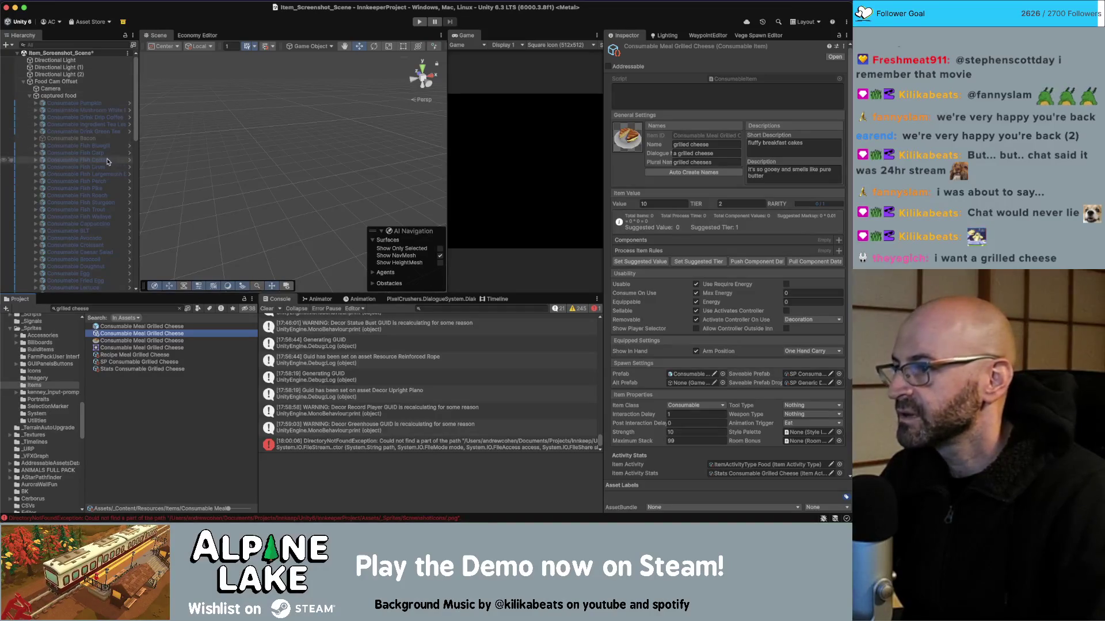
{"action": "scroll", "coordinate": [103, 247], "scroll_direction": "down", "scroll_amount": 5}
{"action": "scroll", "coordinate": [103, 247], "scroll_direction": "down", "scroll_amount": 6}
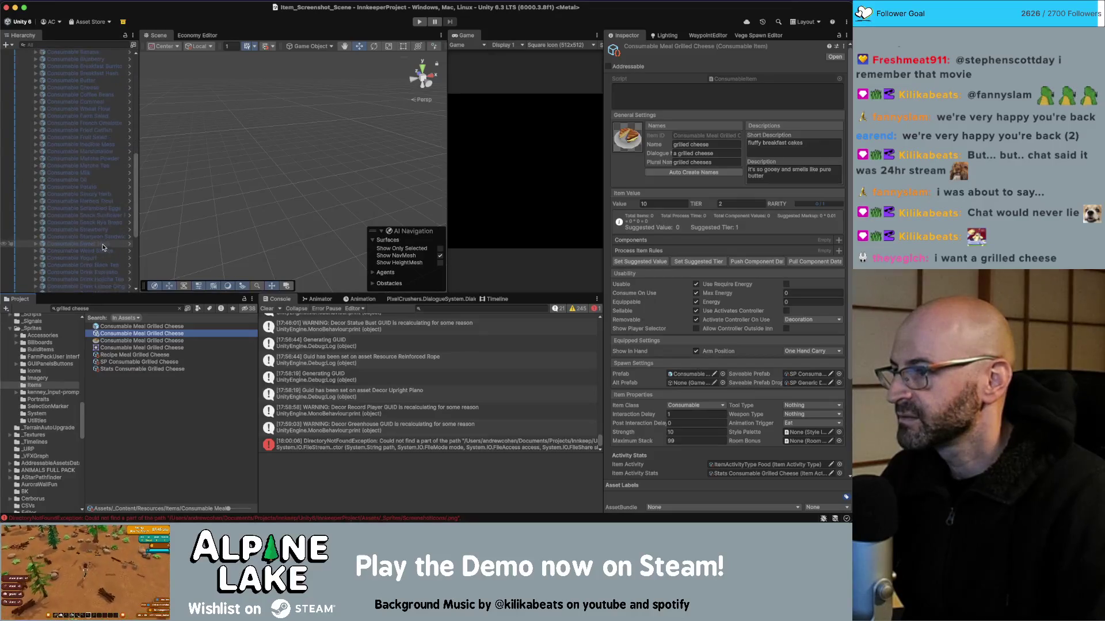
{"action": "left_click", "coordinate": [86, 235]}
{"action": "left_click", "coordinate": [627, 49]}
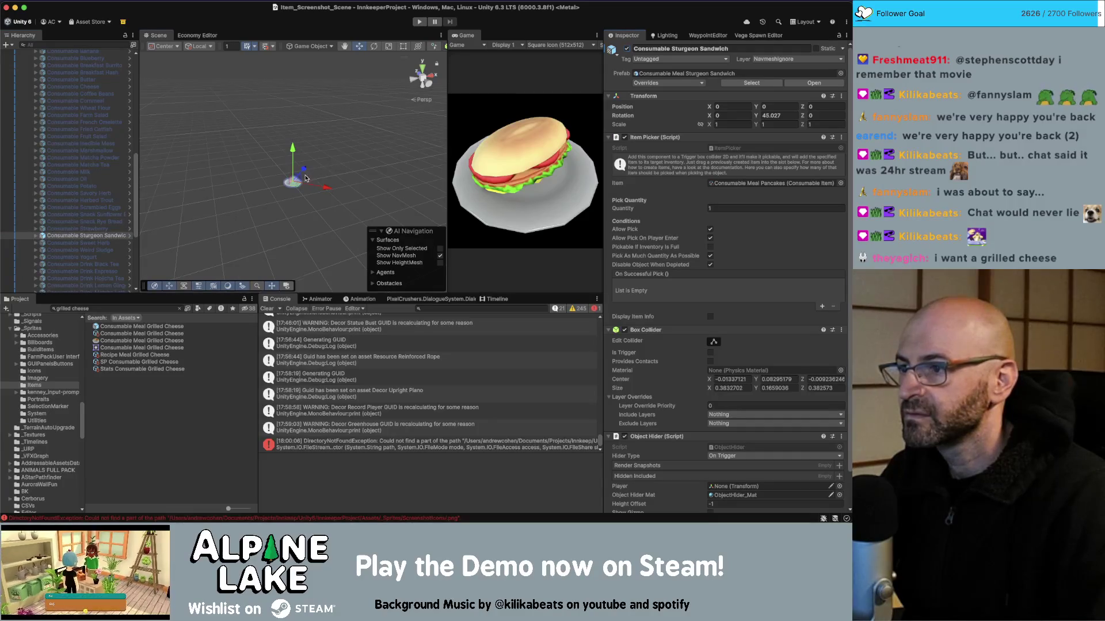
Frame the sturgeon sandwich and nudge Sandwich_Sub_Deli_Whole slightly on its plate
{"action": "key", "text": "f"}
{"action": "left_click_drag", "start_coordinate": [336, 163], "coordinate": [348, 216]}
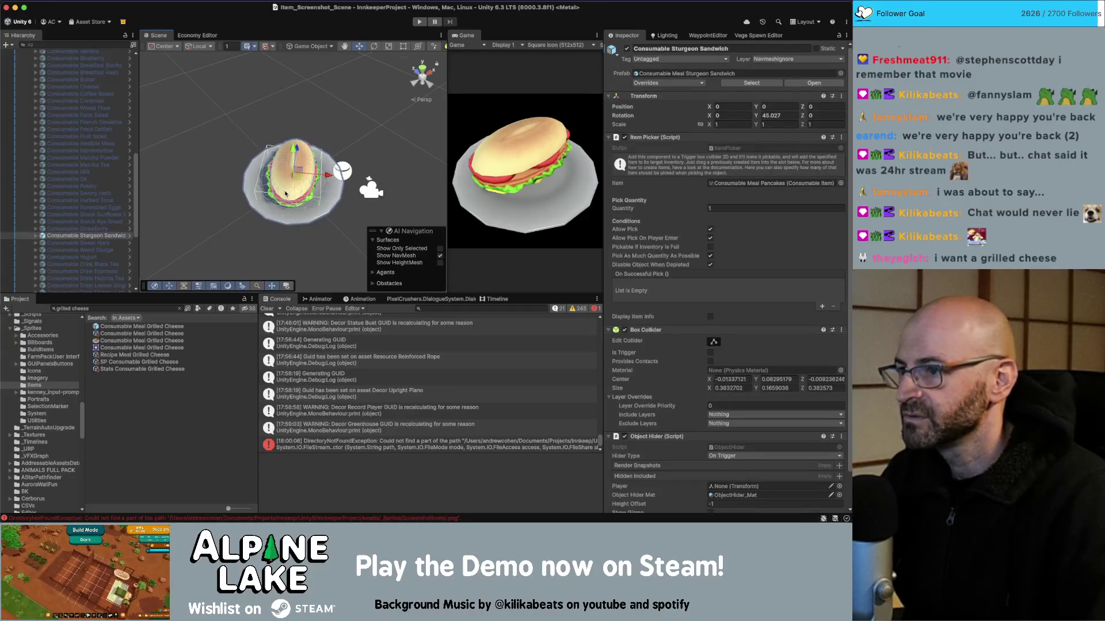
{"action": "left_click", "coordinate": [307, 182]}
{"action": "left_click_drag", "start_coordinate": [306, 182], "coordinate": [308, 178]}
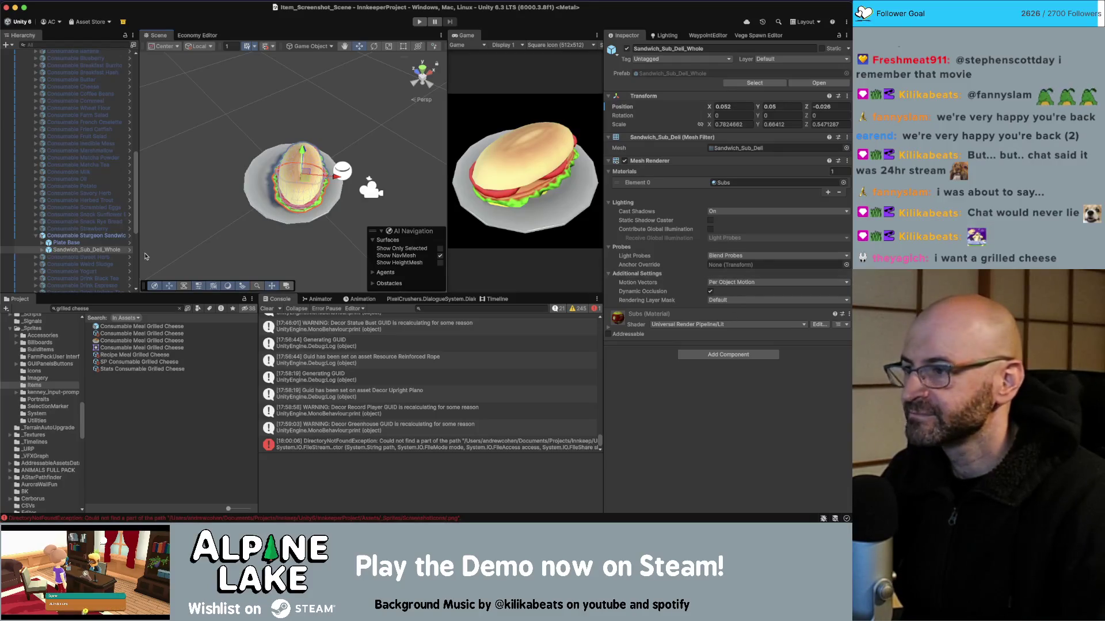
Recapture the food group icons with Auto Group Screenshots from Camera
{"action": "scroll", "coordinate": [69, 172], "scroll_direction": "up", "scroll_amount": 10}
{"action": "left_click", "coordinate": [50, 89]}
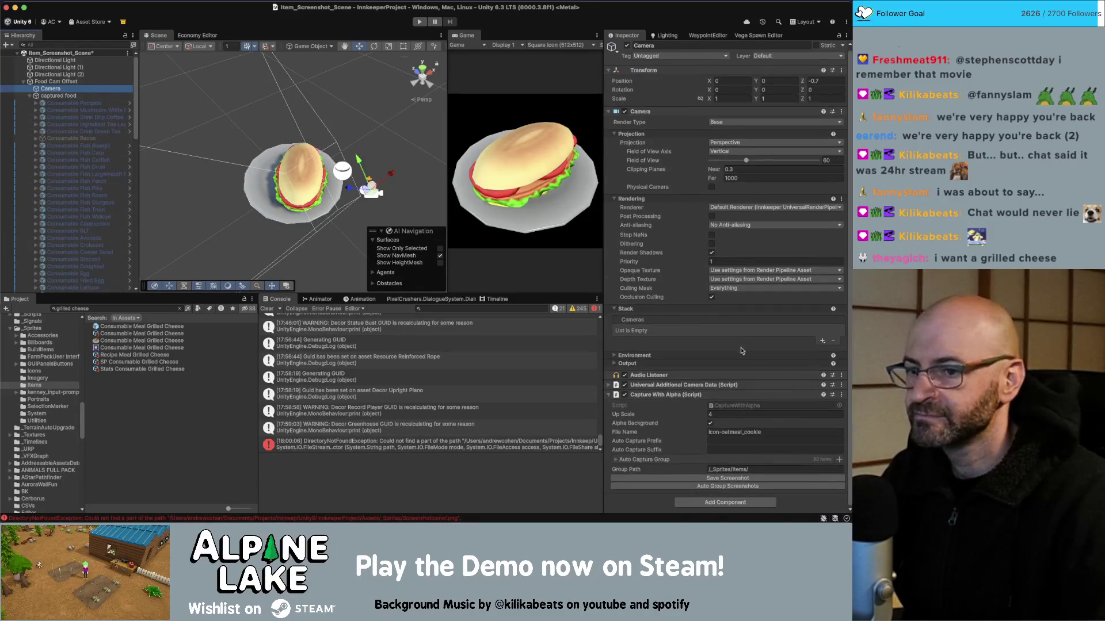
{"action": "left_click", "coordinate": [774, 488]}
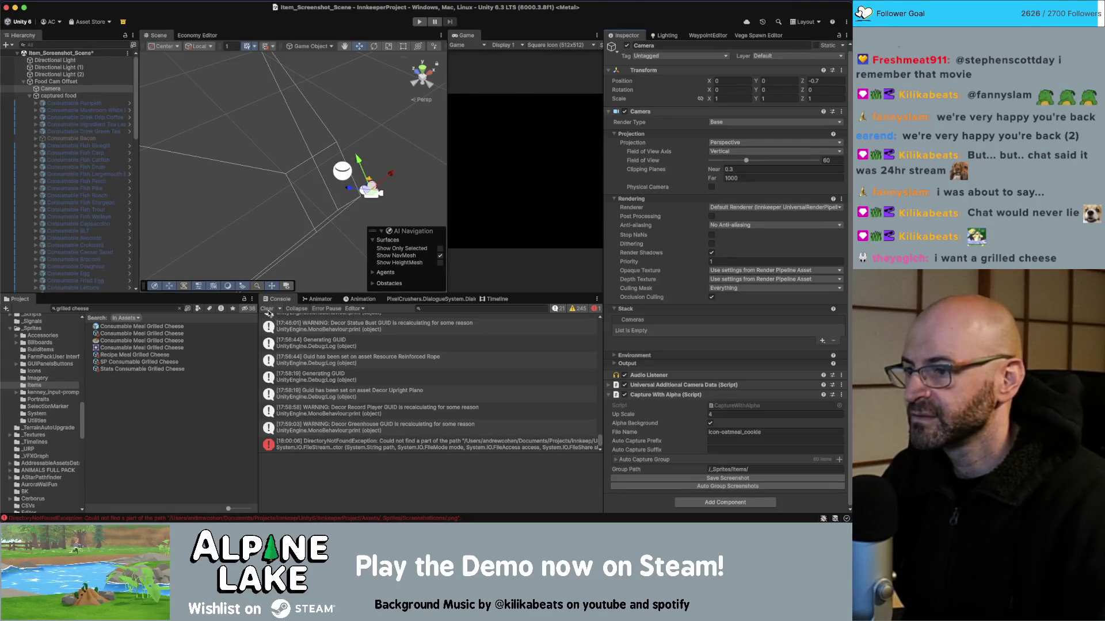
Clear the Console and move Decor Record Player and Decor Greenhouse under Wall Decoration Cam Offset
{"action": "left_click", "coordinate": [266, 309]}
{"action": "left_click", "coordinate": [24, 82]}
{"action": "left_click", "coordinate": [55, 160]}
{"action": "left_click", "coordinate": [60, 154], "text": "shift"}
{"action": "mouse_move", "coordinate": [60, 155]}
{"action": "left_mouse_down"}
{"action": "mouse_move", "coordinate": [46, 83]}
{"action": "mouse_move", "coordinate": [54, 96]}
{"action": "left_mouse_up"}
Zero the Strong Wood Plank, stretch it to 7.0556, tilt it to -8.503, -39.635, -42.547, and enable Resource Cam Offset
{"action": "left_click", "coordinate": [52, 146]}
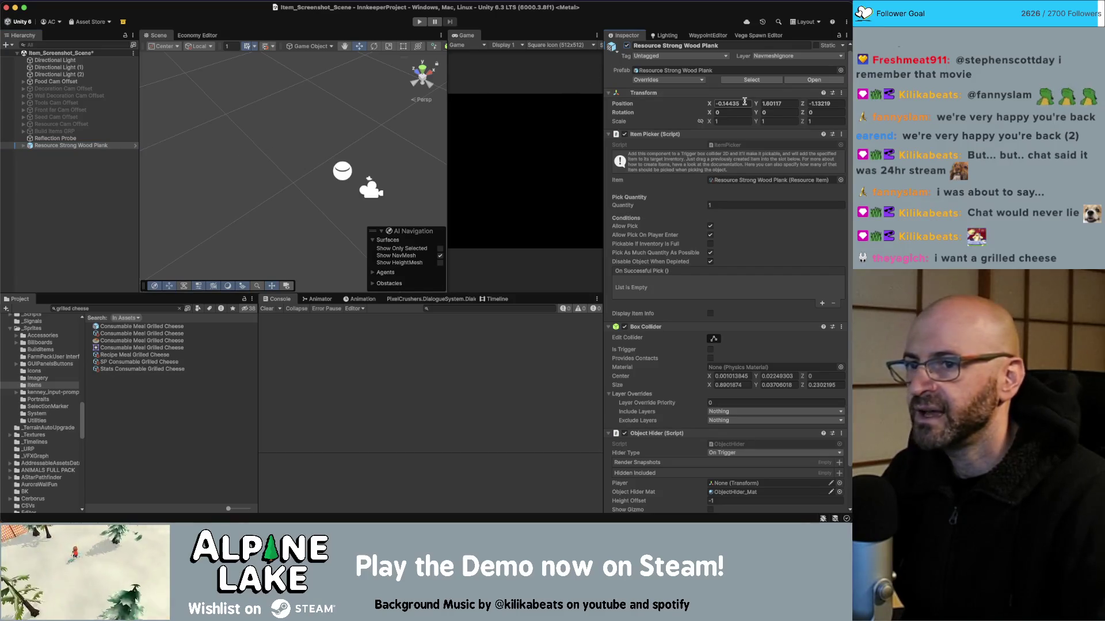
{"action": "type", "text": "0"}
{"action": "key", "text": "Tab"}
{"action": "type", "text": "0"}
{"action": "key", "text": "Tab"}
{"action": "type", "text": "0"}
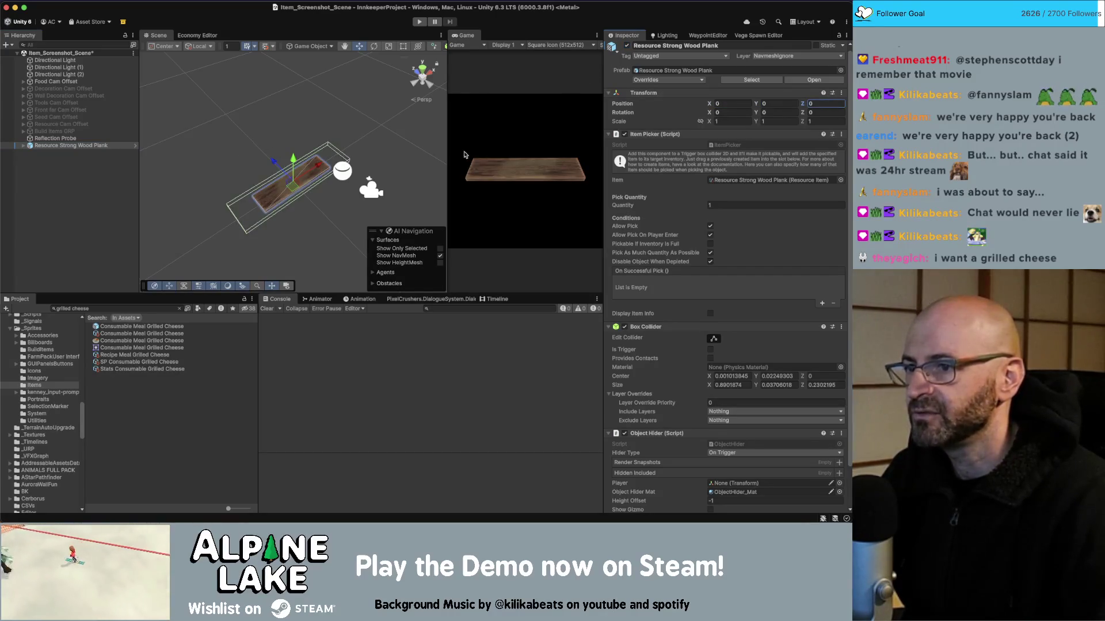
{"action": "mouse_move", "coordinate": [293, 164]}
{"action": "left_mouse_down"}
{"action": "mouse_move", "coordinate": [292, 153]}
{"action": "mouse_move", "coordinate": [179, 175]}
{"action": "left_mouse_up"}
{"action": "key", "text": "e"}
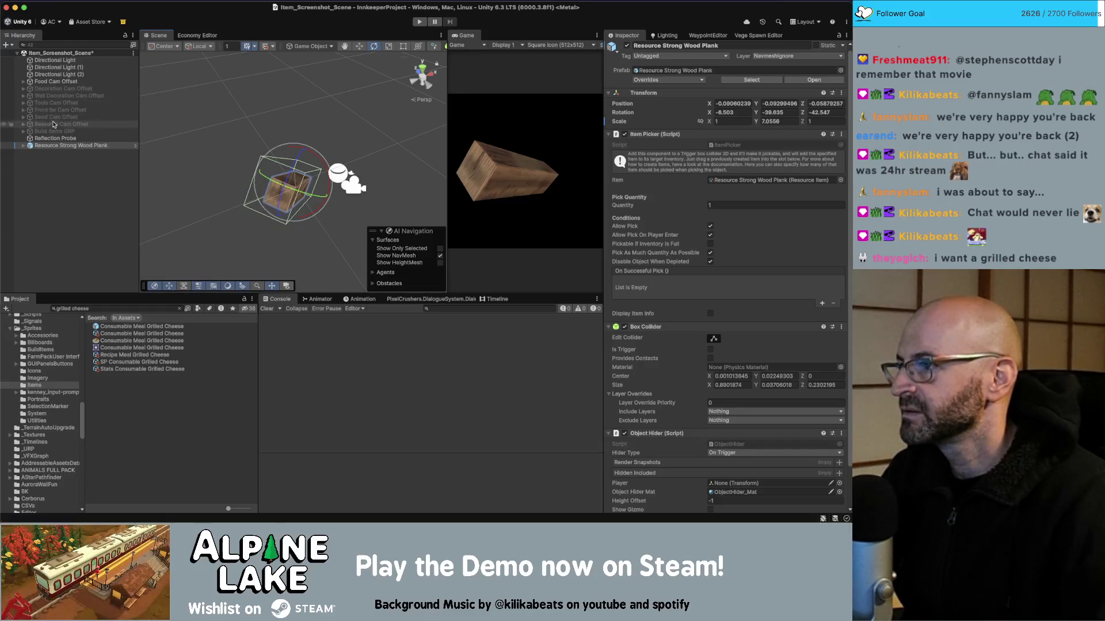
{"action": "left_click", "coordinate": [35, 124]}
{"action": "left_click", "coordinate": [627, 49]}
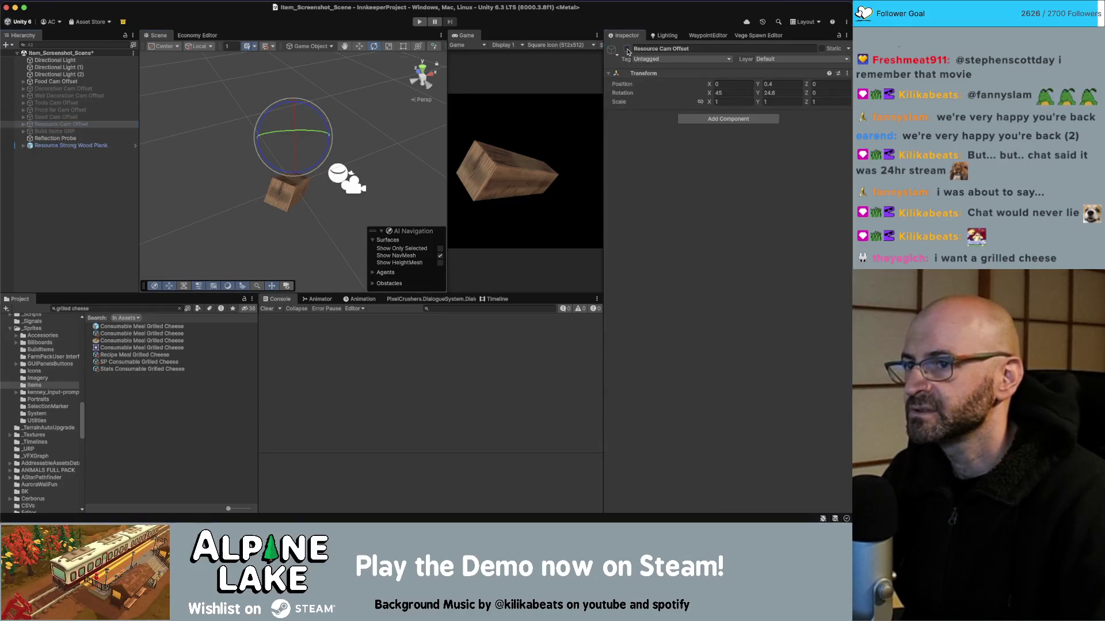
Place Resource Strong Wood Plank among the Resource Cam Offset's captured decorations
{"action": "left_click", "coordinate": [23, 124]}
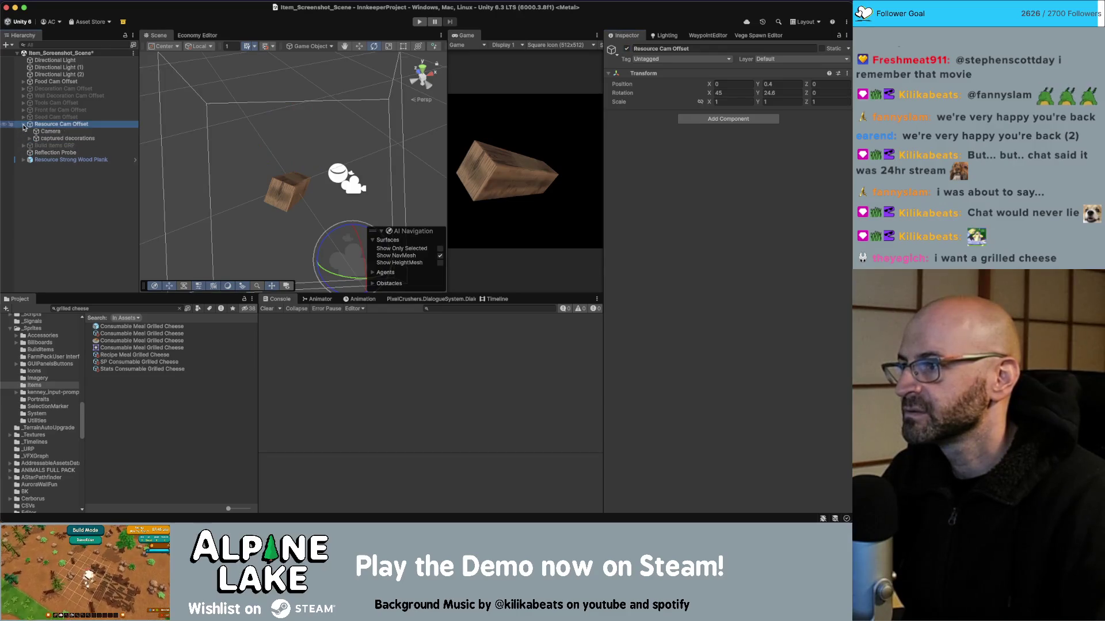
{"action": "left_click", "coordinate": [29, 138]}
{"action": "left_click", "coordinate": [52, 131]}
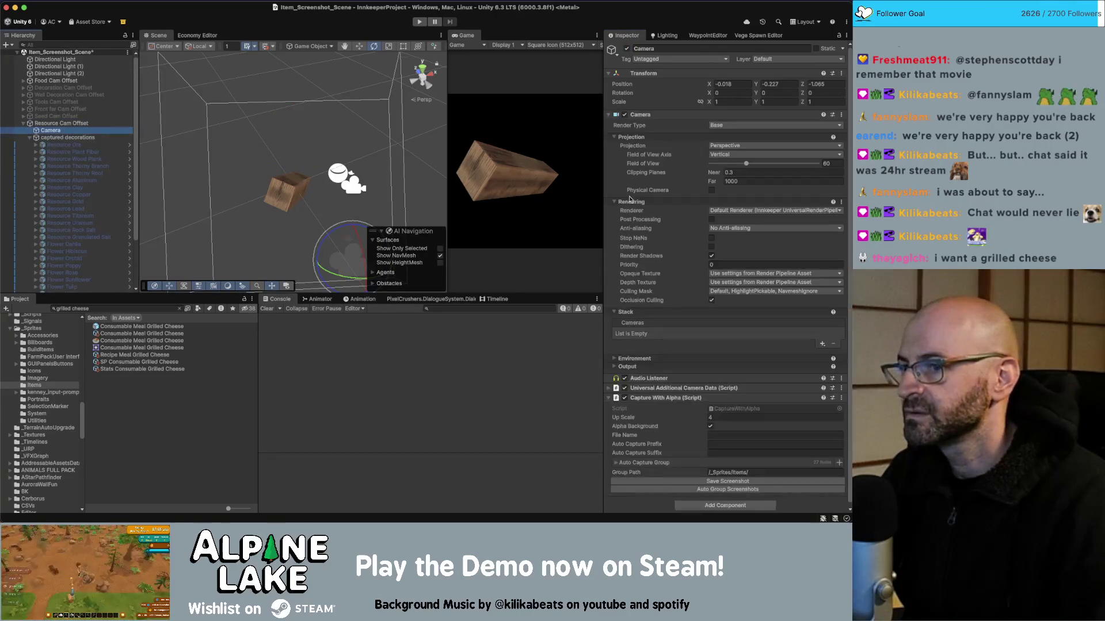
{"action": "scroll", "coordinate": [75, 259], "scroll_direction": "down", "scroll_amount": 3}
{"action": "left_click_drag", "start_coordinate": [75, 288], "coordinate": [676, 464]}
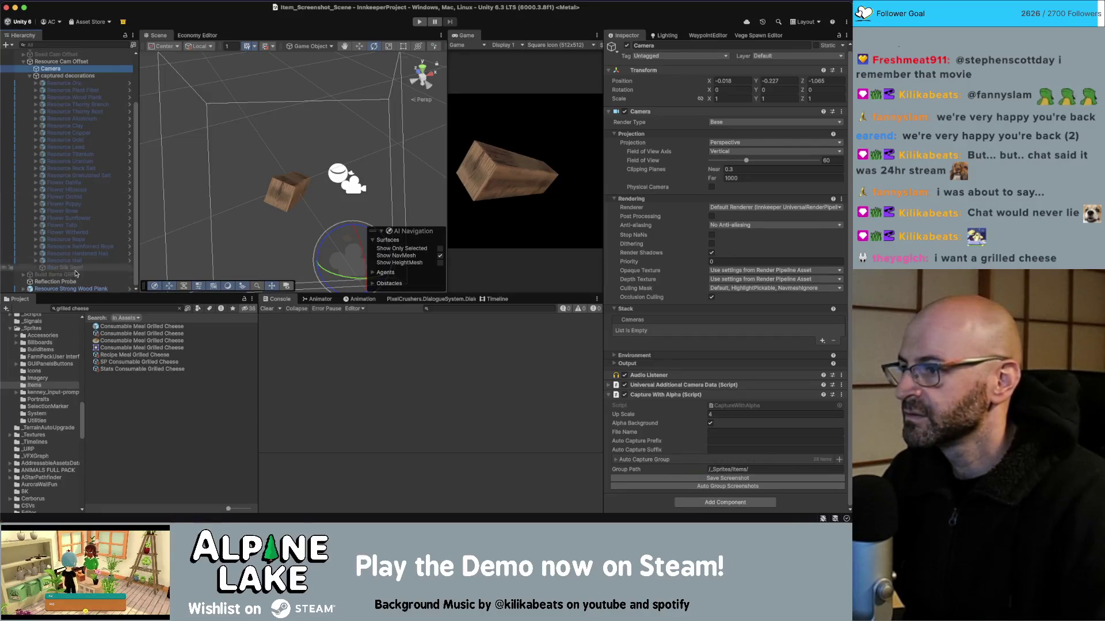
{"action": "left_click_drag", "start_coordinate": [75, 288], "coordinate": [73, 268]}
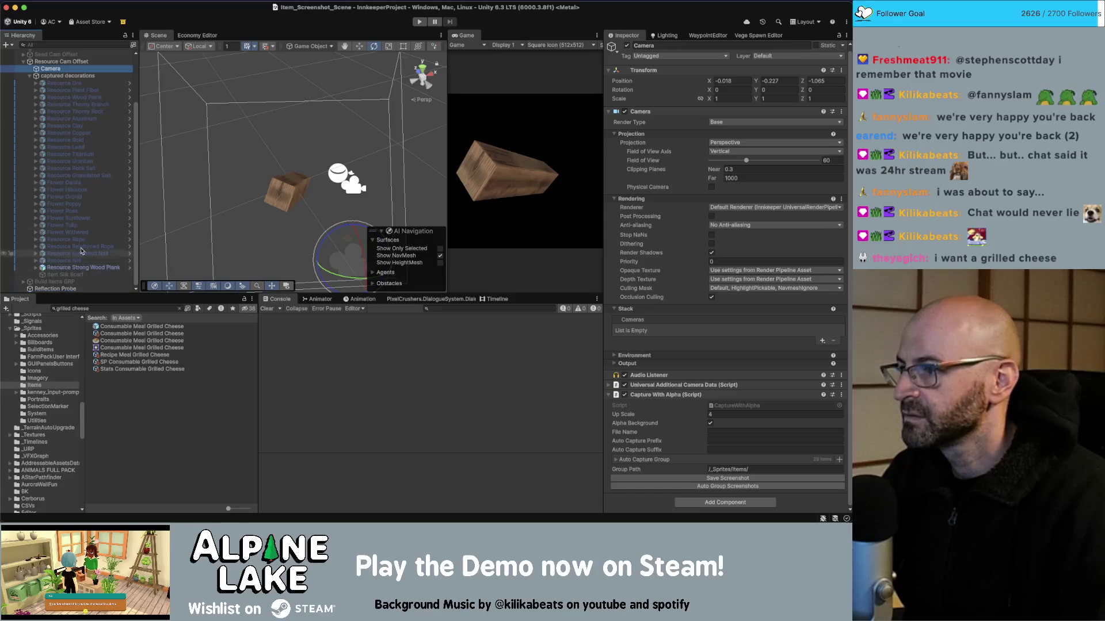
Enable Resource Wood Plank, set its X scale to 11, and shift it up-left in frame
{"action": "left_click", "coordinate": [75, 97]}
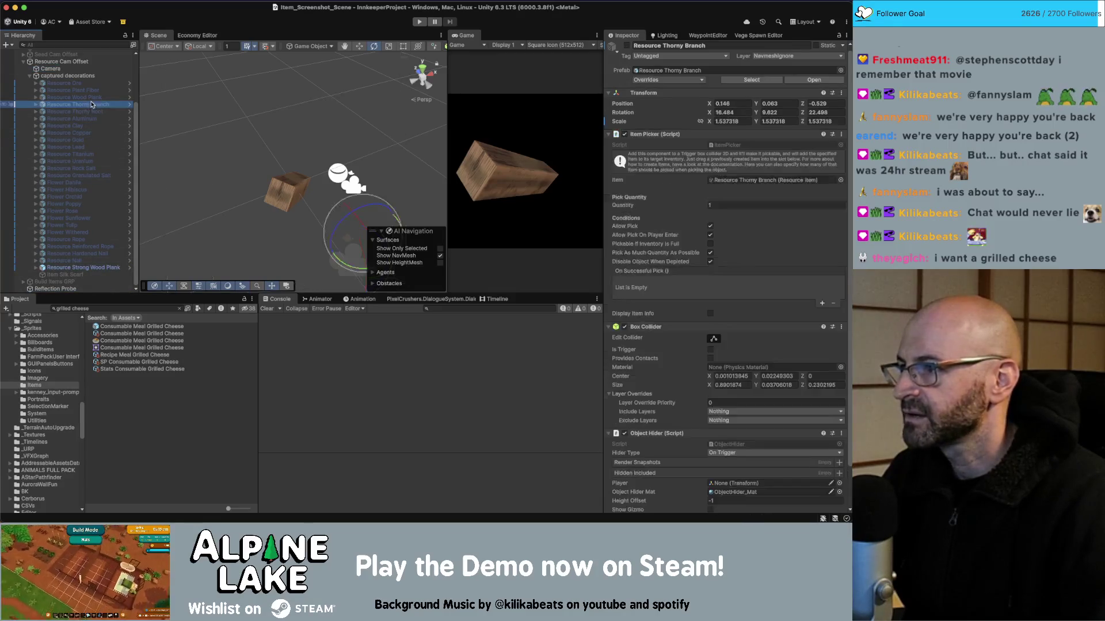
{"action": "left_click", "coordinate": [627, 46]}
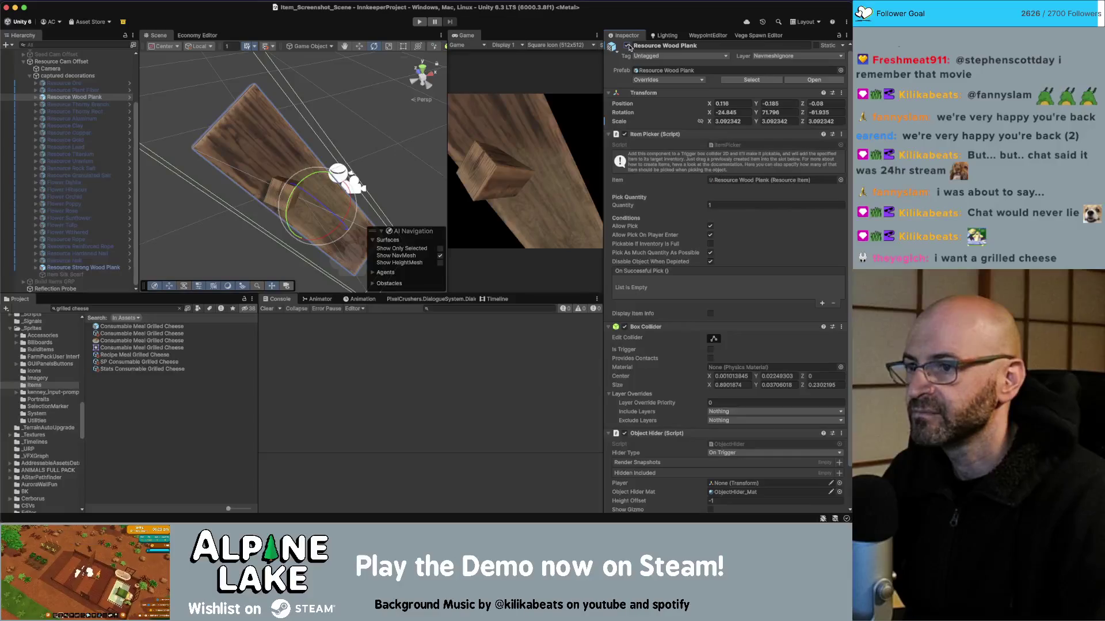
{"action": "left_click", "coordinate": [84, 99]}
{"action": "key", "text": "r"}
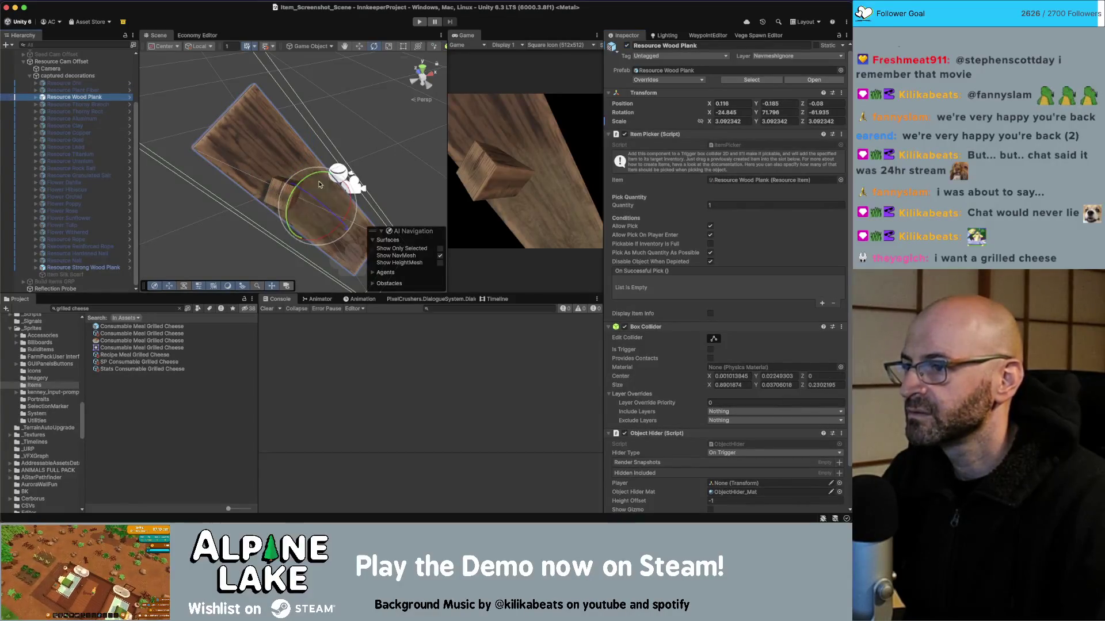
{"action": "left_click", "coordinate": [731, 121]}
{"action": "type", "text": "1"}
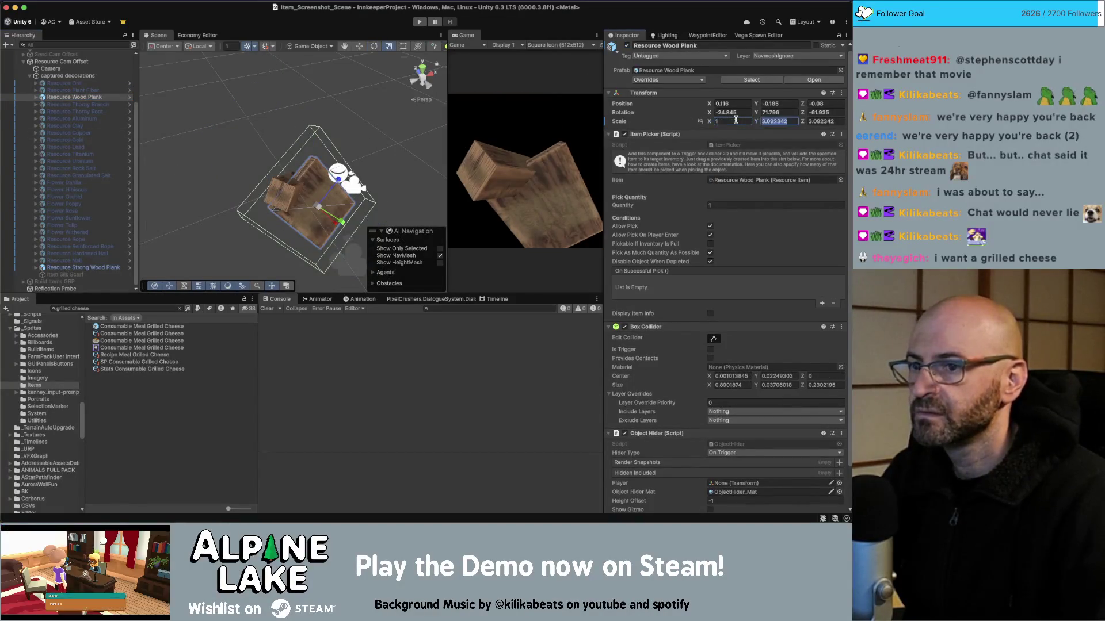
{"action": "type", "text": "1"}
{"action": "key", "text": "Tab"}
{"action": "type", "text": "1"}
{"action": "key", "text": "Return"}
{"action": "key", "text": "w"}
{"action": "mouse_move", "coordinate": [317, 215]}
{"action": "left_mouse_down"}
{"action": "mouse_move", "coordinate": [297, 183]}
{"action": "mouse_move", "coordinate": [305, 195]}
{"action": "mouse_move", "coordinate": [314, 188]}
{"action": "mouse_move", "coordinate": [303, 185]}
{"action": "mouse_move", "coordinate": [312, 208]}
{"action": "mouse_move", "coordinate": [306, 180]}
{"action": "mouse_move", "coordinate": [277, 189]}
{"action": "left_mouse_up"}
Turn the strong plank to 10.18, -37.869, -91.318 with Y scale 7.492342, then Auto Group Screenshots
{"action": "key", "text": "e"}
{"action": "key", "text": "w"}
{"action": "key", "text": "w"}
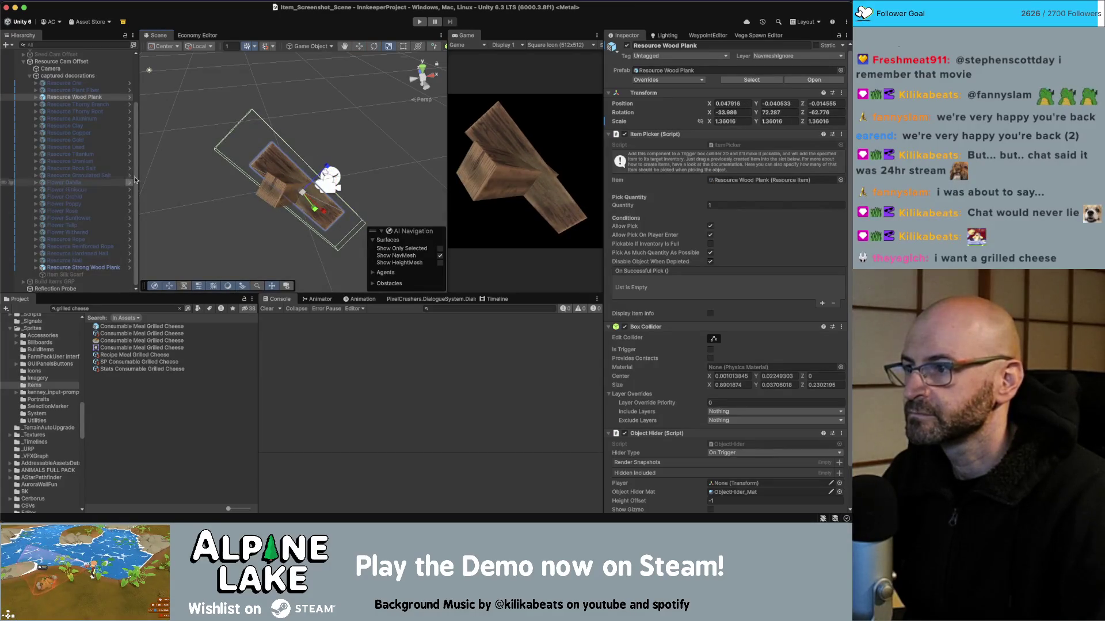
{"action": "left_click", "coordinate": [277, 190]}
{"action": "key", "text": "e"}
{"action": "mouse_move", "coordinate": [296, 184]}
{"action": "left_mouse_down"}
{"action": "mouse_move", "coordinate": [299, 169]}
{"action": "mouse_move", "coordinate": [298, 186]}
{"action": "left_mouse_up"}
{"action": "key", "text": "r"}
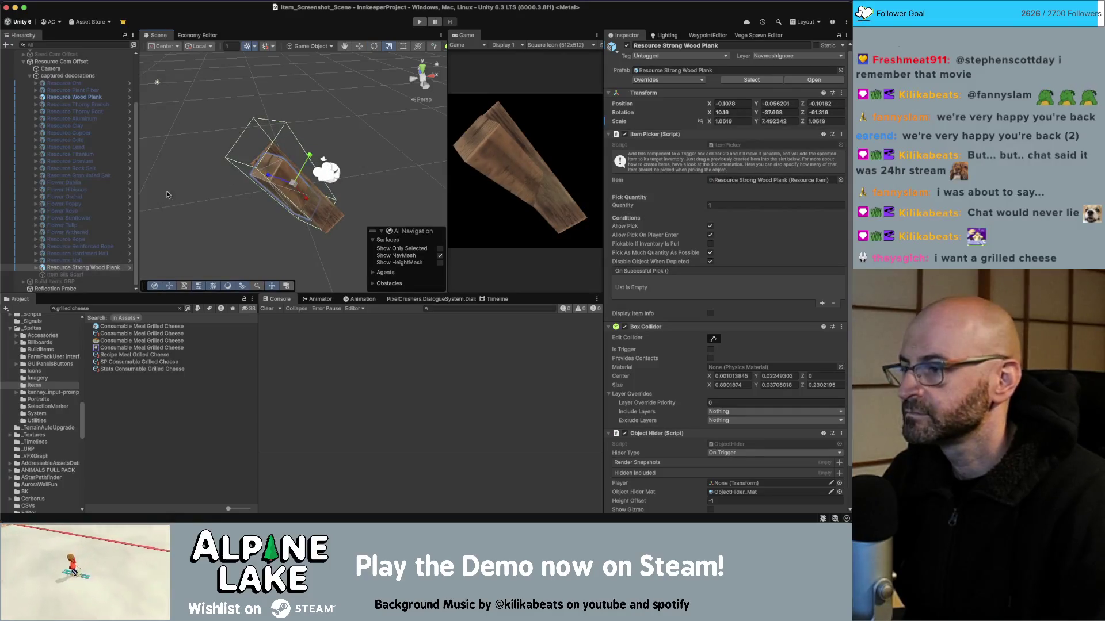
{"action": "left_click", "coordinate": [51, 69]}
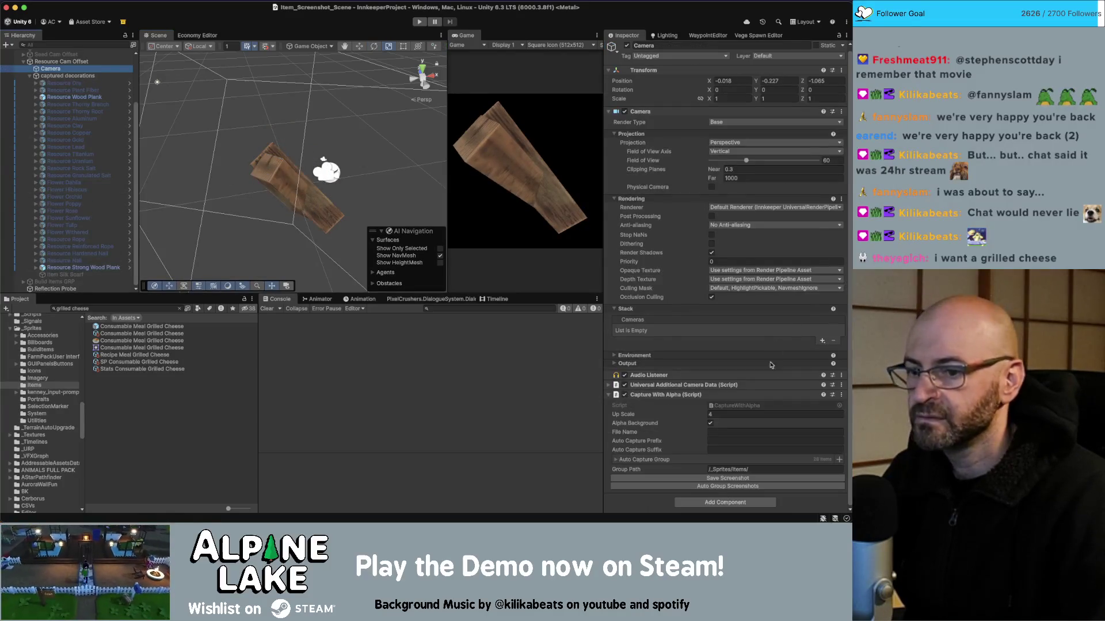
{"action": "left_click", "coordinate": [738, 487]}
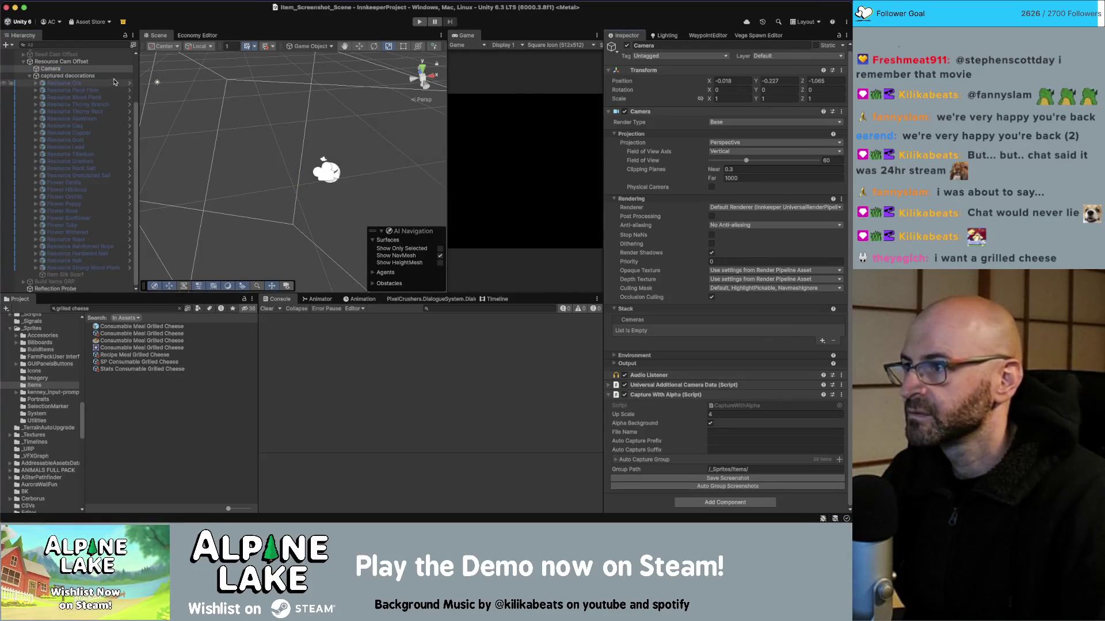
Search the Project for 'strong wood' and check the plank texture's alpha source setting
{"action": "left_click", "coordinate": [118, 308]}
{"action": "type", "text": "strong wood"}
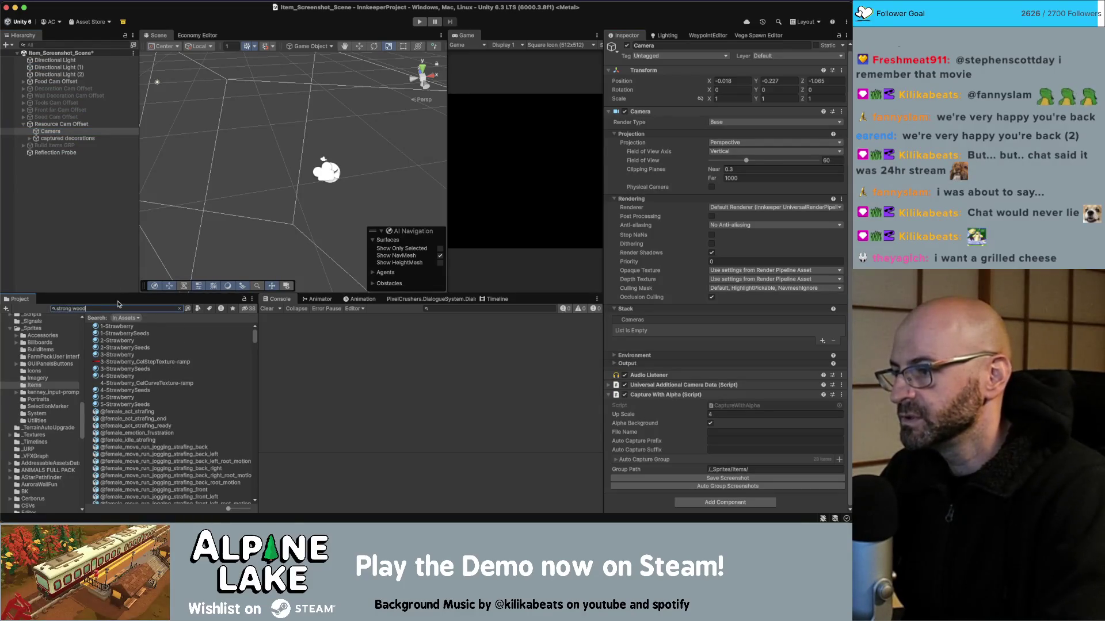
{"action": "left_click", "coordinate": [122, 347]}
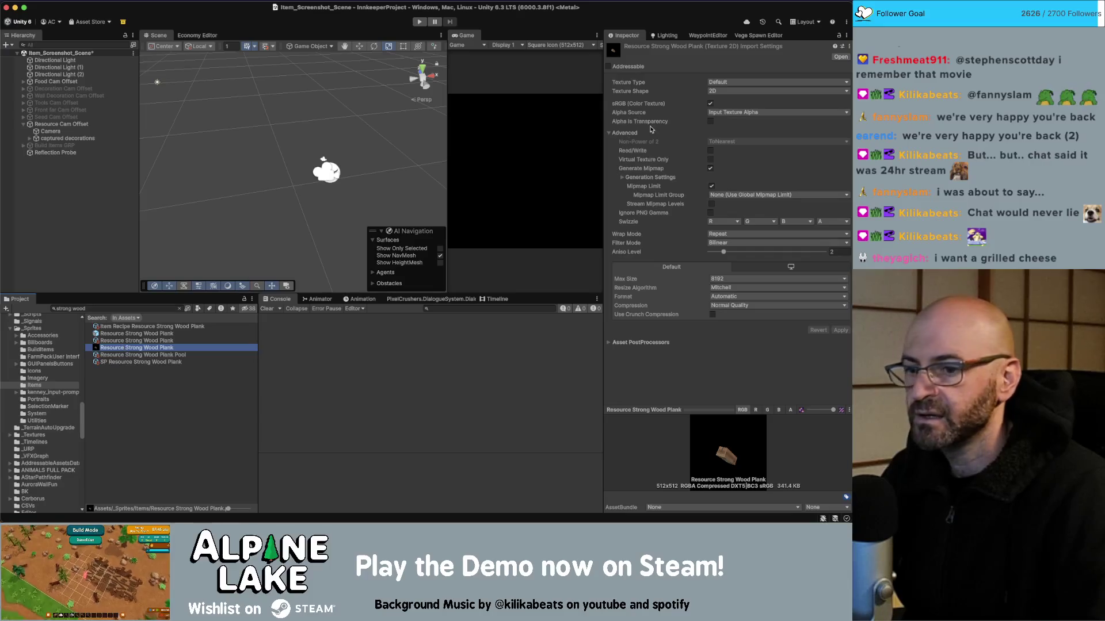
{"action": "left_click", "coordinate": [643, 112]}
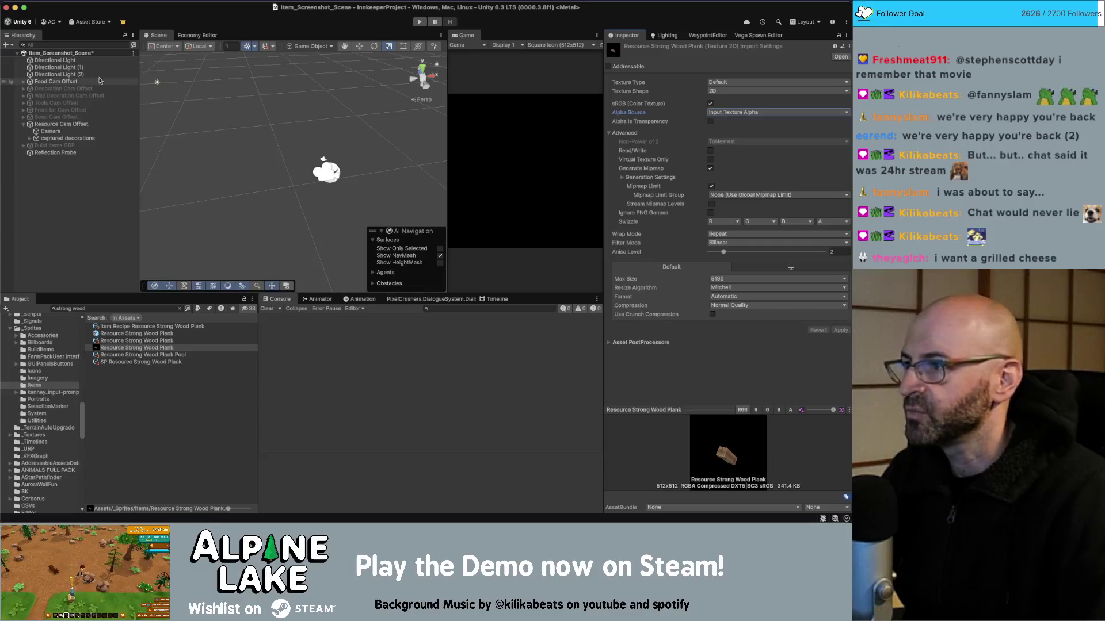
Disable Food Cam Offset and re-enable Resource Wood Plank and Resource Strong Wood Plank
{"action": "left_click", "coordinate": [81, 84]}
{"action": "left_click", "coordinate": [626, 49]}
{"action": "left_click", "coordinate": [65, 139]}
{"action": "left_click", "coordinate": [69, 132]}
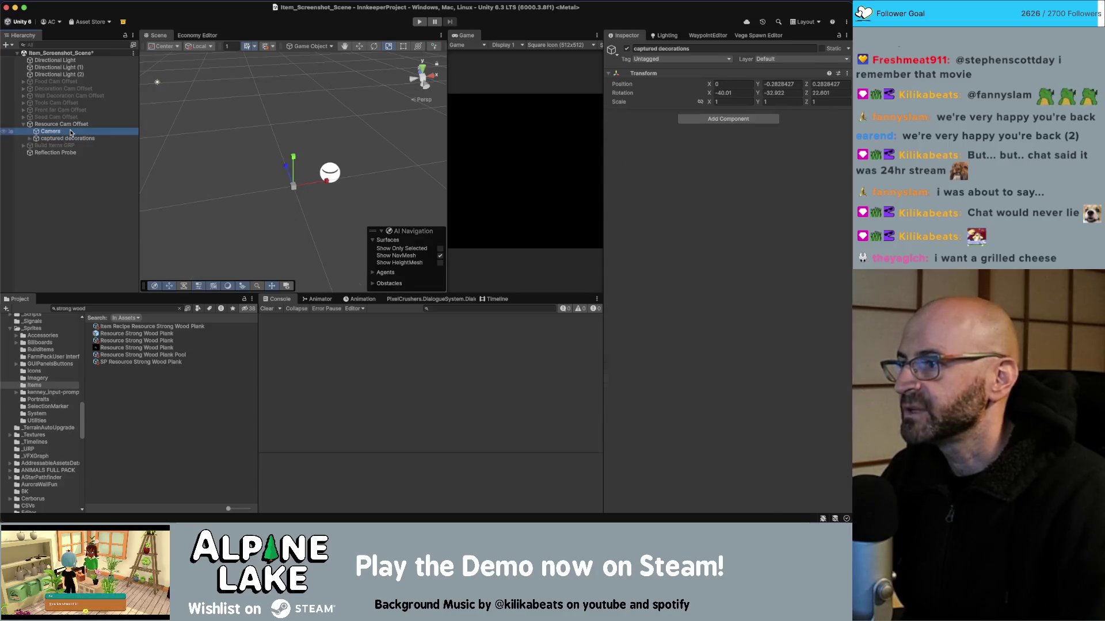
{"action": "left_click", "coordinate": [29, 139]}
{"action": "left_click", "coordinate": [73, 160]}
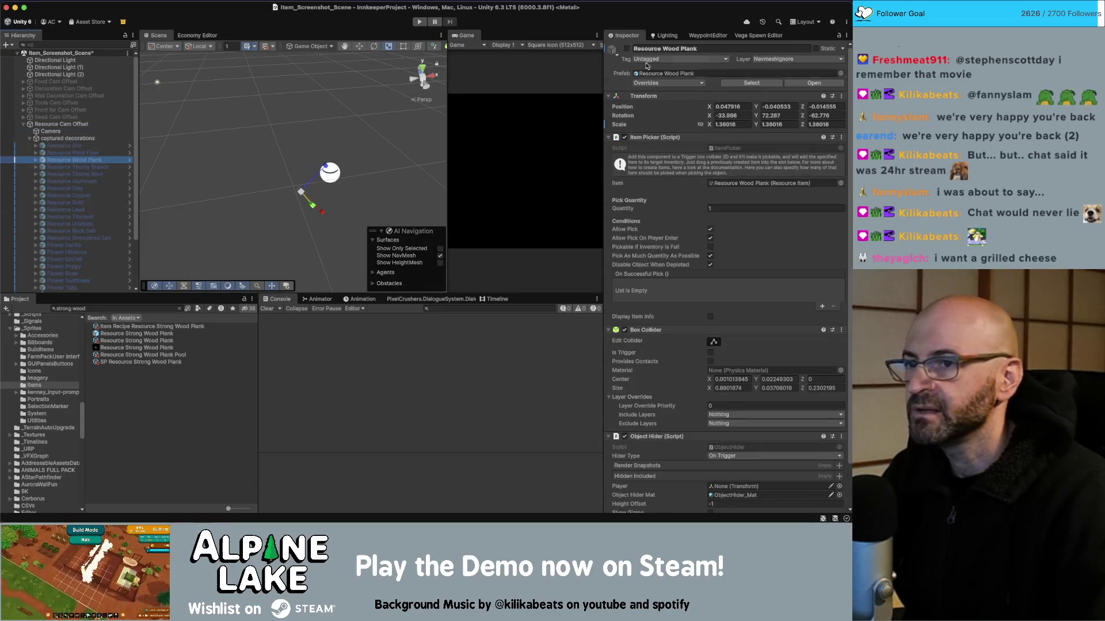
{"action": "left_click", "coordinate": [627, 49]}
{"action": "key", "text": "Down"}
{"action": "key", "text": "Down"}
{"action": "key", "text": "Down"}
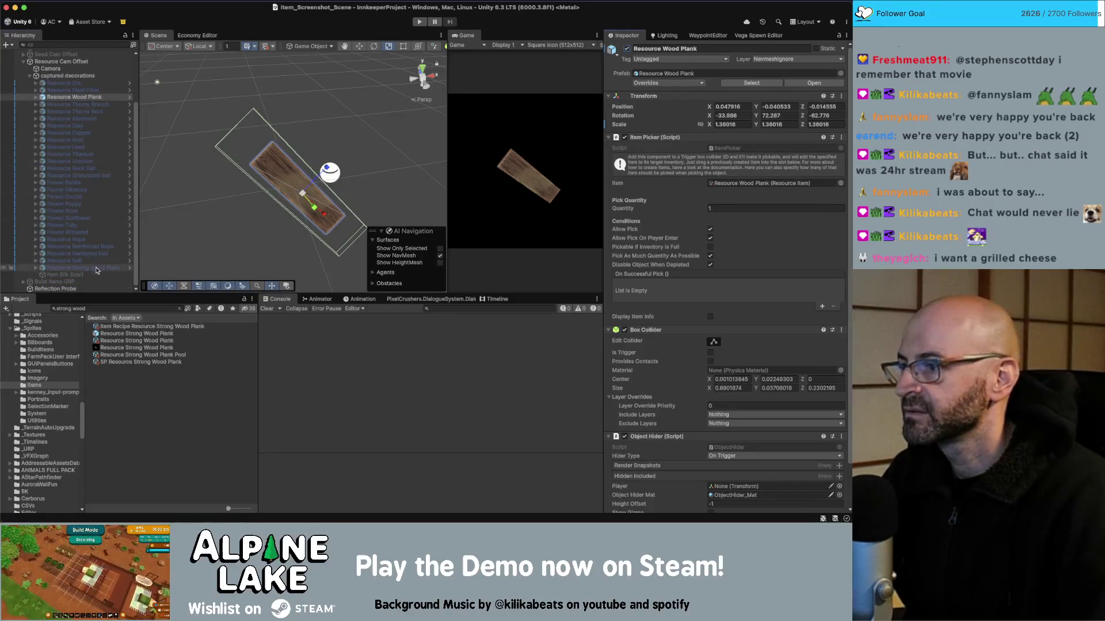
{"action": "left_click", "coordinate": [626, 49]}
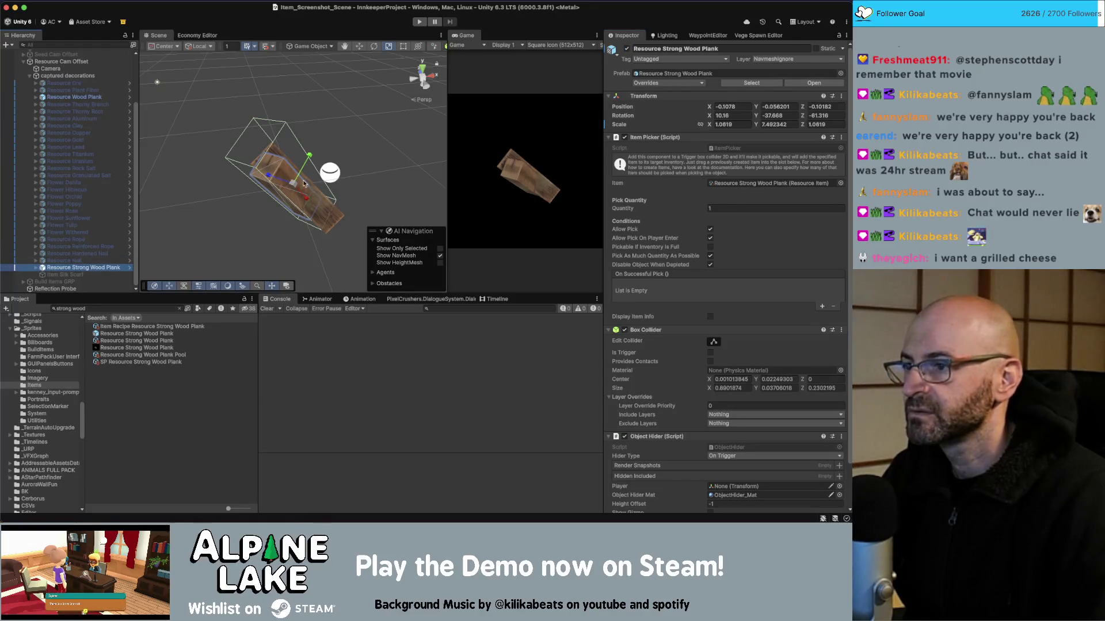
Rotate the strong plank to 22.212, -37.738, -72.595 and scale it to 2.358018, 16.63723, 2.358018
{"action": "left_click", "coordinate": [294, 200], "text": "shift"}
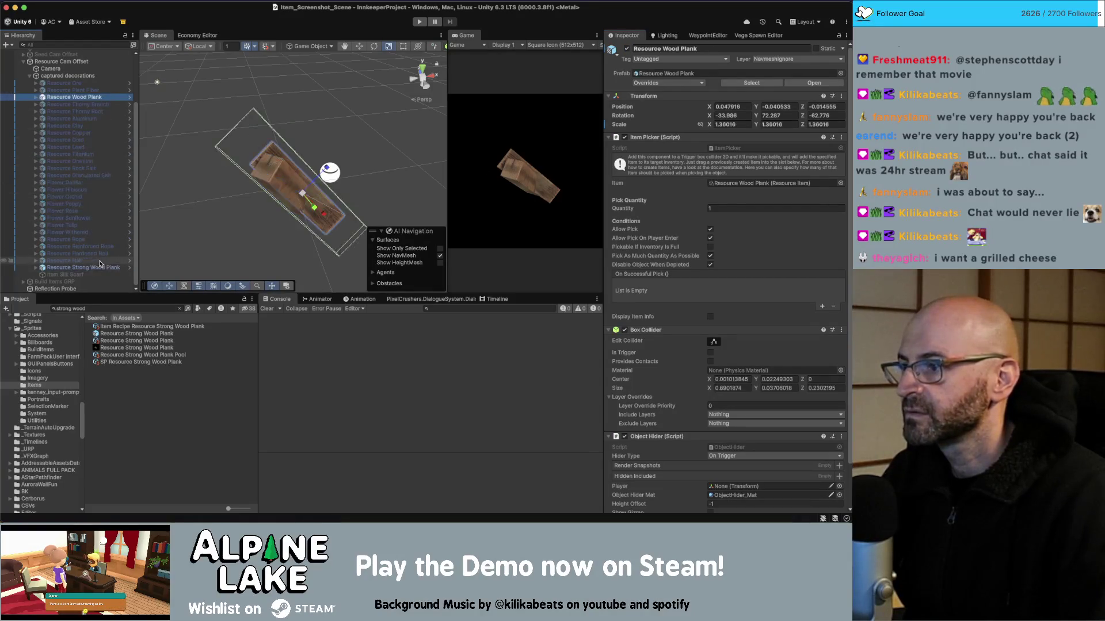
{"action": "key", "text": "e"}
{"action": "mouse_move", "coordinate": [294, 200]}
{"action": "left_mouse_down"}
{"action": "mouse_move", "coordinate": [308, 188]}
{"action": "mouse_move", "coordinate": [276, 176]}
{"action": "mouse_move", "coordinate": [326, 184]}
{"action": "left_mouse_up"}
{"action": "left_click", "coordinate": [222, 145]}
{"action": "key", "text": "r"}
{"action": "key", "text": "e"}
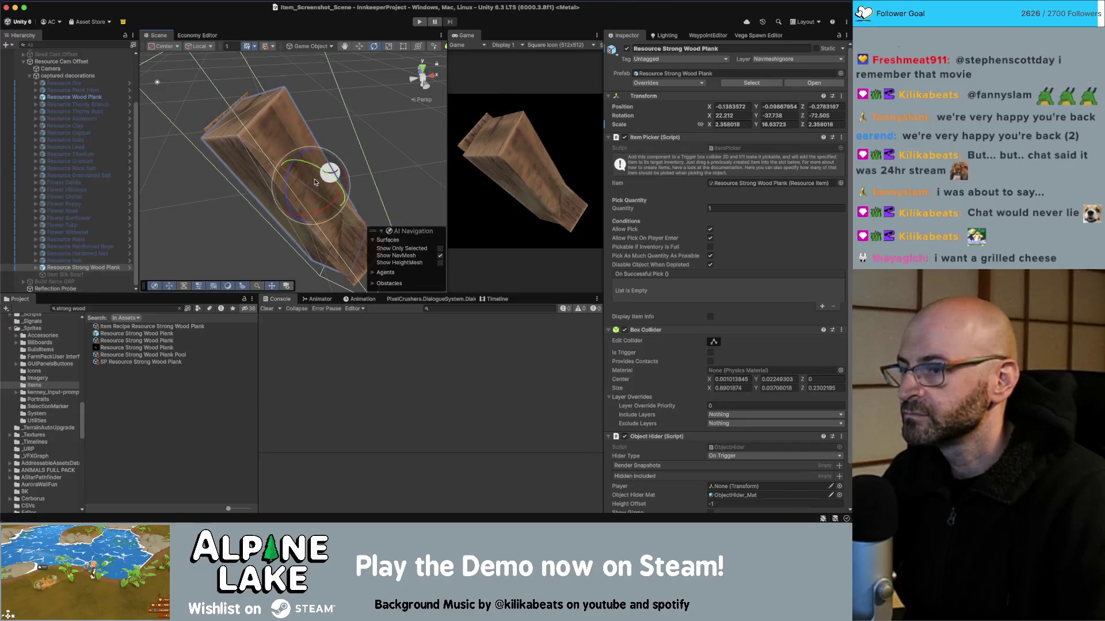
{"action": "left_click", "coordinate": [51, 68]}
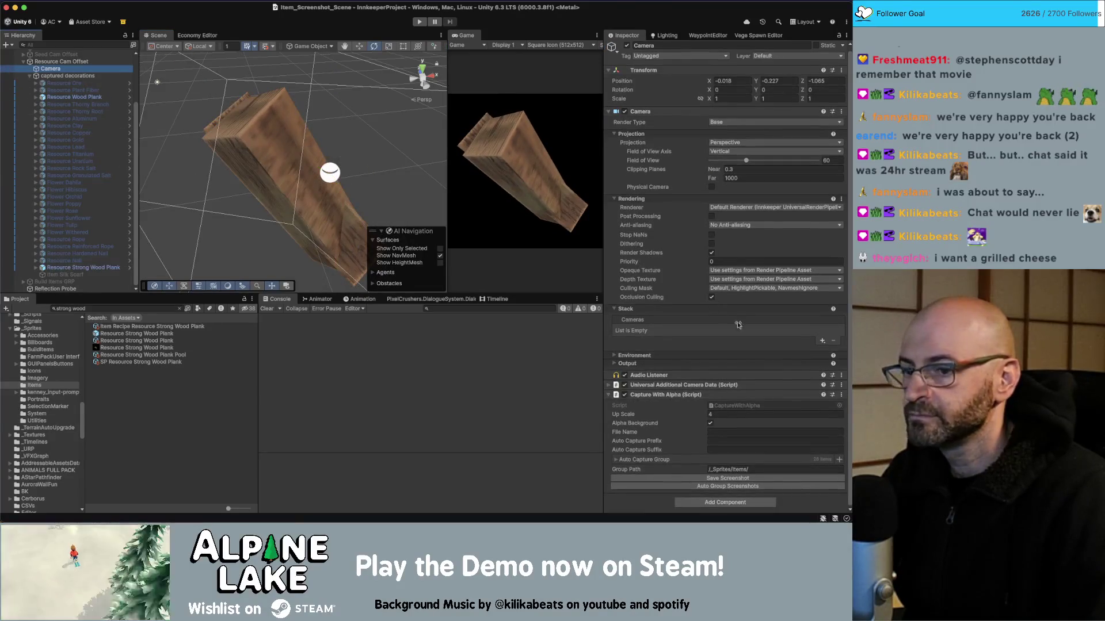
Recapture the group icons and import the plank texture as a Single mipmapped Sprite (2D and UI)
{"action": "left_click", "coordinate": [748, 487]}
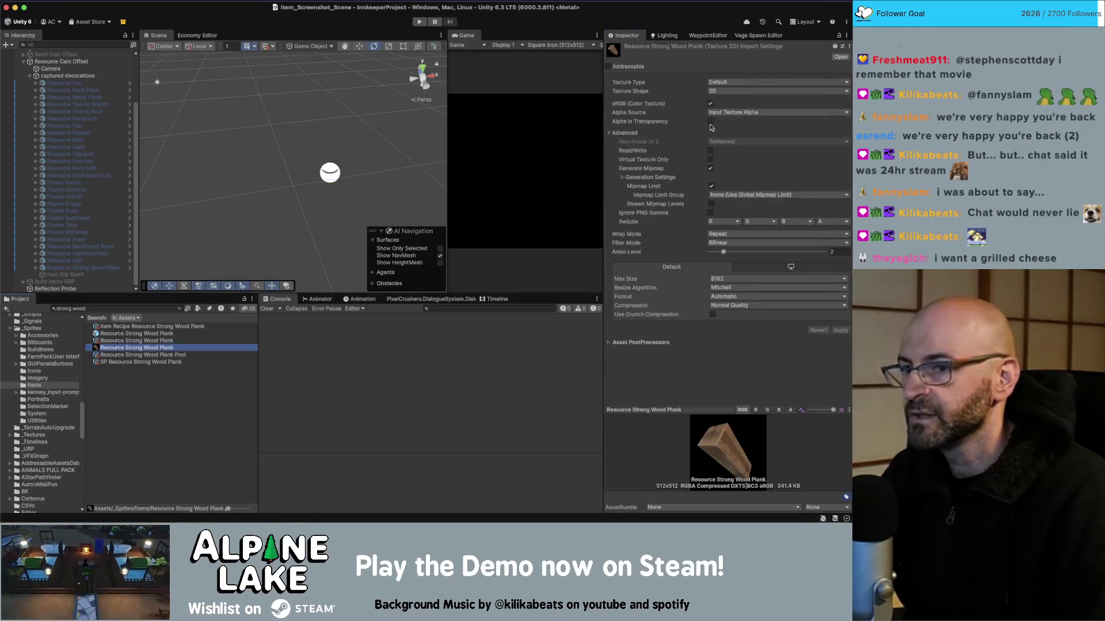
{"action": "left_click", "coordinate": [739, 82]}
{"action": "left_click", "coordinate": [737, 122]}
{"action": "left_click", "coordinate": [727, 104]}
{"action": "left_click", "coordinate": [726, 115]}
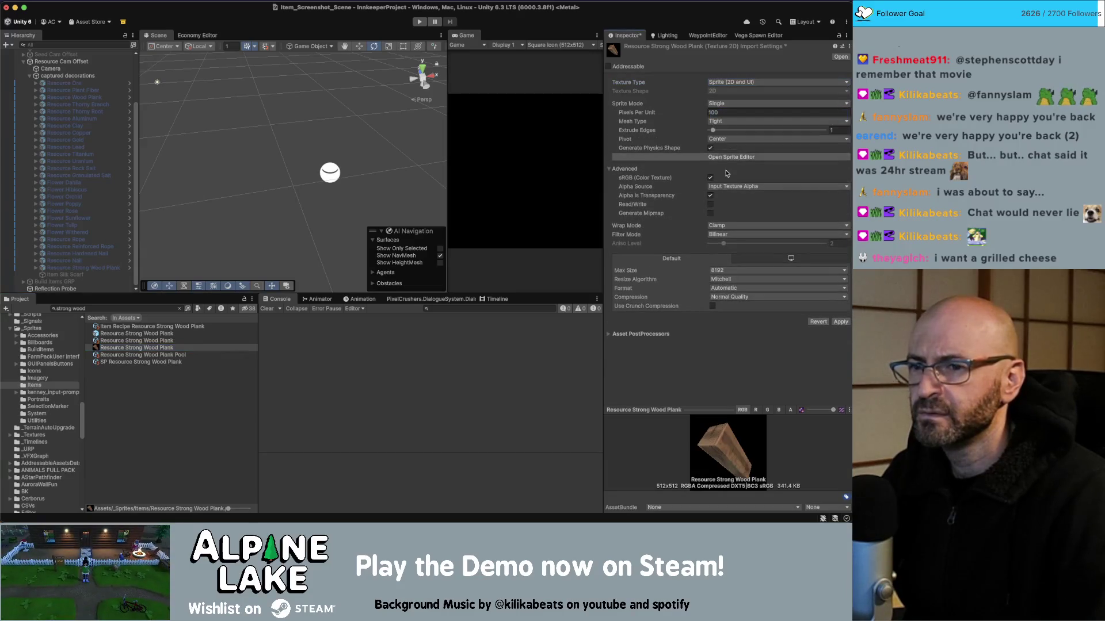
{"action": "left_click", "coordinate": [710, 213]}
{"action": "left_click", "coordinate": [841, 358]}
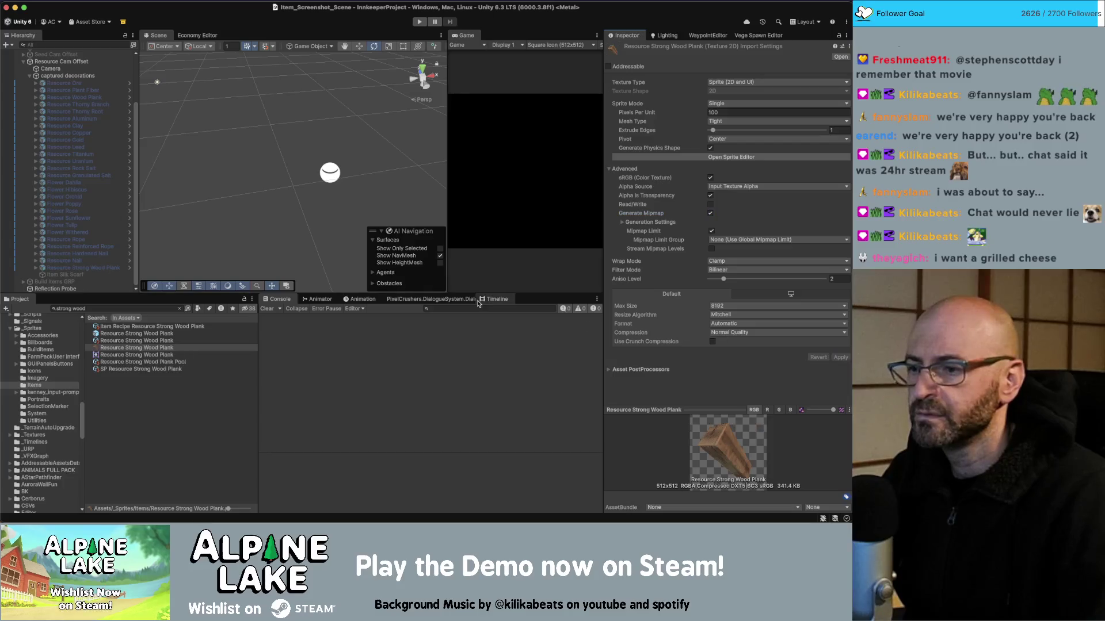
Assign the sprite to the strong wood plank item's icon and open the Economy Editor
{"action": "left_click", "coordinate": [165, 340]}
{"action": "left_click_drag", "start_coordinate": [165, 347], "coordinate": [625, 142]}
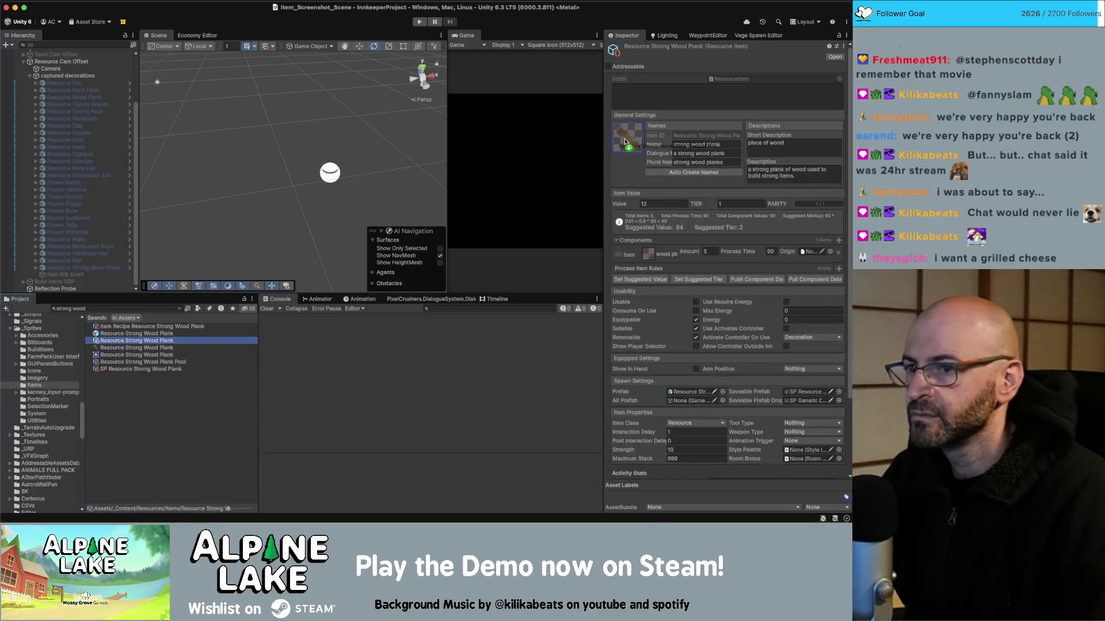
{"action": "left_click", "coordinate": [197, 35]}
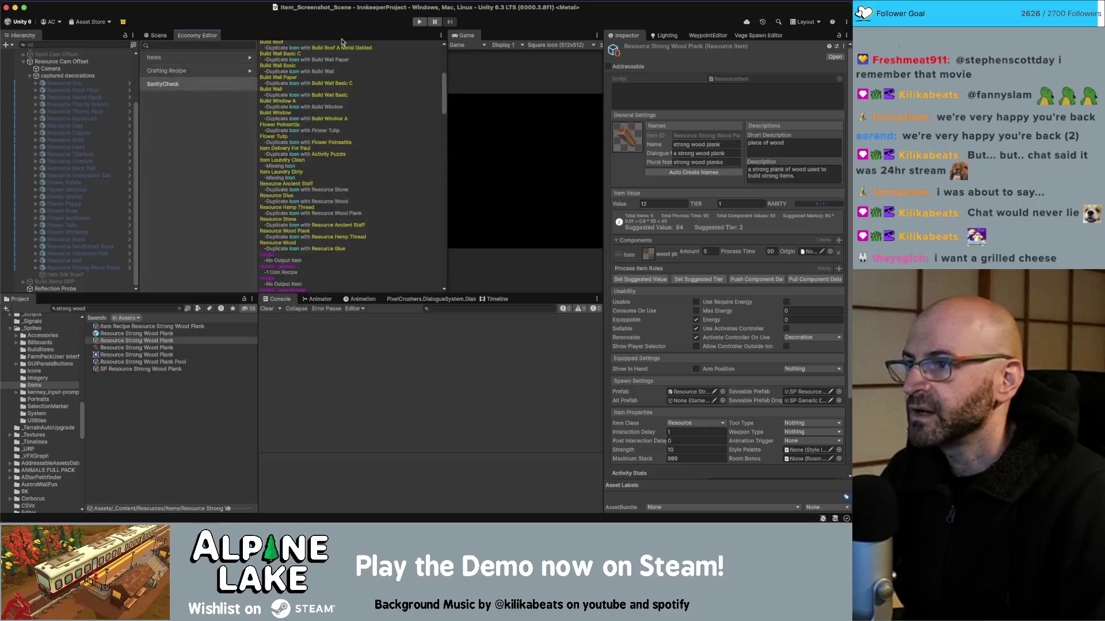
{"action": "scroll", "coordinate": [425, 65], "scroll_direction": "up", "scroll_amount": 5}
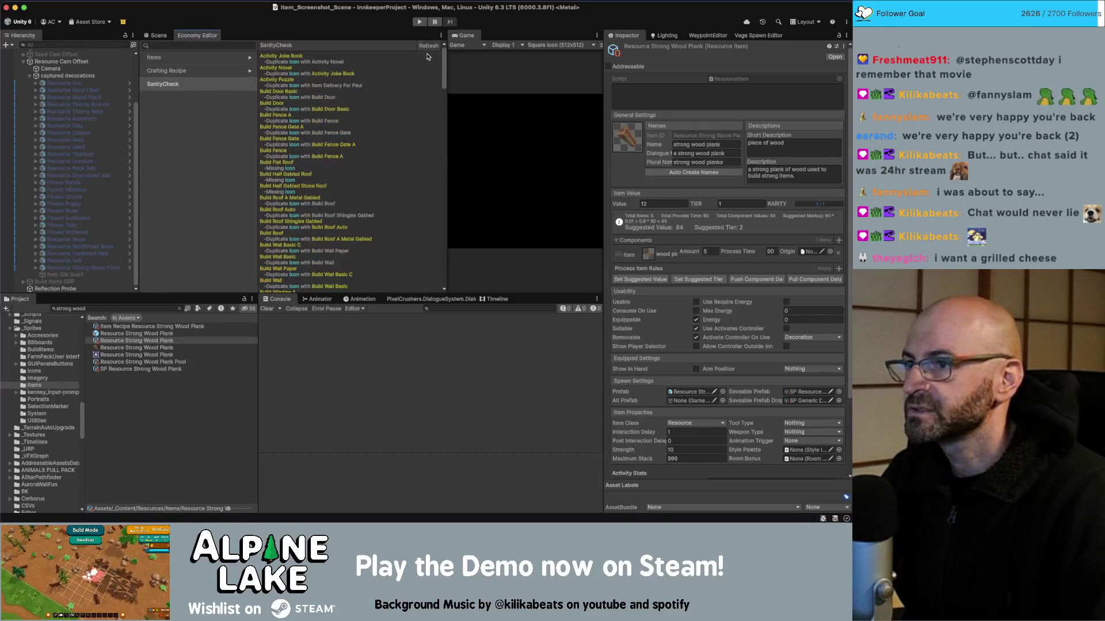
{"action": "scroll", "coordinate": [390, 127], "scroll_direction": "down", "scroll_amount": 8}
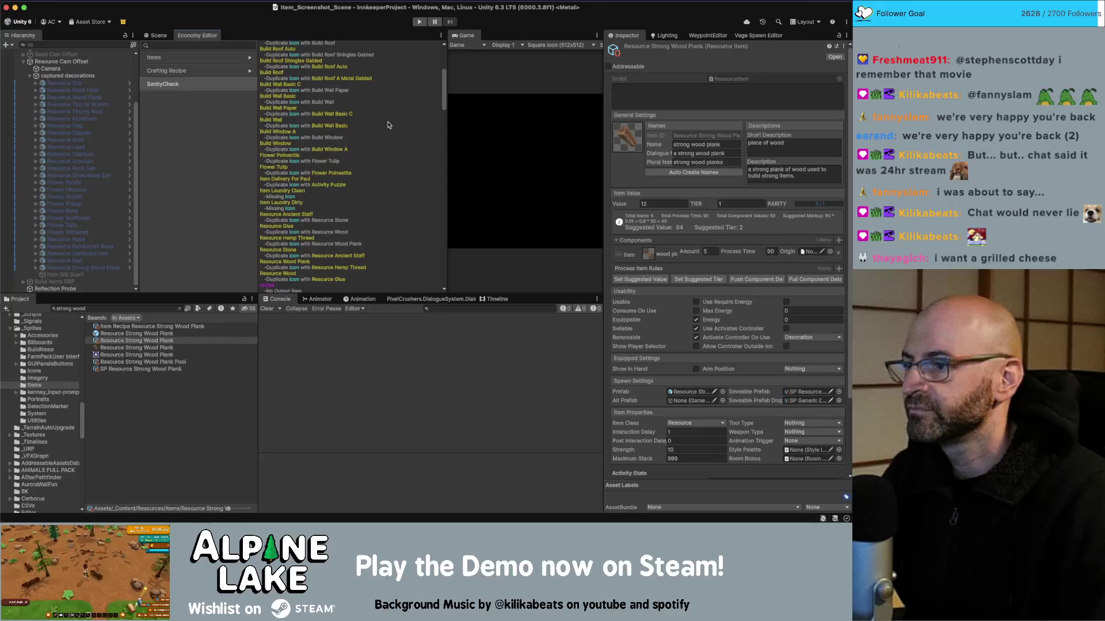
{"action": "scroll", "coordinate": [389, 124], "scroll_direction": "up", "scroll_amount": 8}
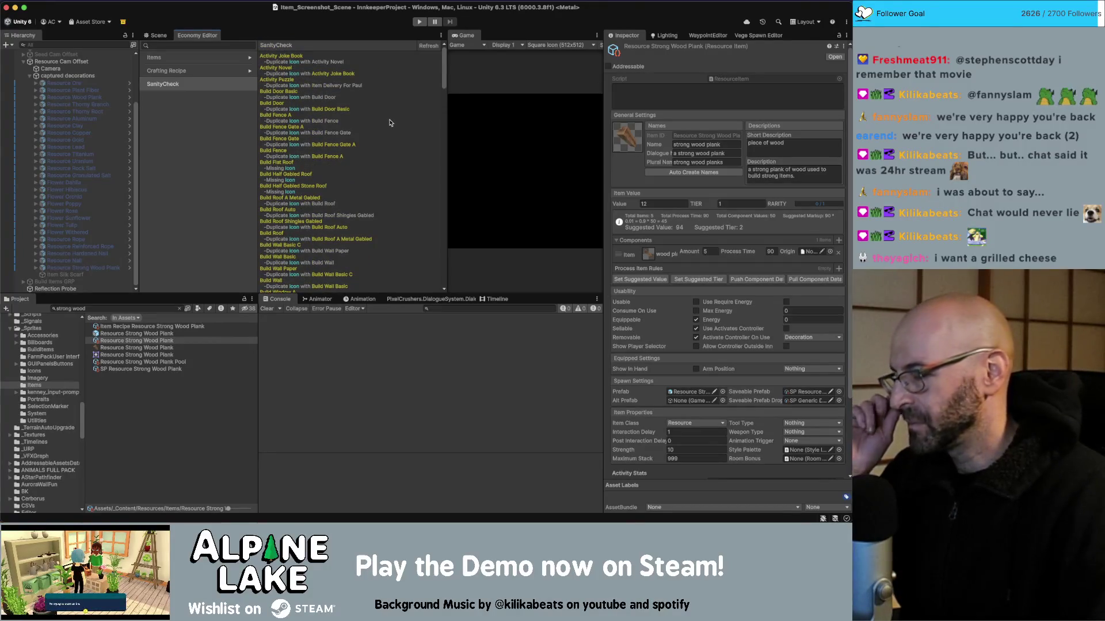
{"action": "scroll", "coordinate": [318, 227], "scroll_direction": "down", "scroll_amount": 8}
{"action": "scroll", "coordinate": [320, 226], "scroll_direction": "down", "scroll_amount": 8}
{"action": "mouse_move", "coordinate": [443, 118]}
{"action": "left_mouse_down"}
{"action": "mouse_move", "coordinate": [449, 181]}
{"action": "mouse_move", "coordinate": [446, 119]}
{"action": "mouse_move", "coordinate": [406, 143]}
{"action": "mouse_move", "coordinate": [446, 62]}
{"action": "mouse_move", "coordinate": [505, 62]}
{"action": "left_mouse_up"}
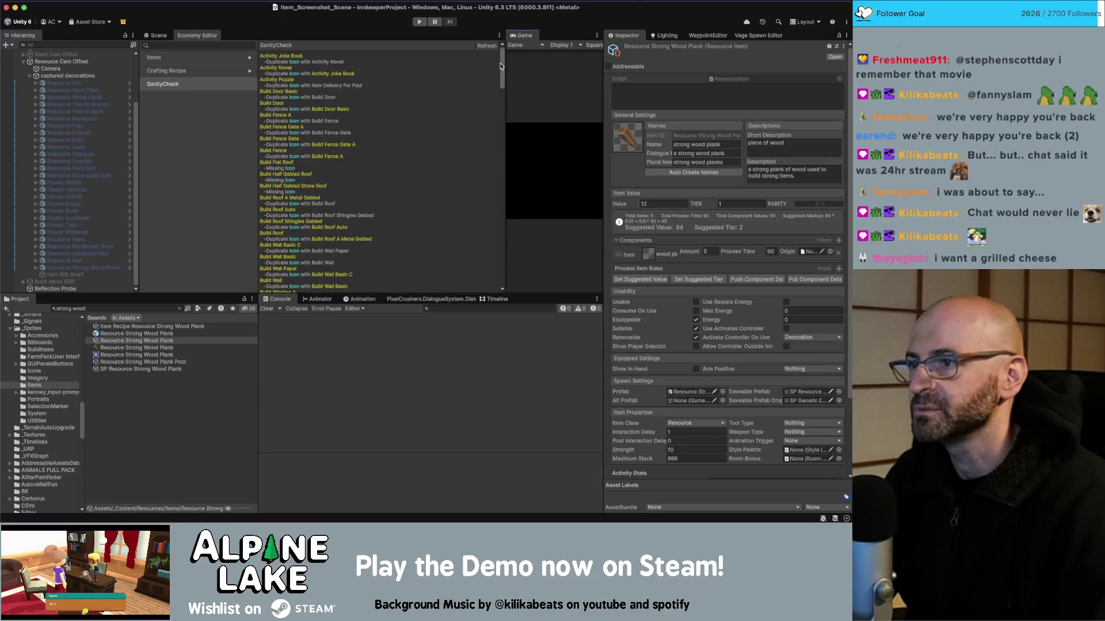
{"action": "left_click", "coordinate": [486, 46]}
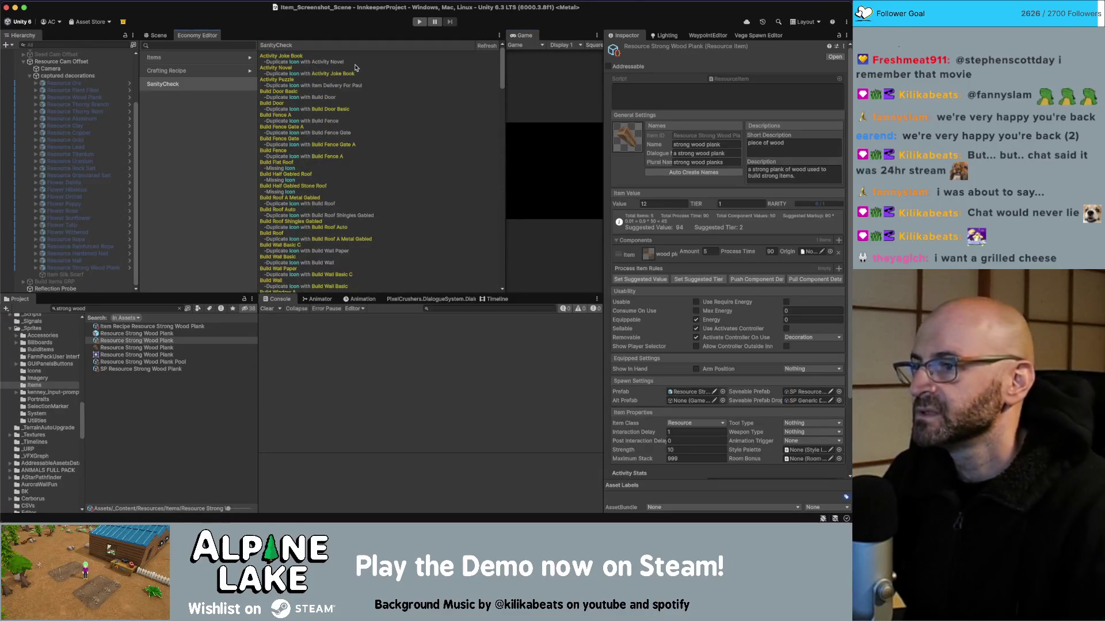